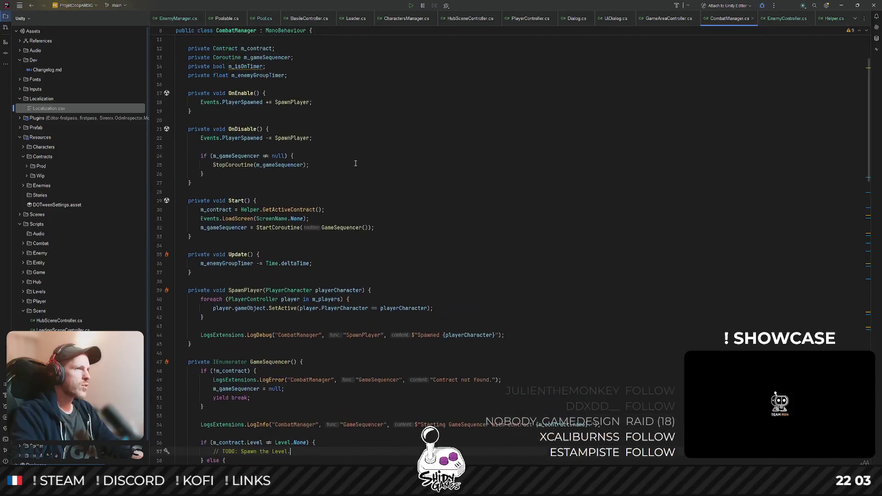
scroll(314, 135, "up", 1)
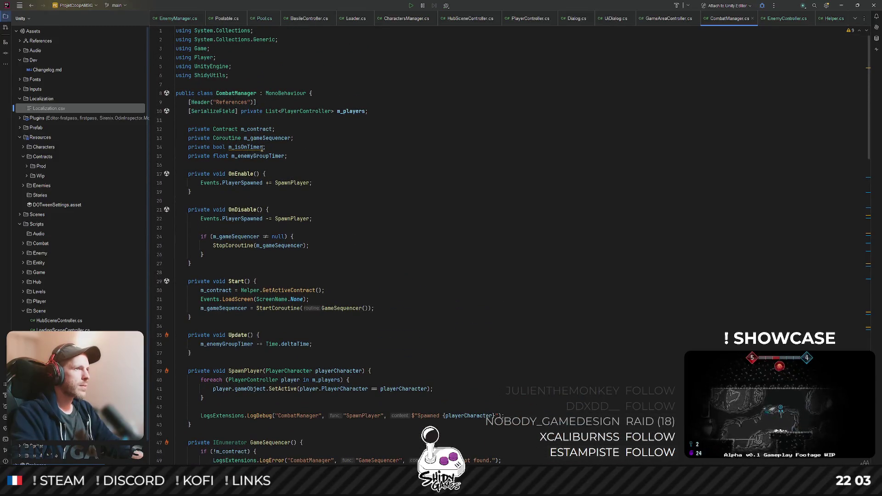
scroll(279, 172, "down", 3)
scroll(297, 195, "down", 1)
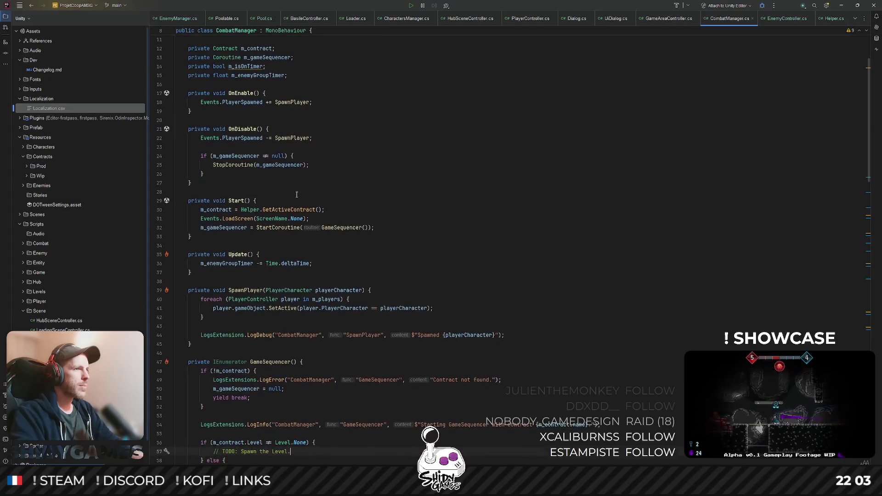
scroll(338, 228, "down", 2)
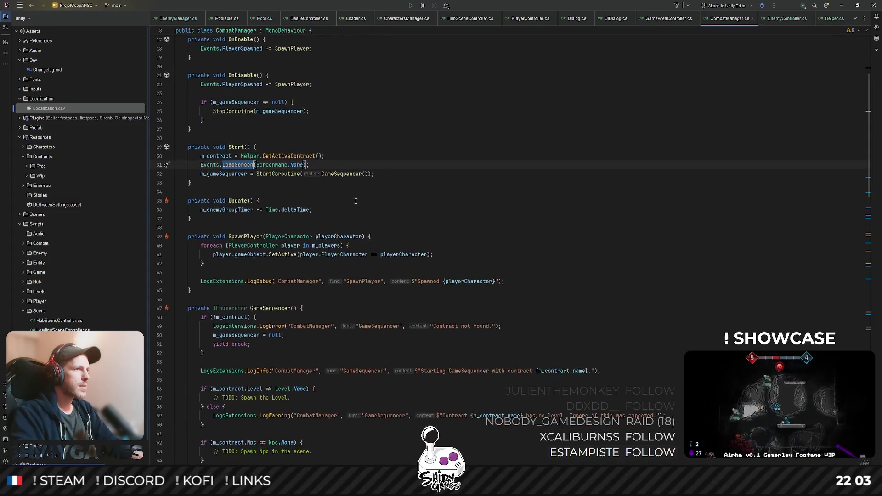
- Step through every Level match in CombatManager.cs, then switch to the Unity Editor
left_click(295, 210)
scroll(302, 257, "down", 2)
scroll(303, 257, "down", 1)
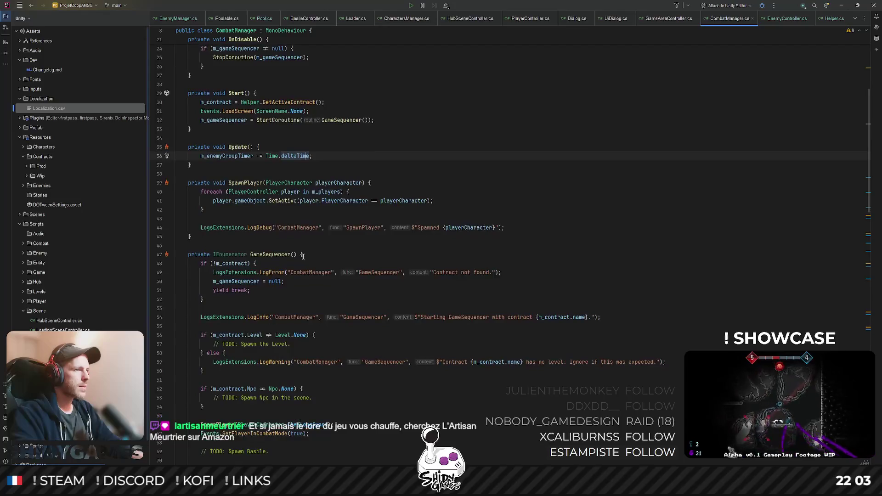
scroll(344, 264, "down", 3)
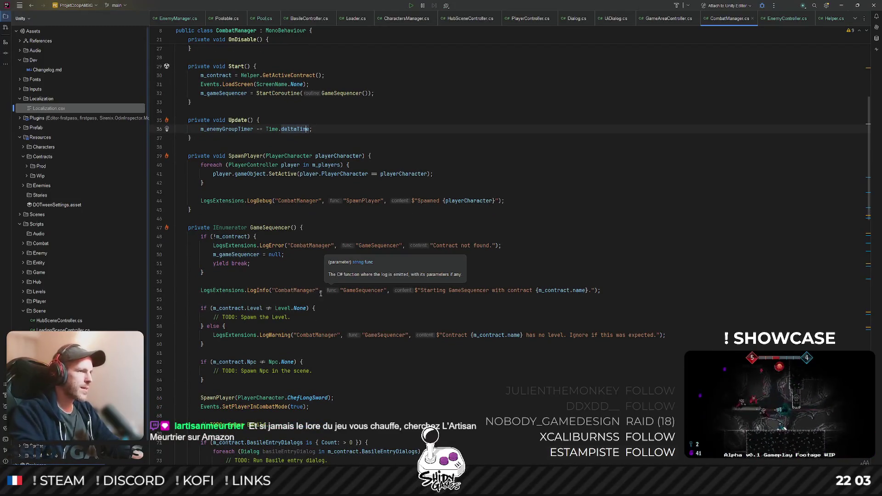
left_click(283, 309)
key("ctrl+f")
key("Return")
key("Return")
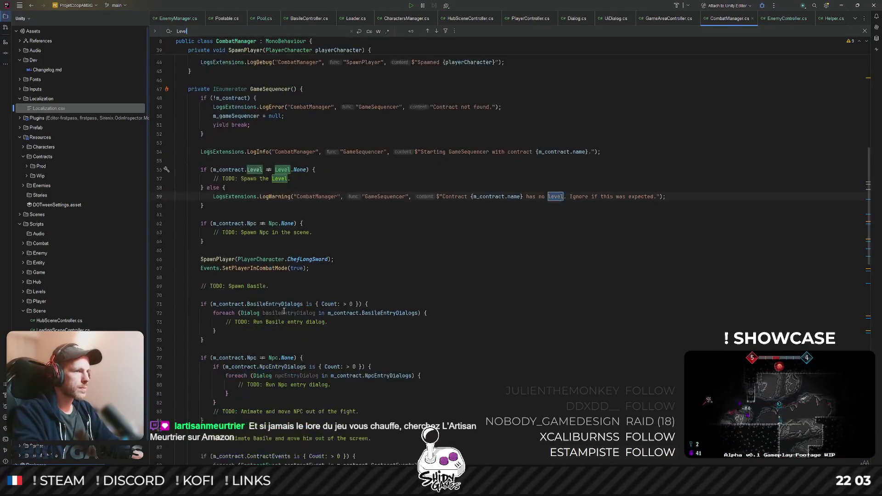
key("Return")
key("Return")
key("Return")
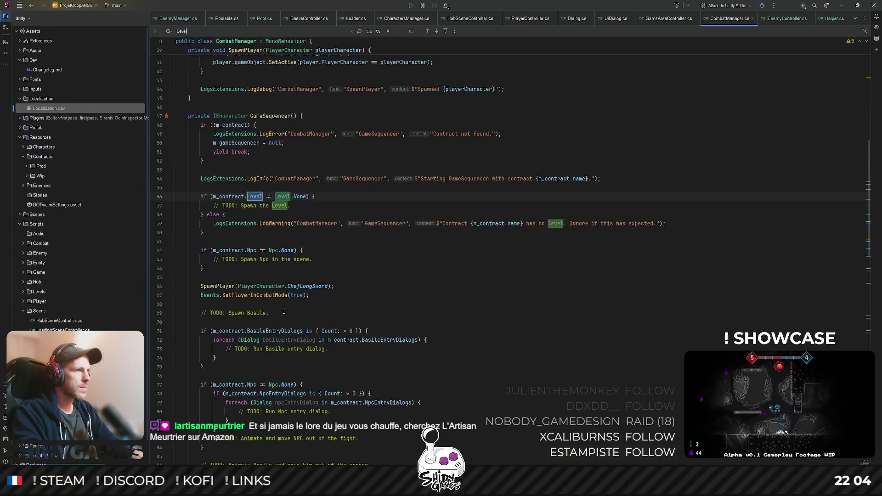
key("Return")
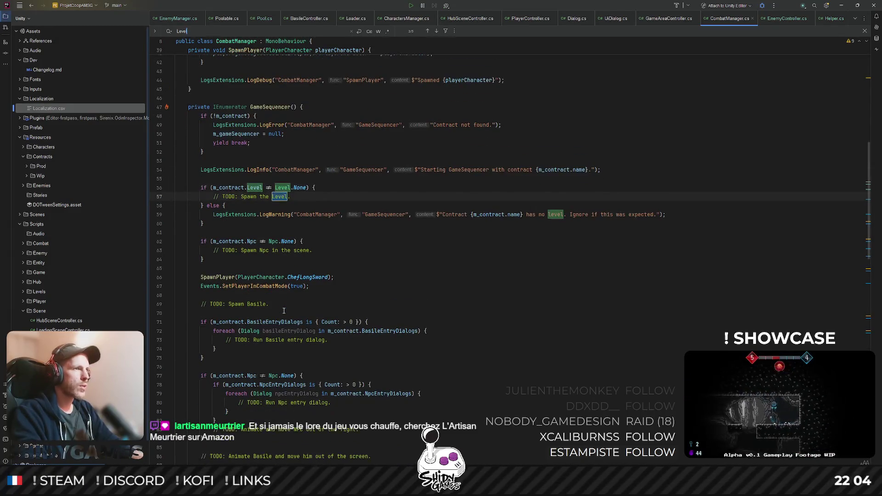
key("alt+Tab")
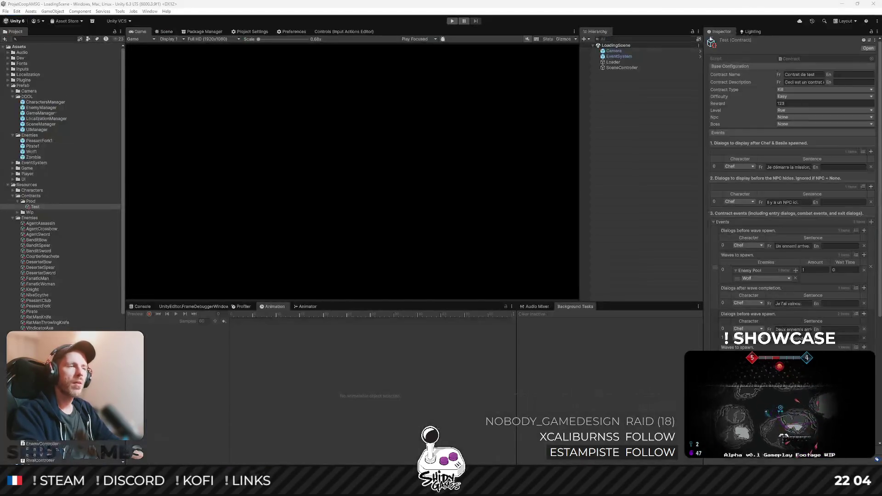
scroll(51, 202, "down", 10)
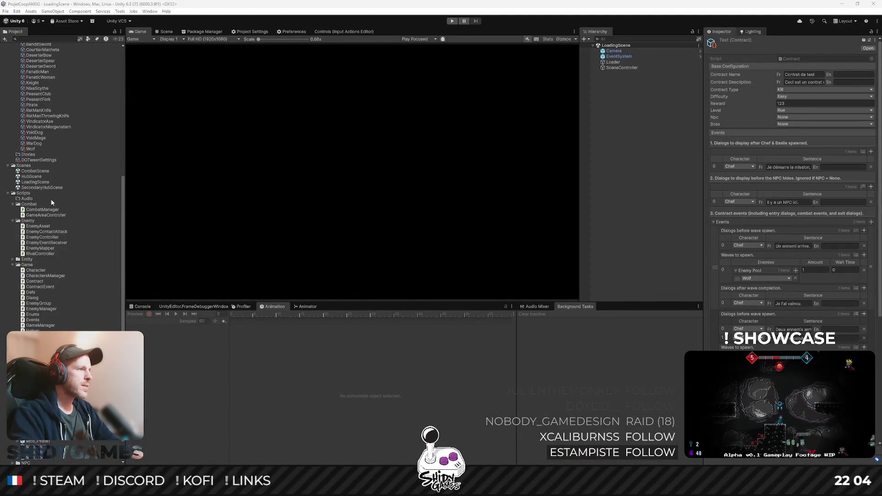
scroll(42, 260, "down", 2)
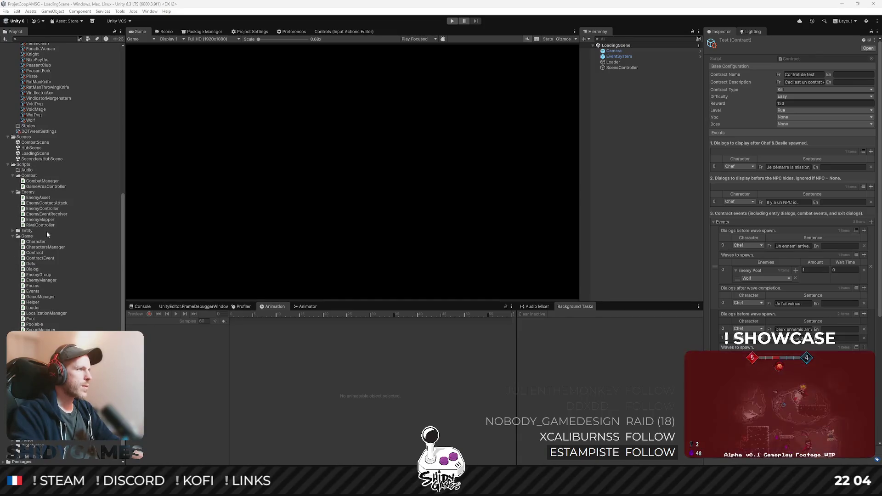
scroll(47, 235, "up", 3)
- Load CombatScene and browse CombatManager's Controller, Player and Levels children in the Hierarchy
double_click(31, 204)
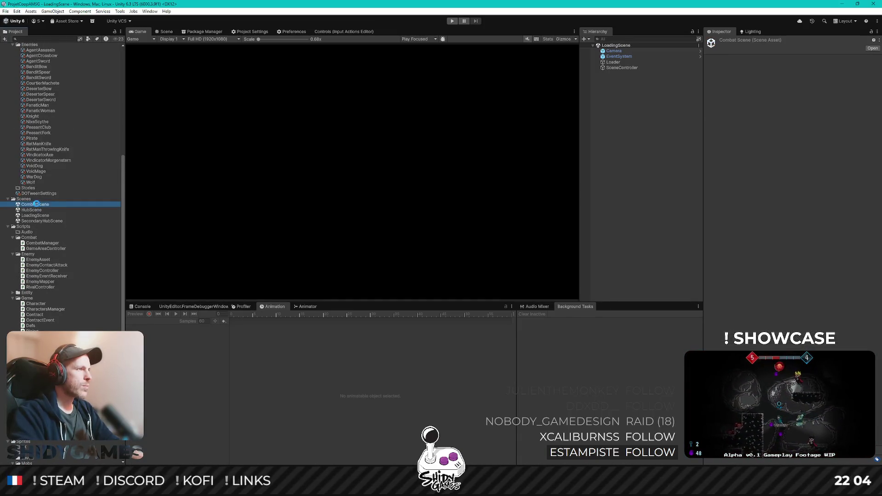
left_click(165, 32)
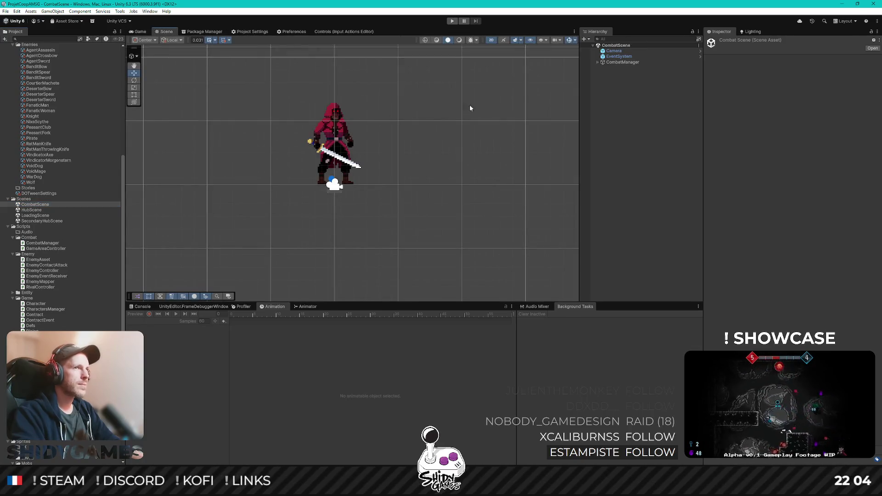
left_click(619, 62)
key("Right")
key("Down")
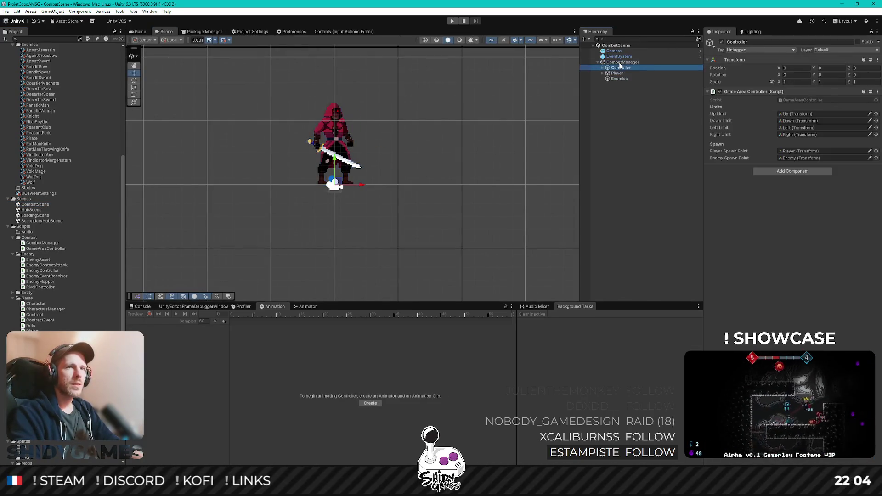
key("Down")
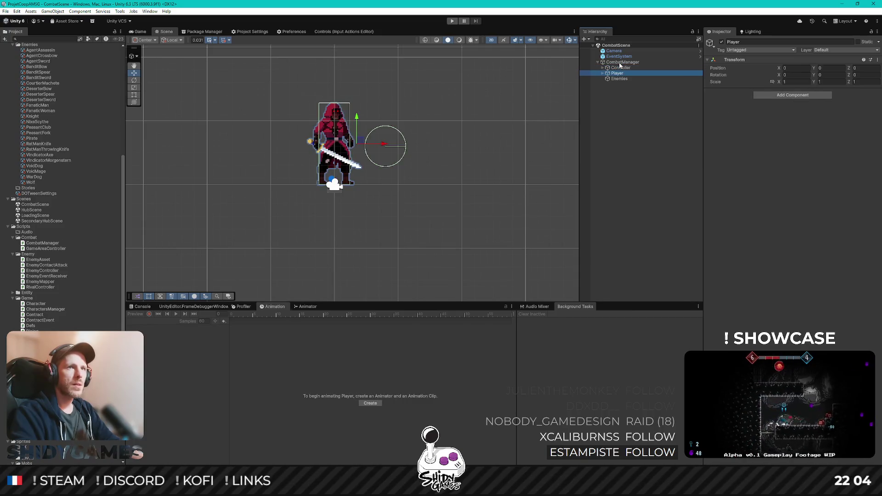
key("Up")
key("Right")
key("Down")
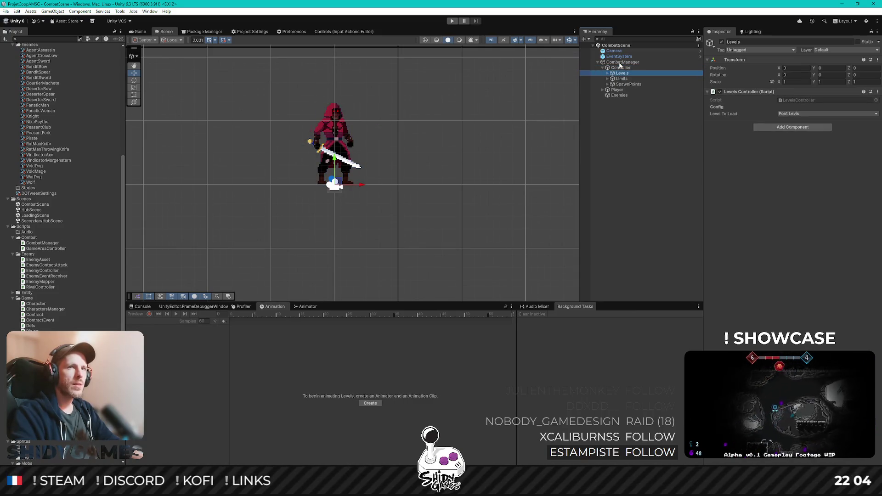
- Open the Levels object's LevelsController script in Rider
double_click(796, 98)
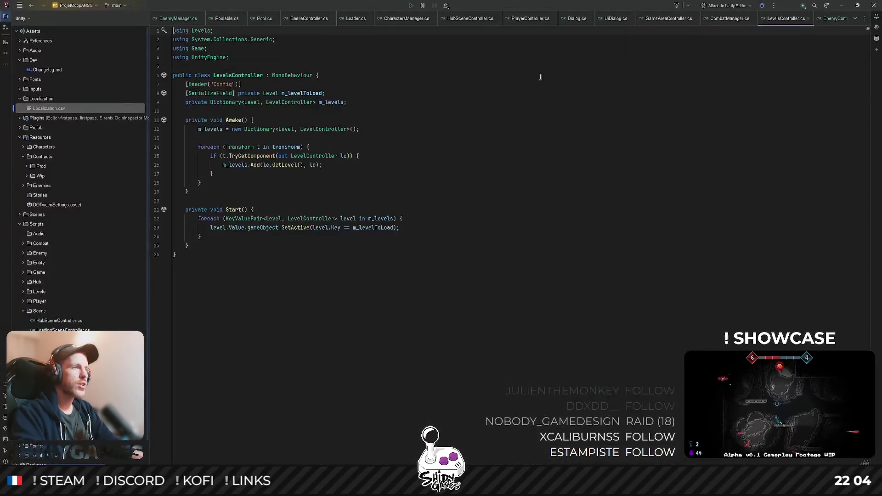
left_click(330, 102)
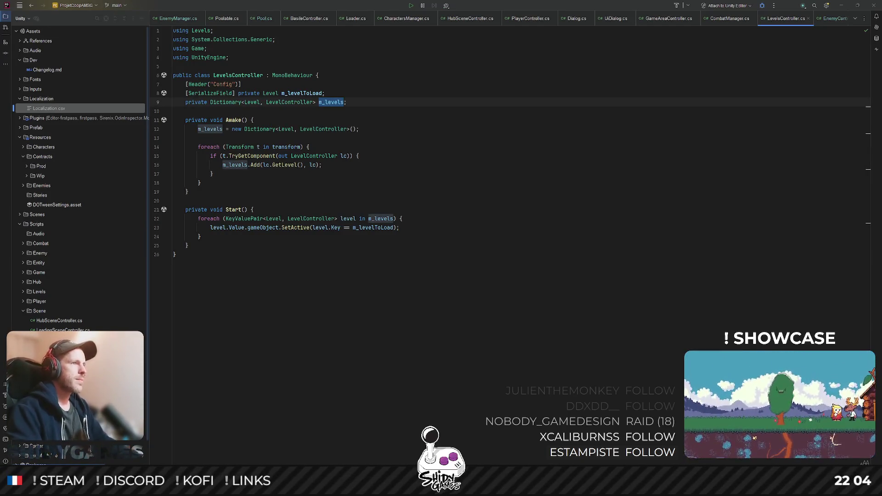
left_click(418, 341)
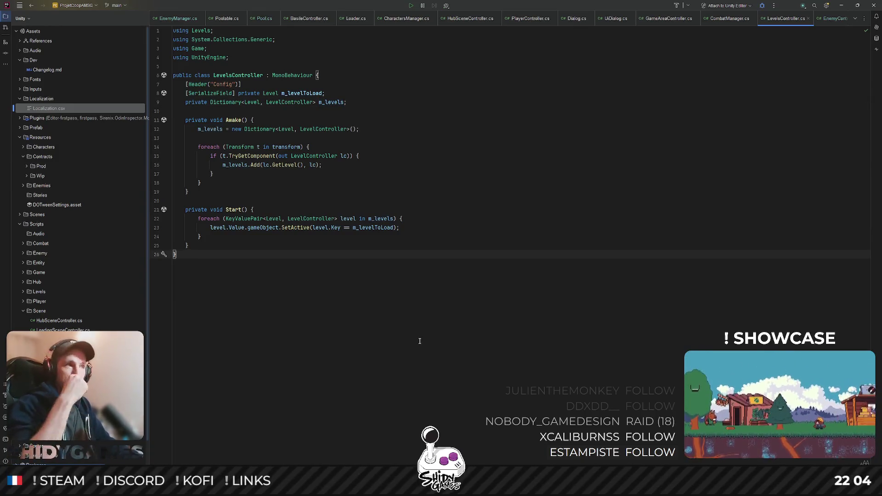
double_click(304, 92)
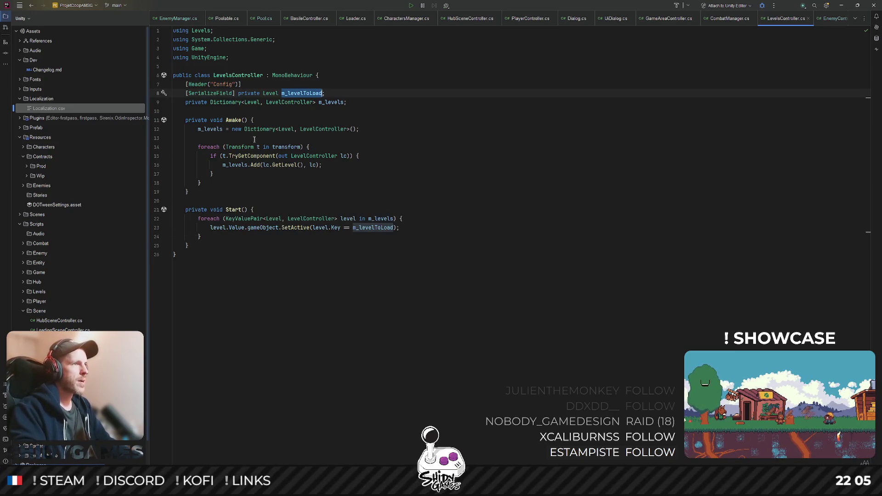
scroll(171, 22, "up", 5)
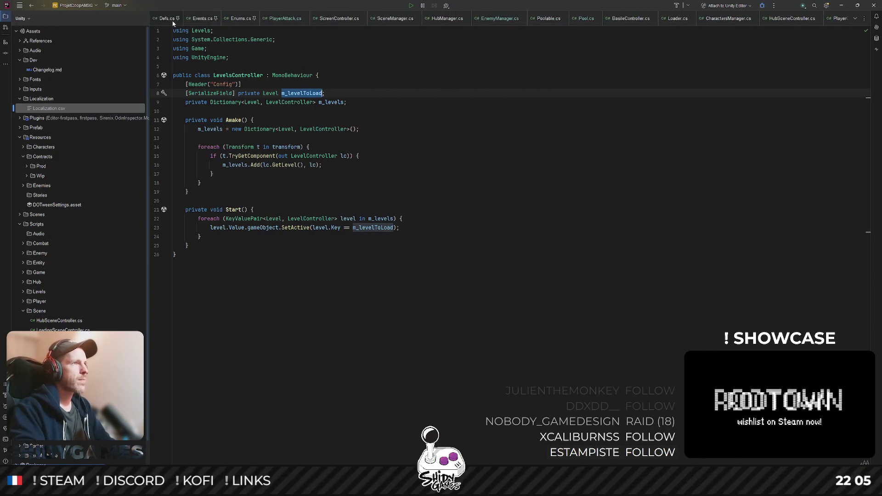
- In Events.cs, declare a new LevelLoaded event below AssetsLoaded
left_click(202, 18)
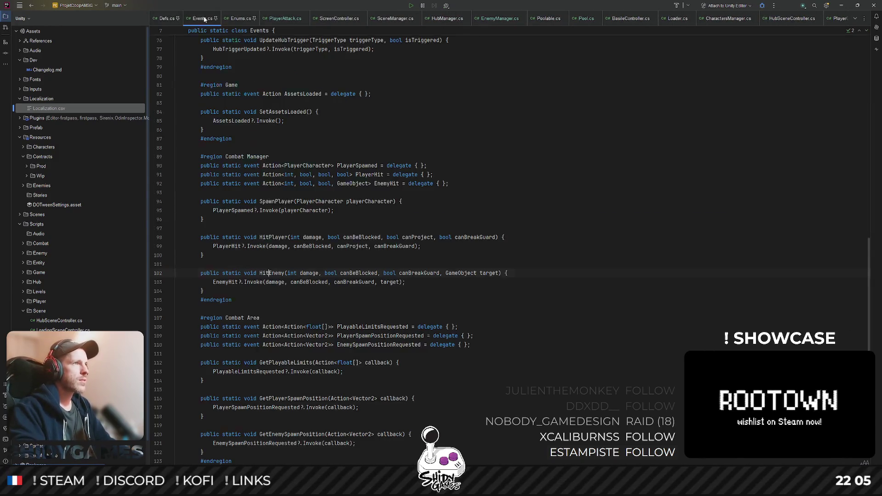
key("ctrl+f")
scroll(327, 189, "down", 5)
left_click(328, 190)
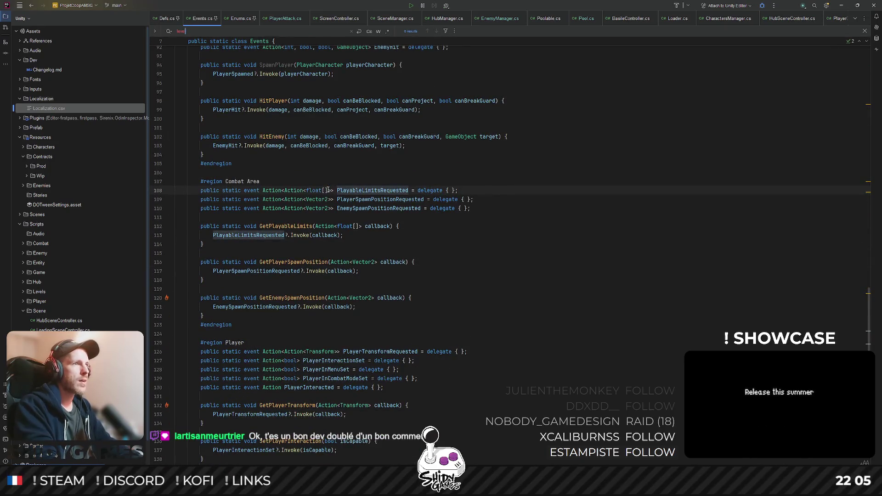
key("ctrl+alt+Left")
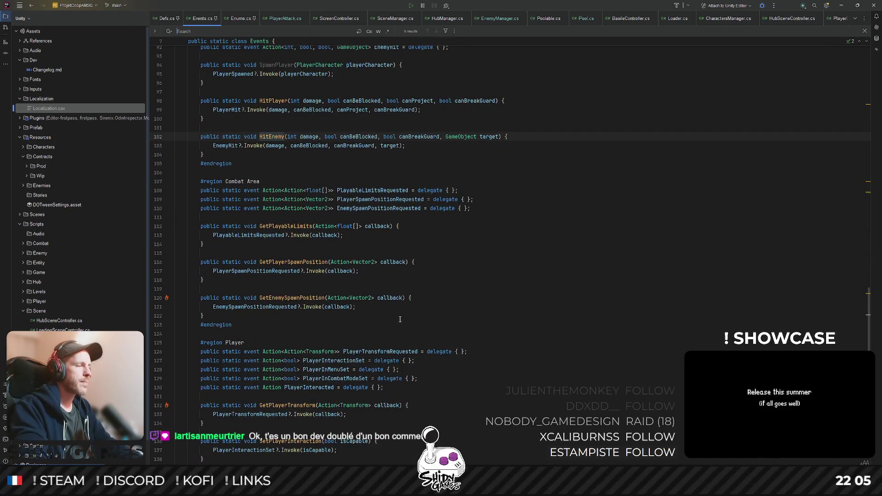
scroll(400, 319, "up", 4)
scroll(345, 296, "up", 4)
scroll(289, 275, "up", 4)
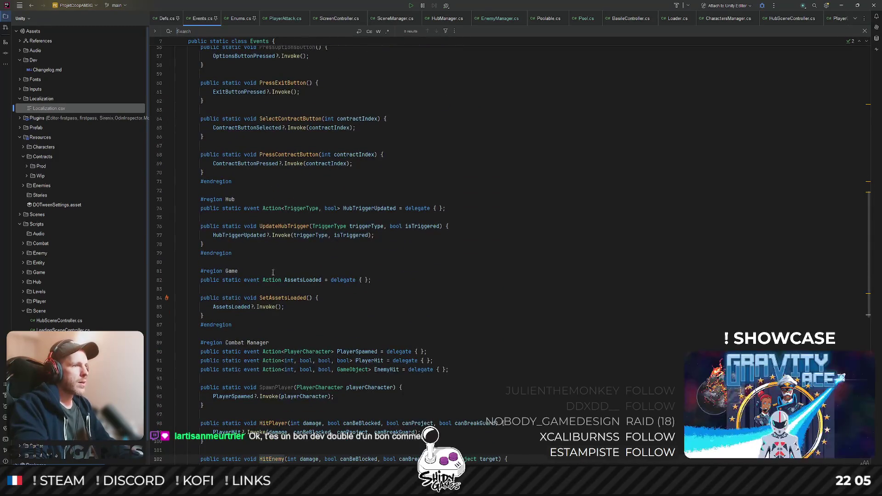
left_click(413, 280)
key("Return")
type("public static ev")
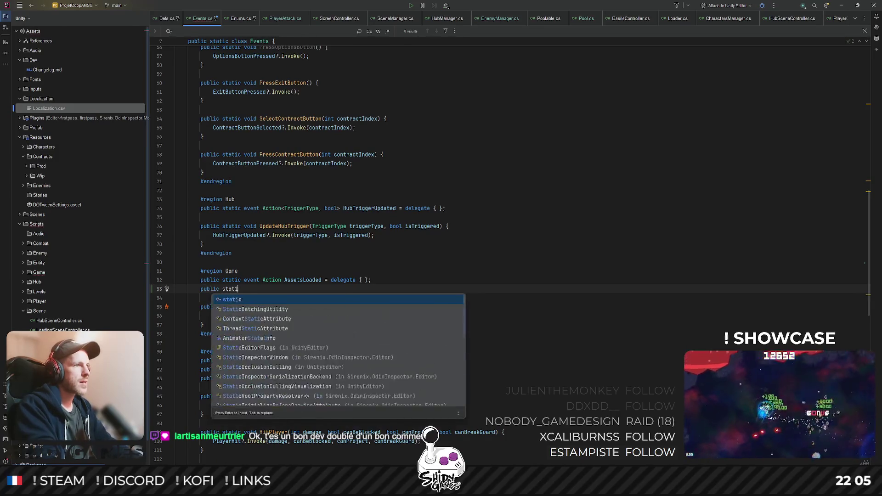
key("Return")
type("Ac")
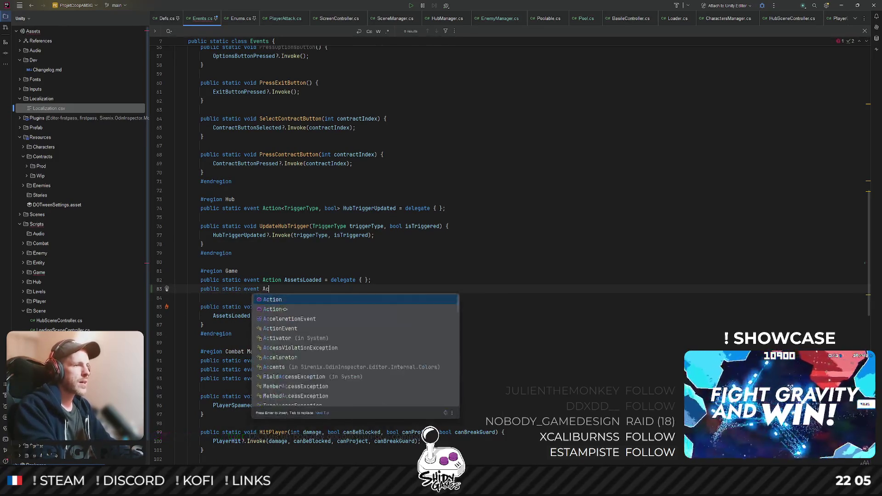
type("tion<Level> LevelLoaded = delegate { };")
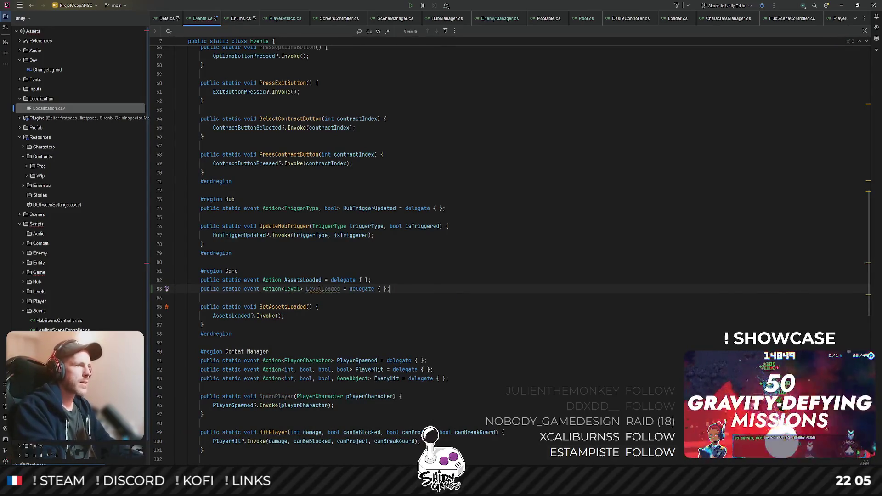
scroll(222, 272, "down", 3)
- Add public static void LoadLevel(Level level) that invokes LevelLoaded?.Invoke(level)
left_click(222, 273)
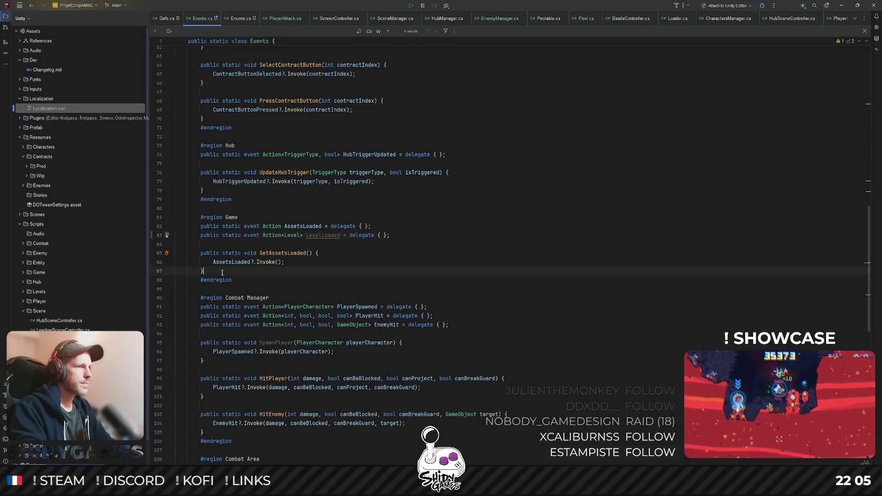
key("Return")
type("p")
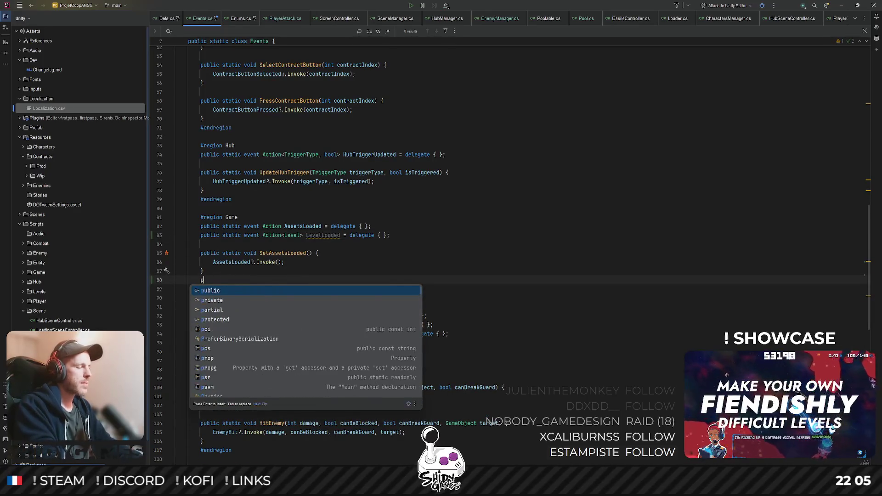
type("ublic static void ")
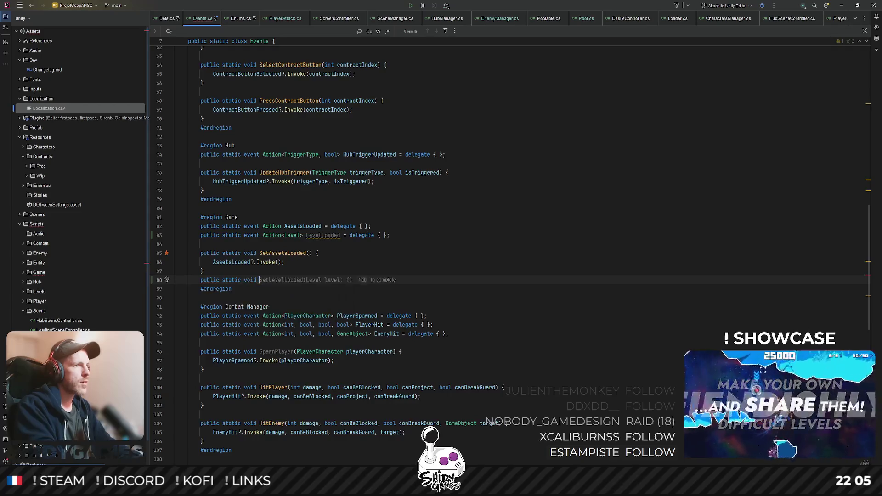
type("LoadLevel(L")
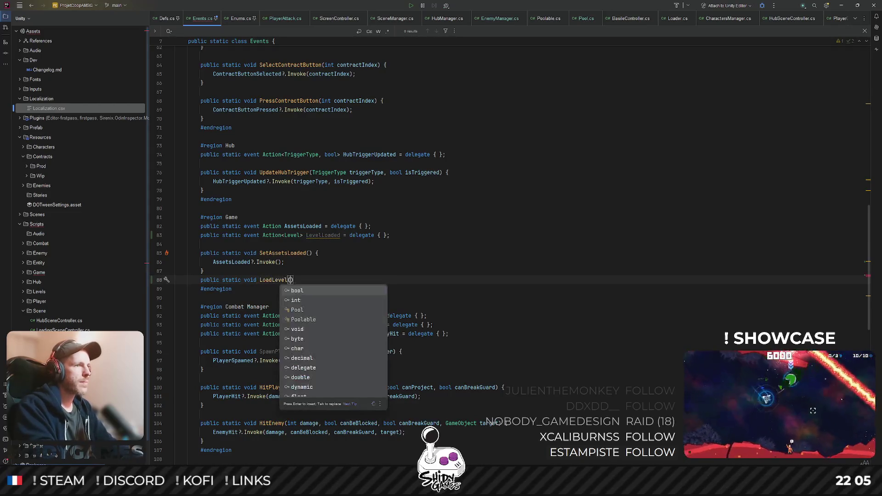
type("evel level")
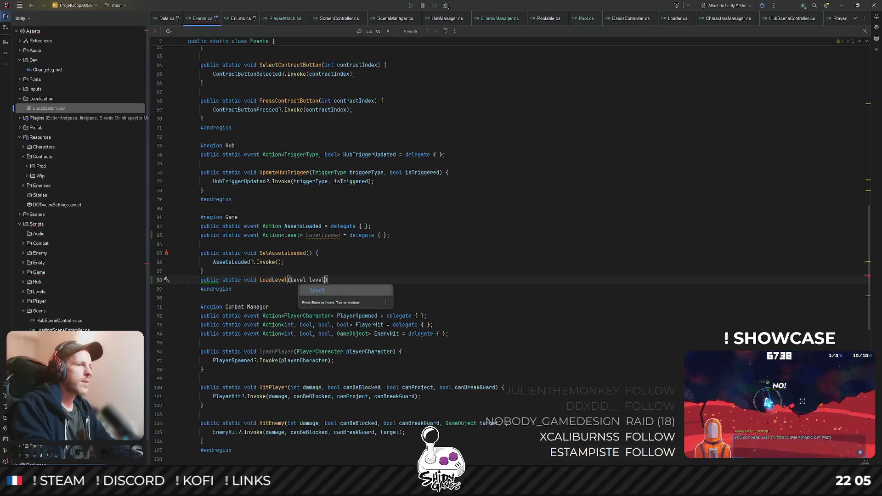
key("Escape")
type("{")
key("Return")
type("LevelLoaded?.Invoke(level);")
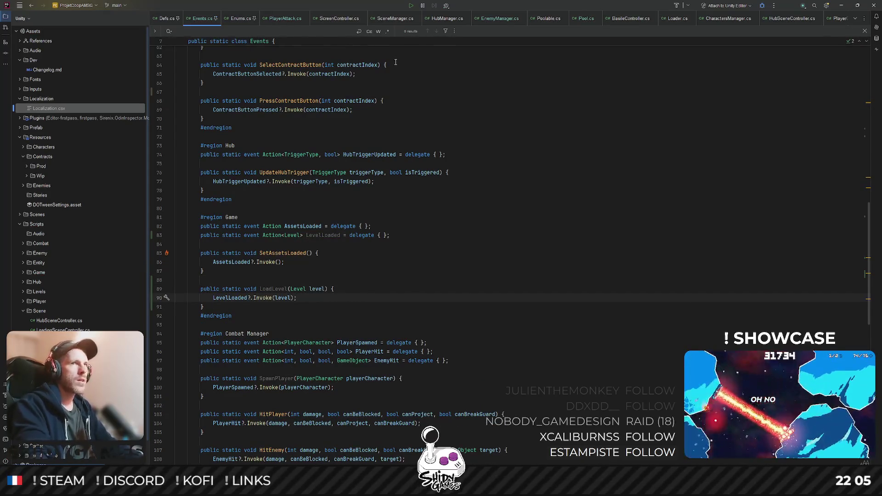
scroll(313, 20, "down", 5)
scroll(314, 20, "down", 4)
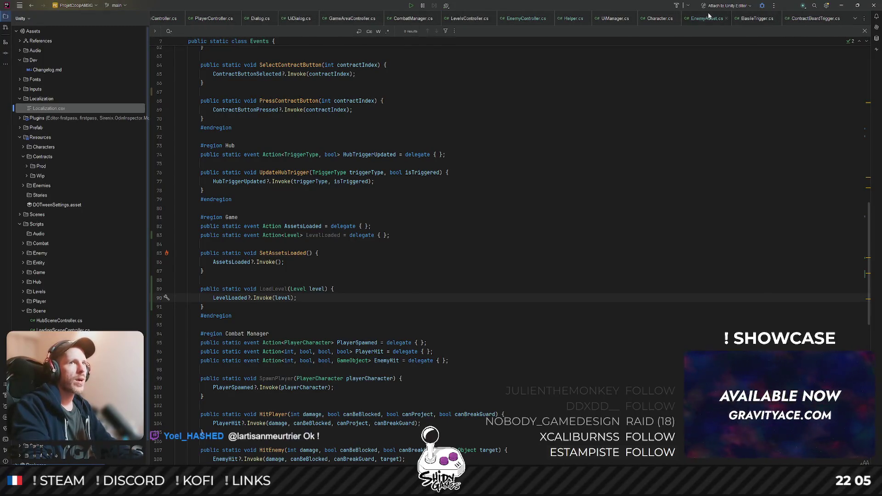
scroll(517, 19, "up", 3)
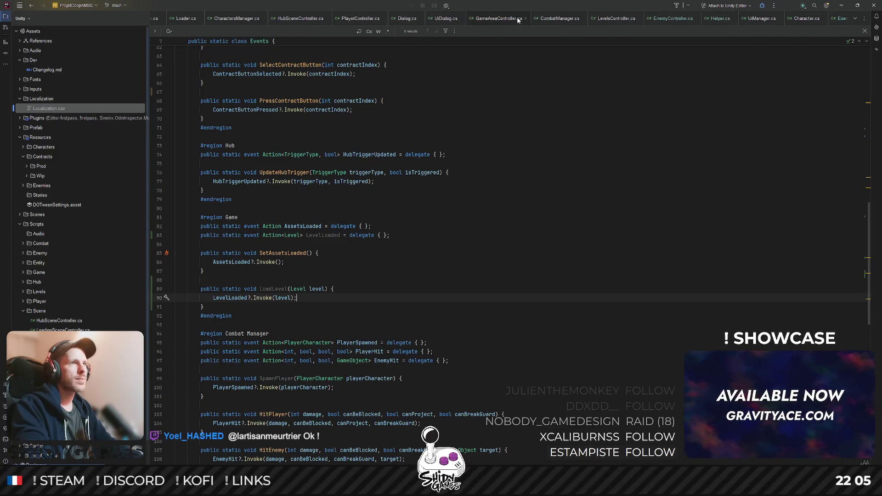
- Glance through the open-files list, then switch over to Unity
left_click(855, 19)
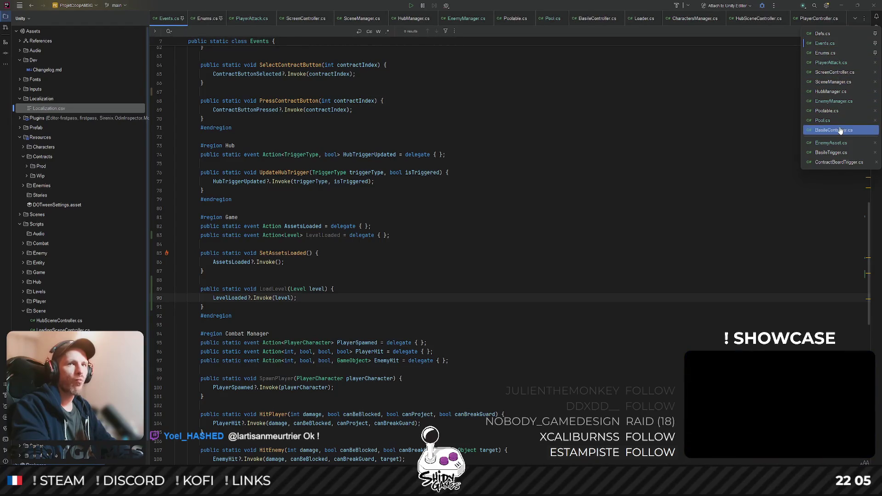
left_click(689, 135)
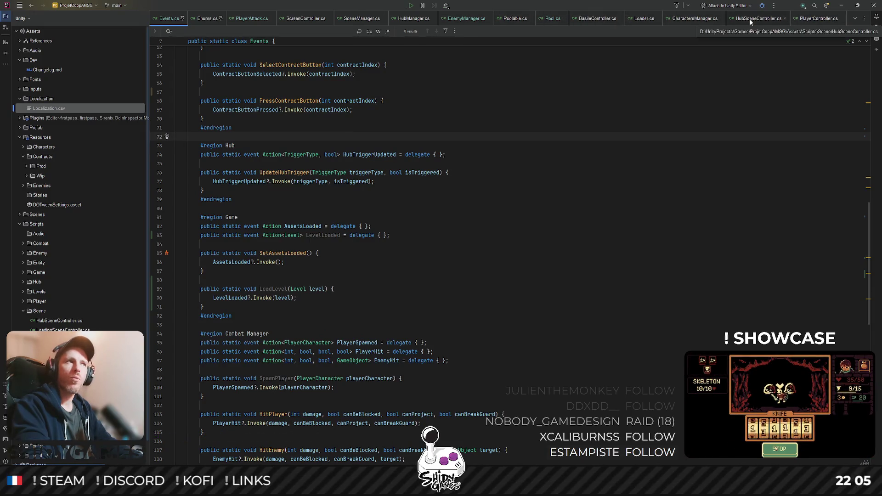
key("alt+Tab")
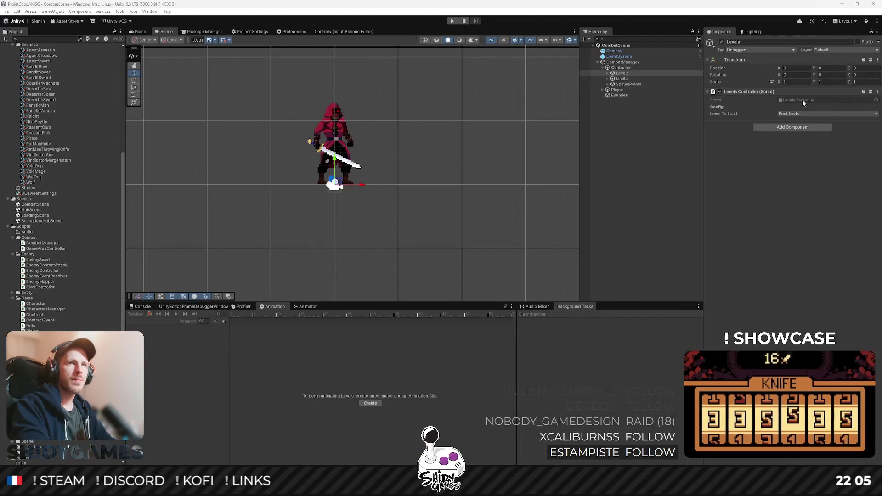
- Open LevelsController.cs and delete the serialized m_levelToLoad field
double_click(802, 100)
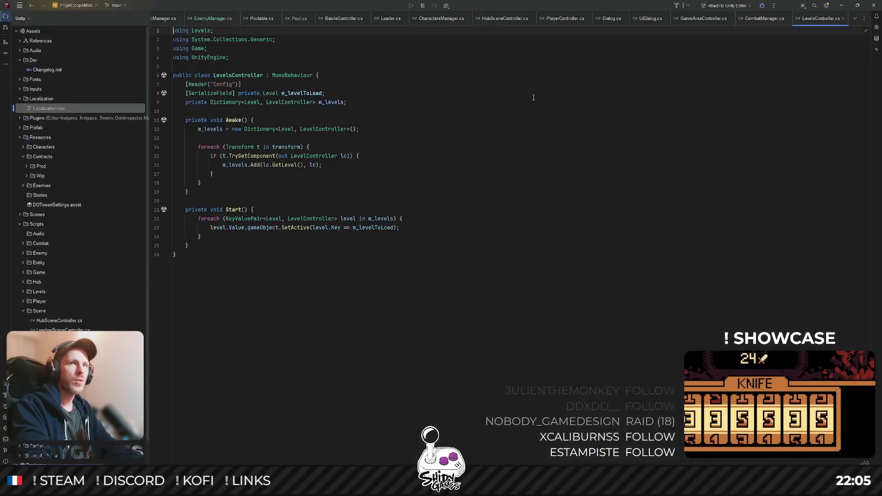
triple_click(304, 93)
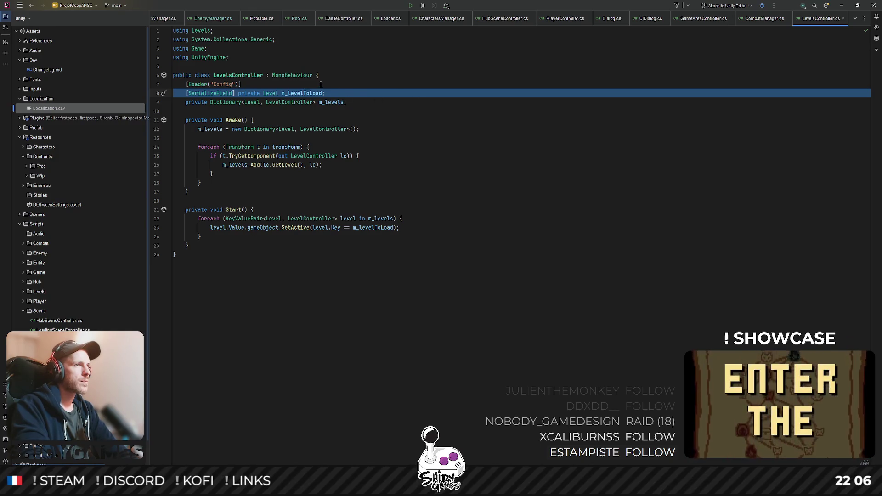
key("Delete")
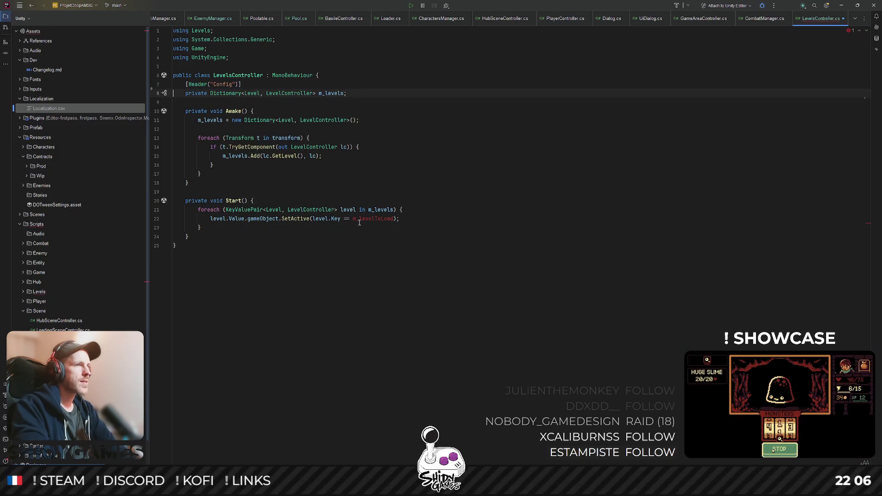
- Rename Start to LoadLevel(Level levelToLoad), keeping the parameter named levelToLoad
triple_click(233, 201)
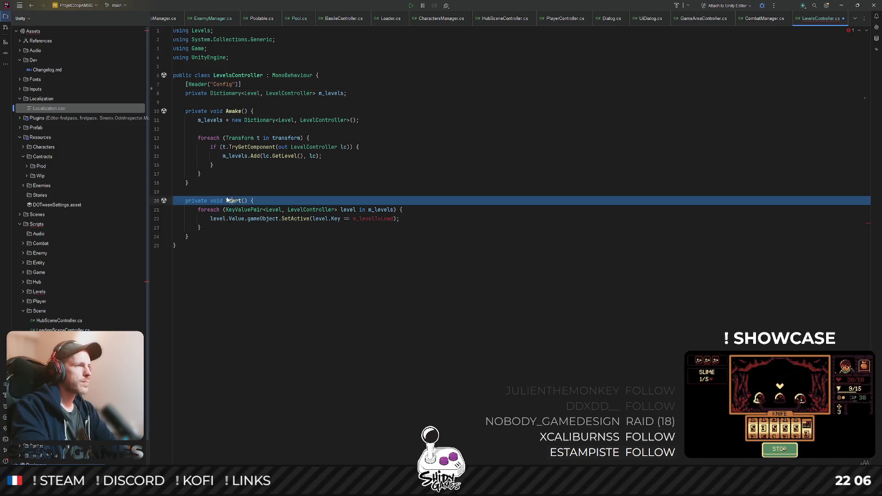
double_click(233, 201)
type("LoadL")
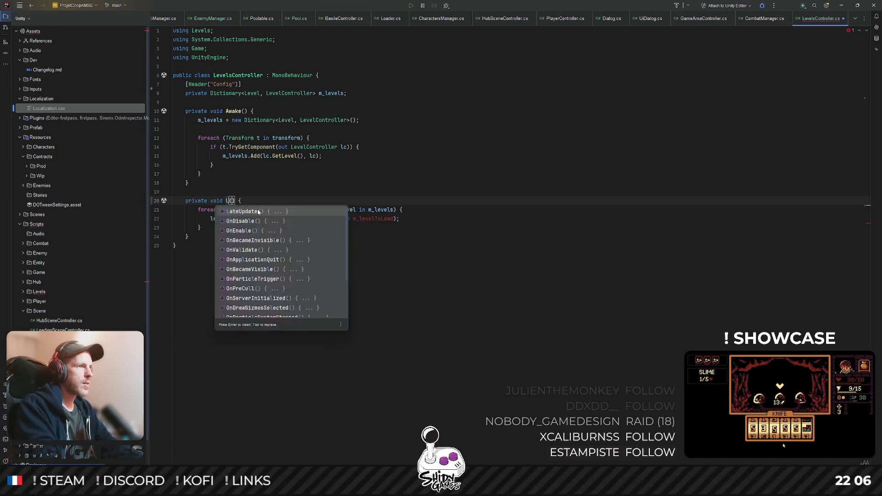
type("evel(Level level")
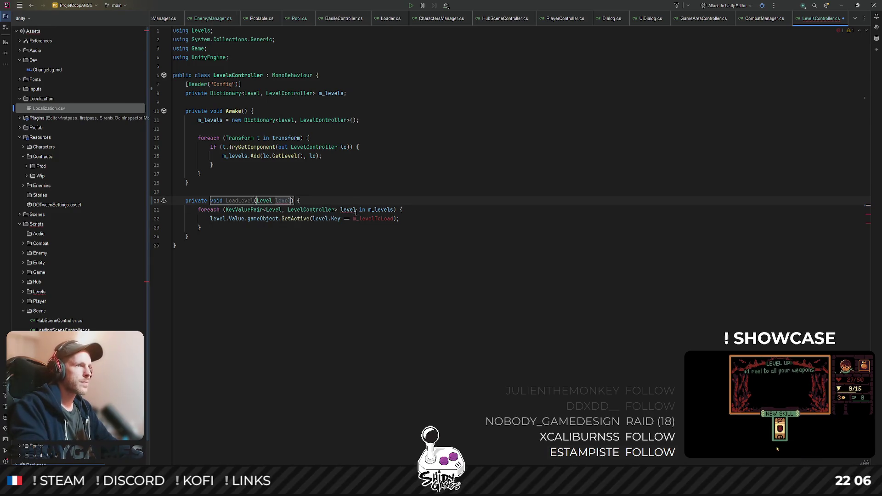
key("BackSpace")
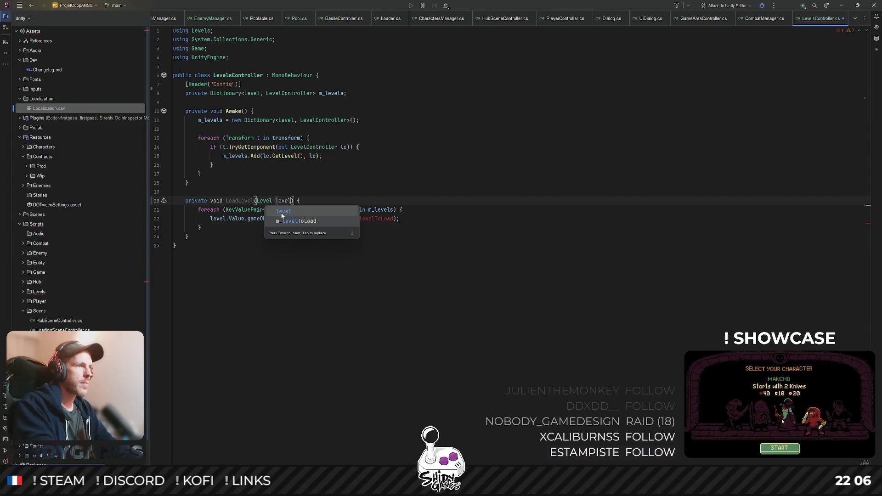
type("ToLoad")
key("Return")
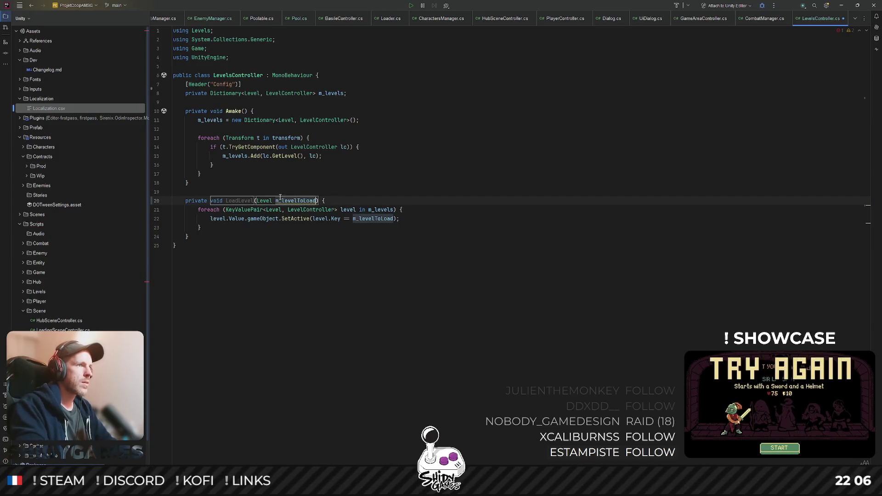
key("ctrl+z")
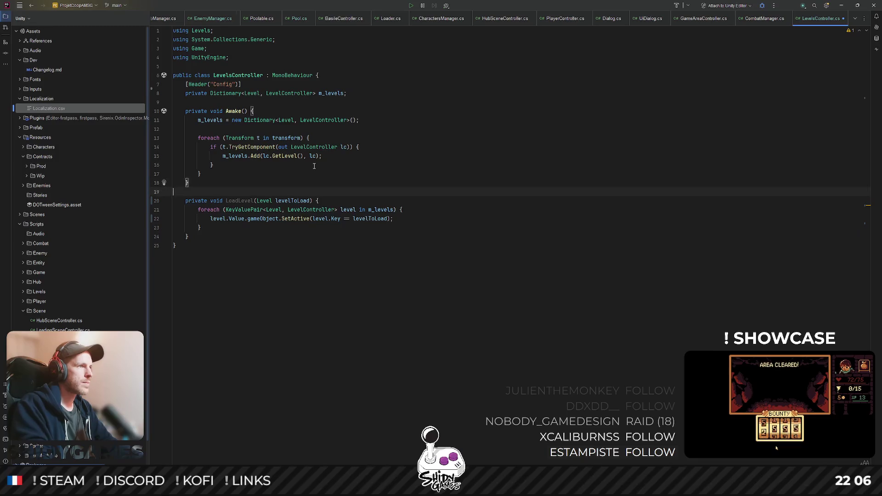
key("Return")
key("Return")
type("private void ")
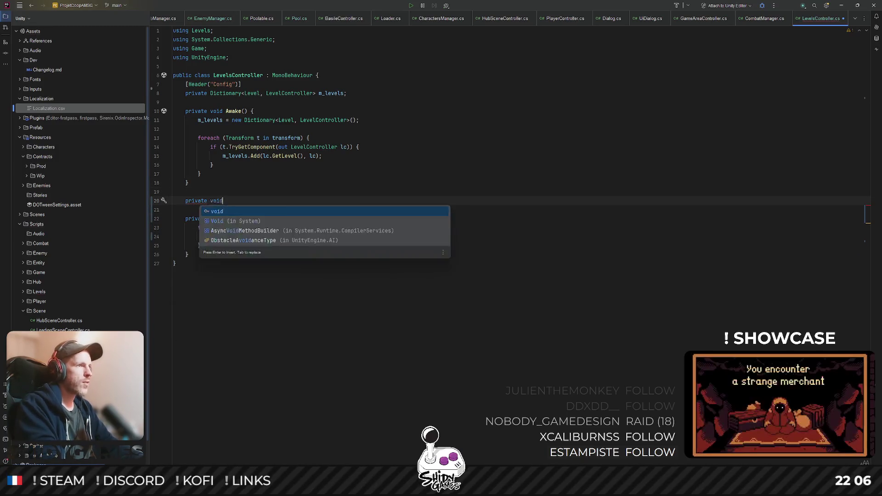
type("OnEn")
- Add OnEnable subscribing LoadLevel to Events.LevelLoaded
key("Return")
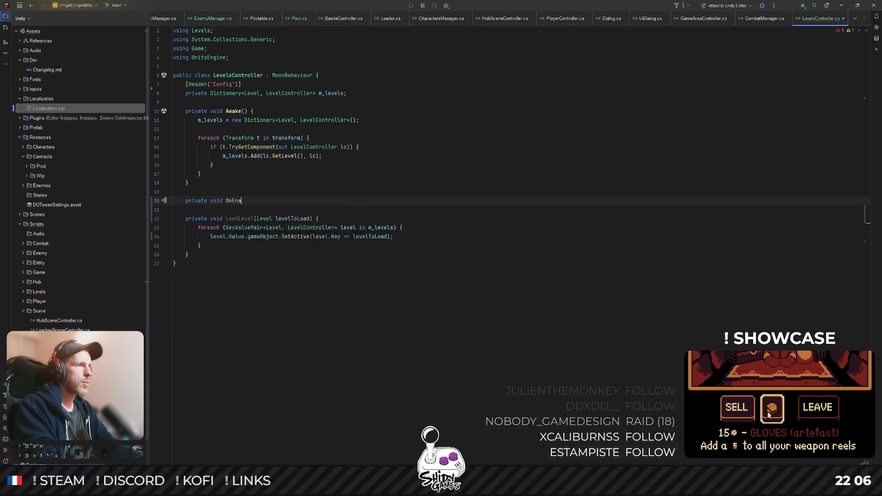
type("Events")
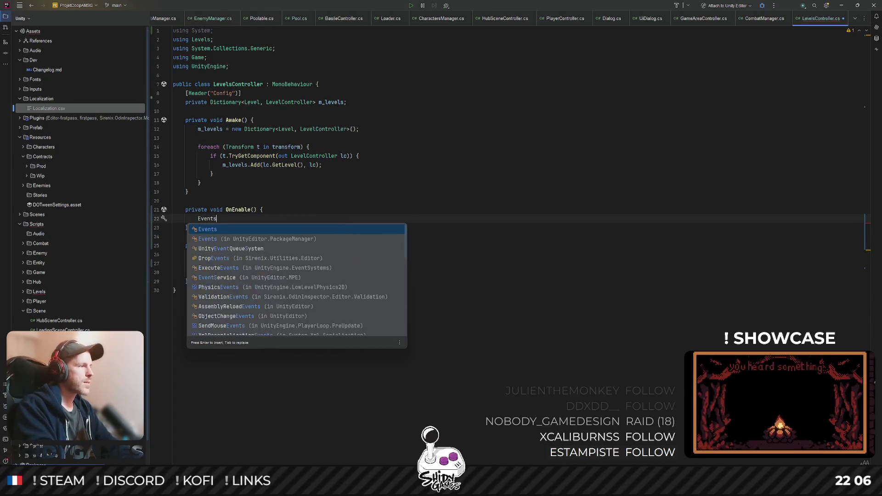
type(".Load")
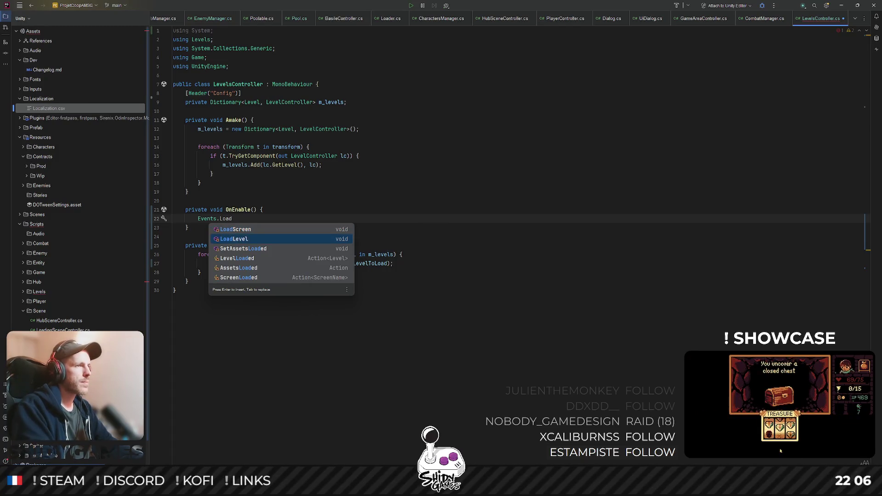
key("BackSpace")
key("BackSpace")
key("BackSpace")
type("ev")
key("Return")
type("+= ")
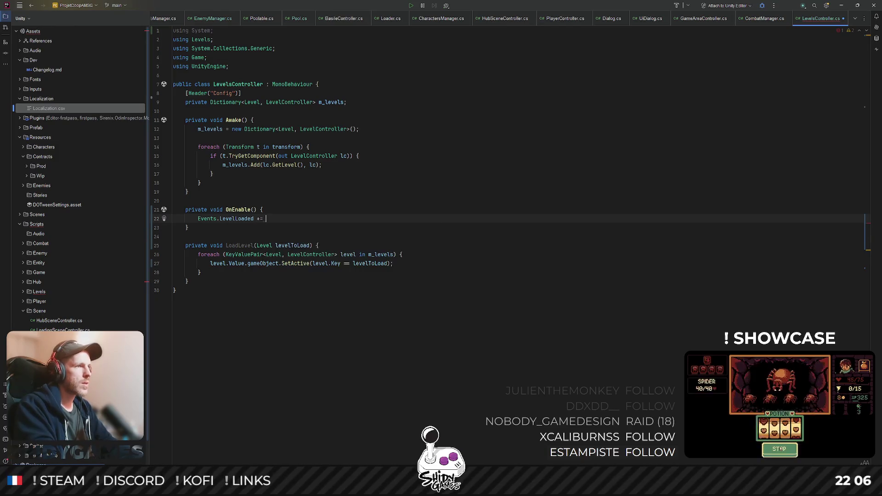
type("Lo")
key("Return")
type(";")
key("Down")
key("Return")
key("Return")
type("private void On")
- Add OnDisable unsubscribing LoadLevel, remove the unused using System line, and return to Unity
key("Return")
type("Ev")
key("Return")
type(".Le")
key("Return")
type("-= LoadLevel;")
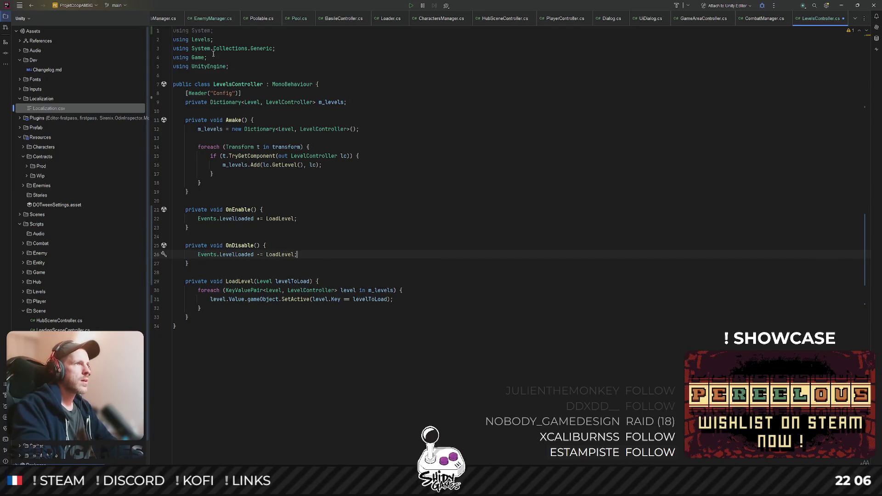
left_click(207, 32)
key("ctrl+x")
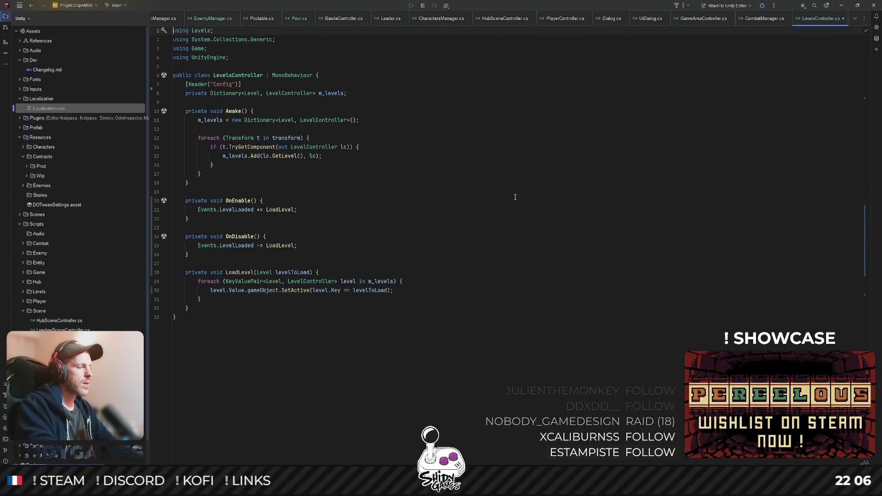
key("alt+Tab")
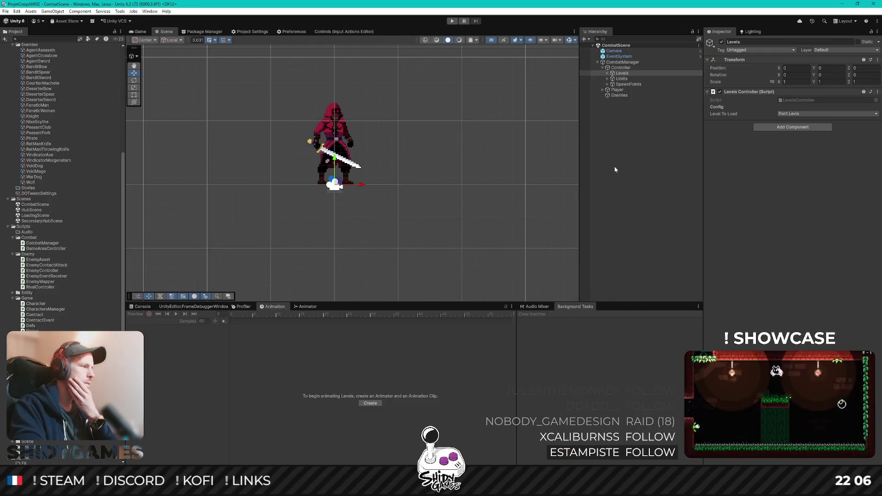
- Open LoadingScene in Unity and run the game to the title screen
left_click(629, 188)
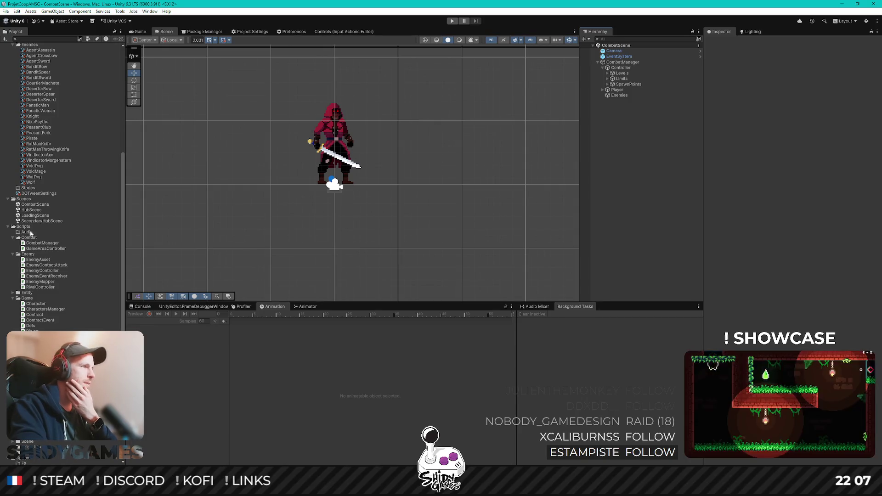
double_click(34, 215)
left_click(623, 171)
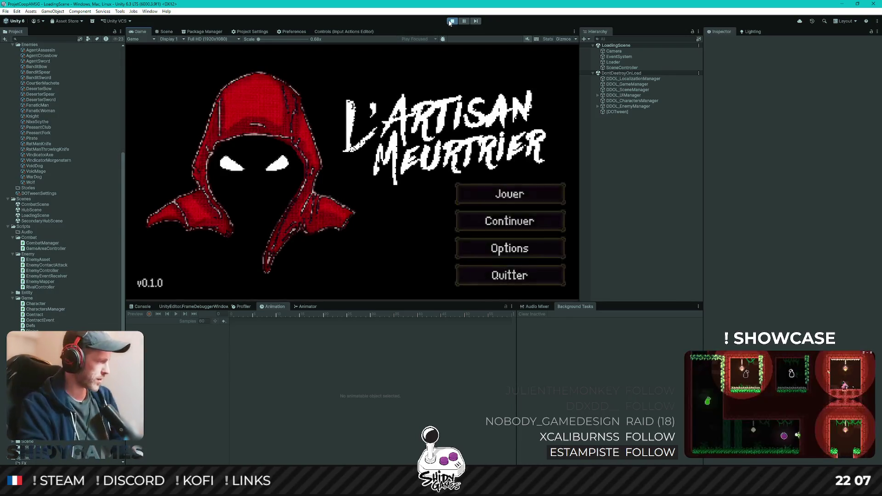
- Play from the title menu through the notice-board contract and NPC into combat, then stop play mode
key("Return")
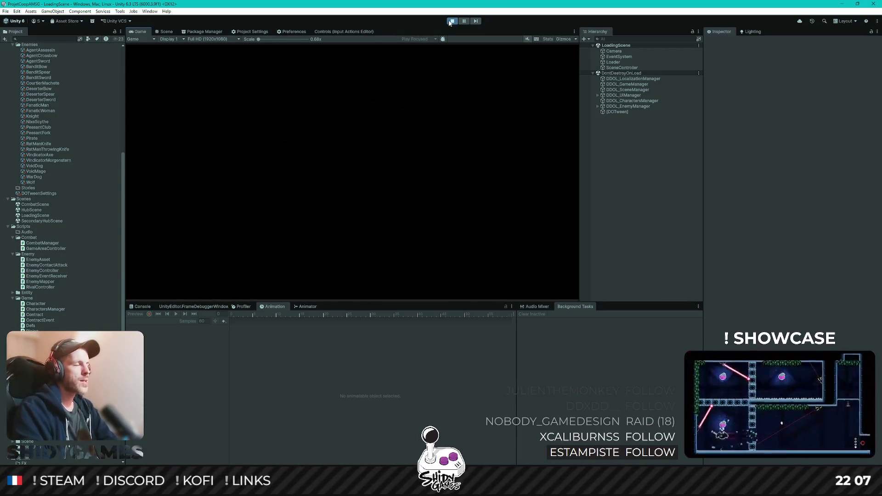
key("d")
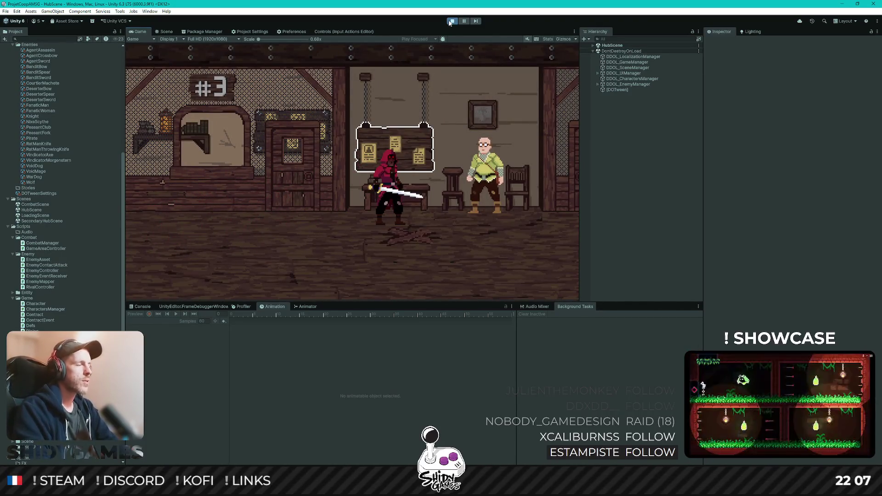
key("e")
key("Escape")
key("d")
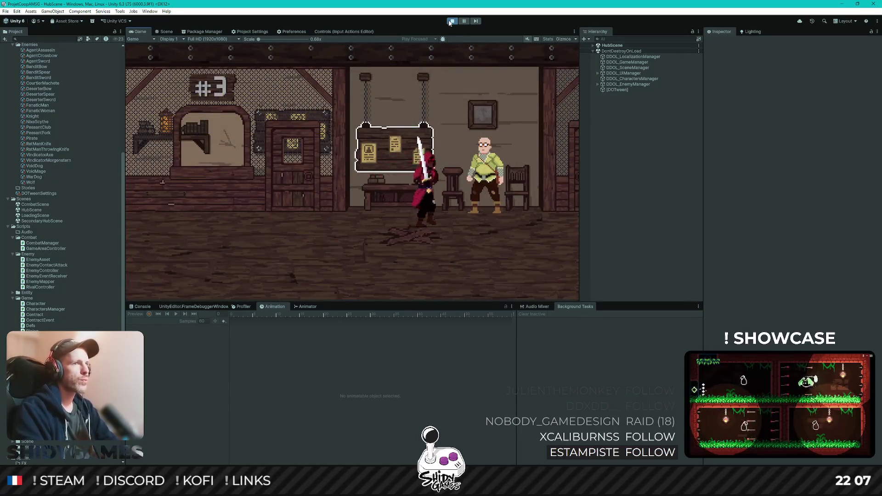
key("e")
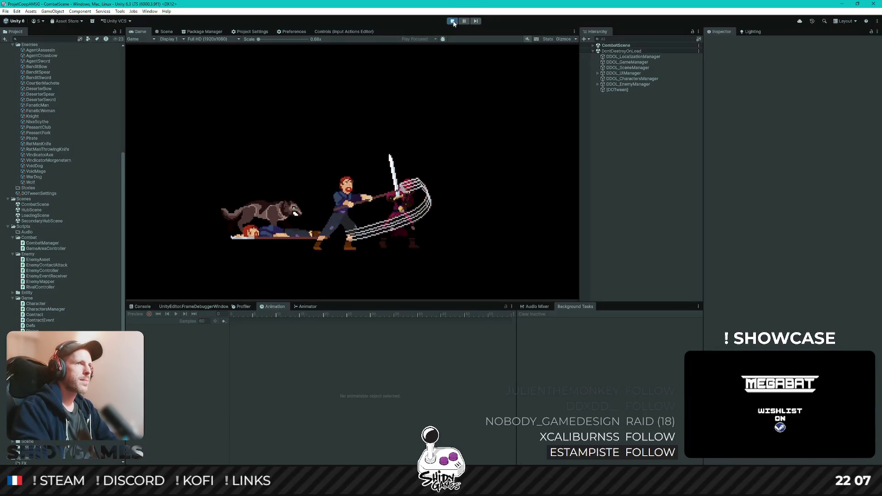
left_click(452, 21)
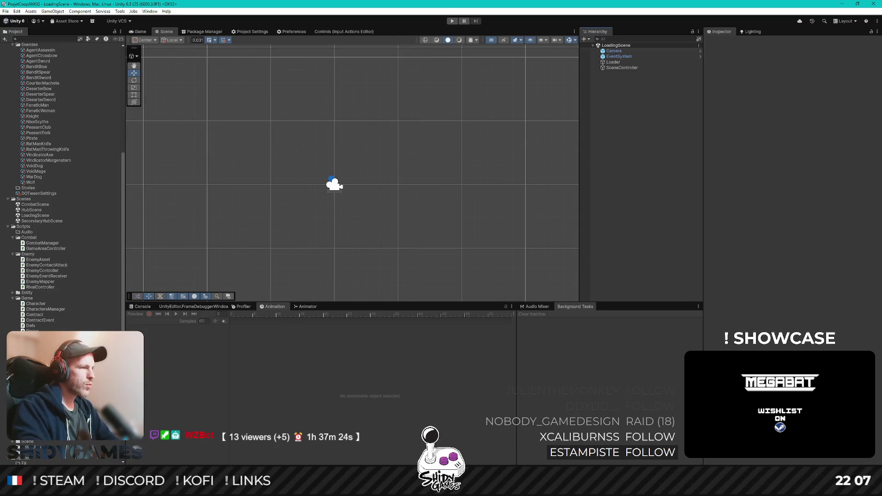
key("alt+Tab")
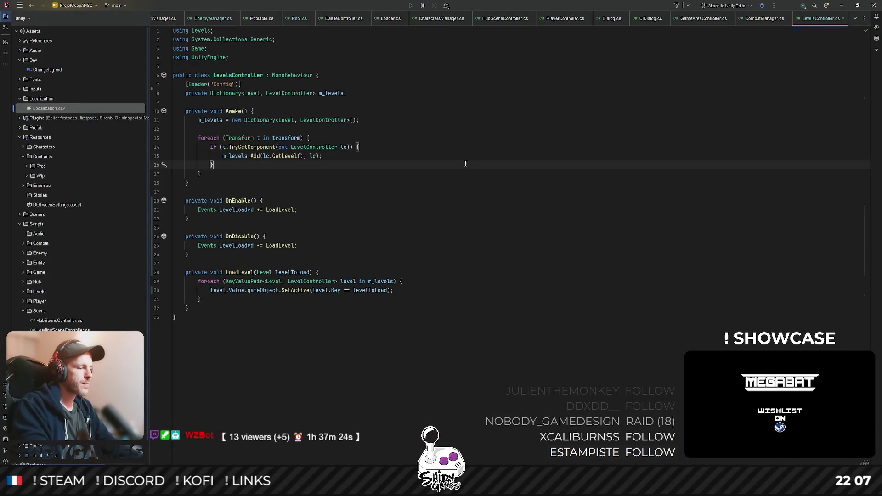
- In CombatManager.cs, add Events.LoadLevel(m_contract.Level); under the spawn-level TODO
key("ctrl+t")
type("combat")
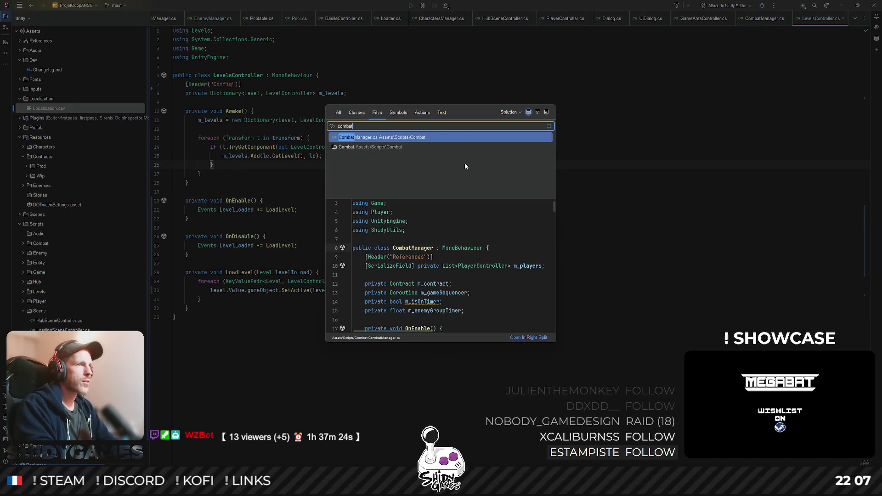
key("Return")
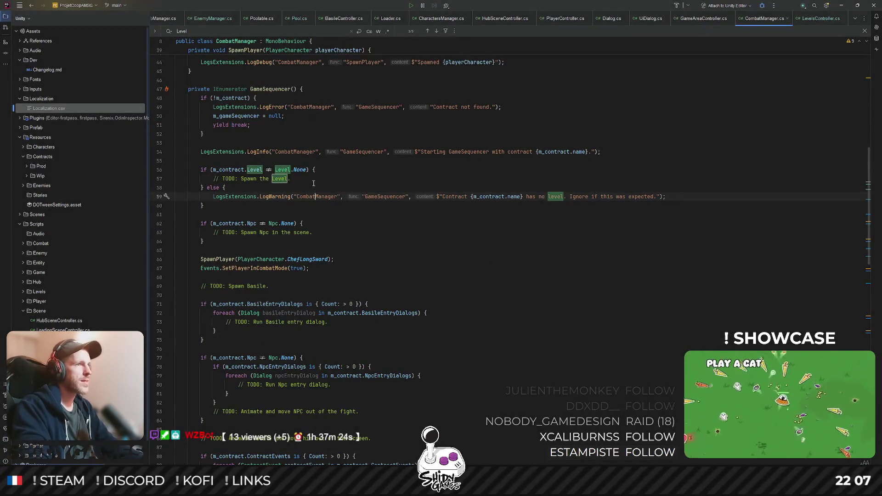
key("Return")
type("Events.")
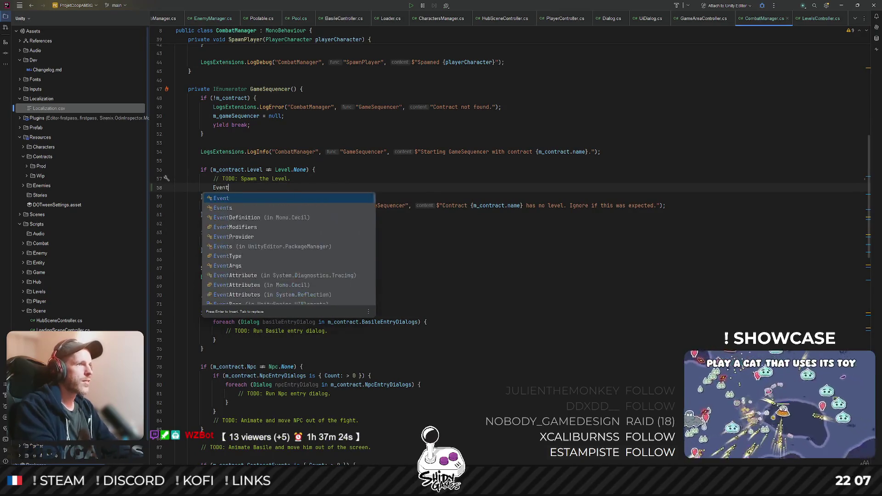
key("Escape")
type("load")
key("Return")
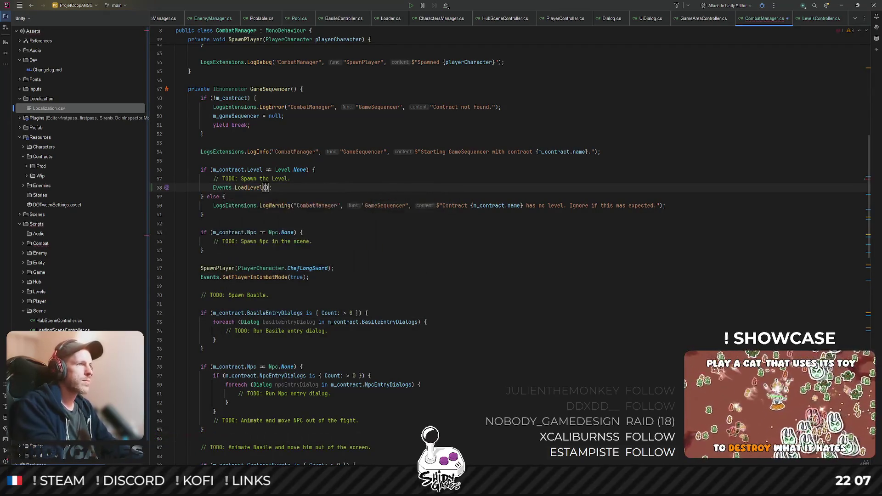
type("mm")
key("Return")
type(".Level")
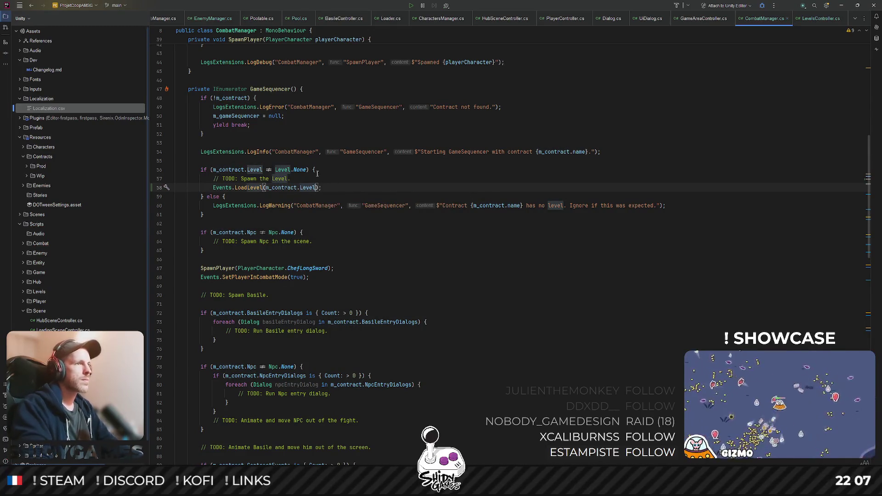
- Delete the spawn-the-level TODO comment and switch back to Unity
triple_click(237, 179)
key("BackSpace")
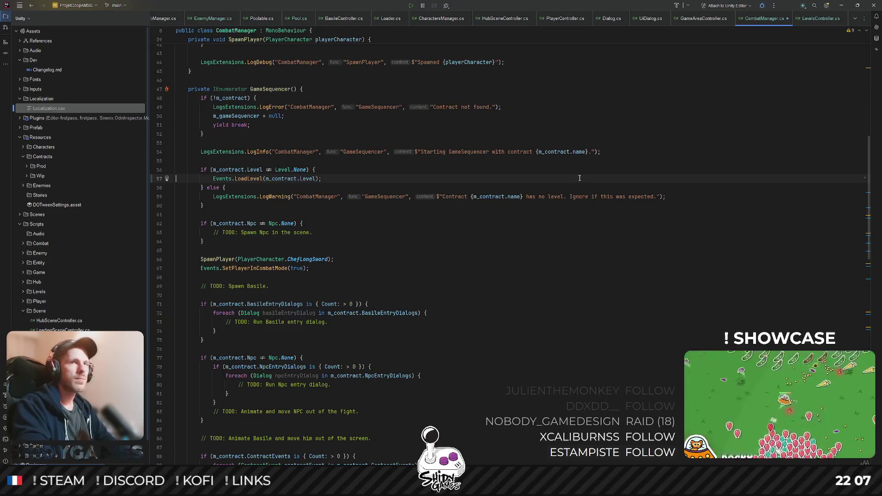
left_click(841, 5)
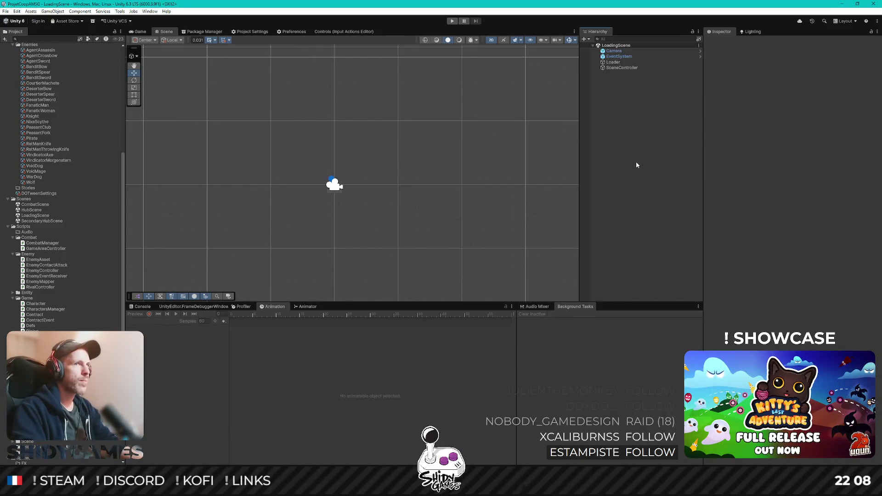
- Press Play to run the game with the recompiled scripts
left_click(452, 20)
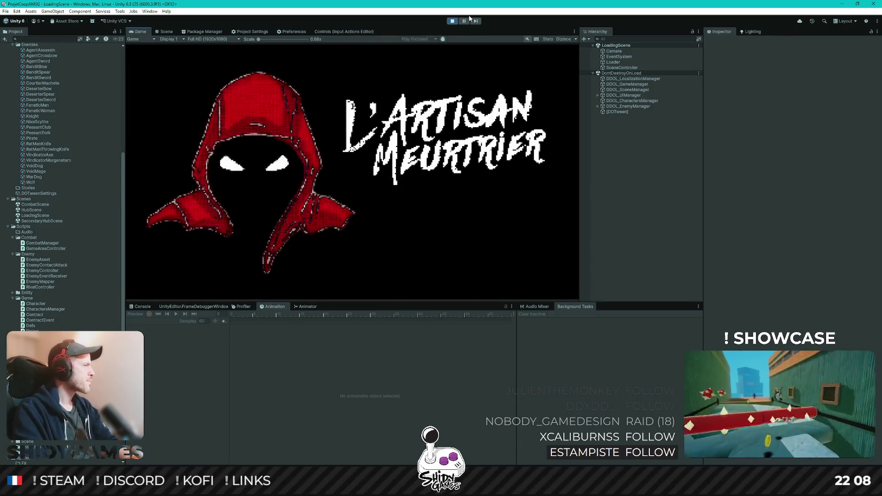
- Start a new game, take the notice-board contract and talk to the NPC to enter combat
key("Return")
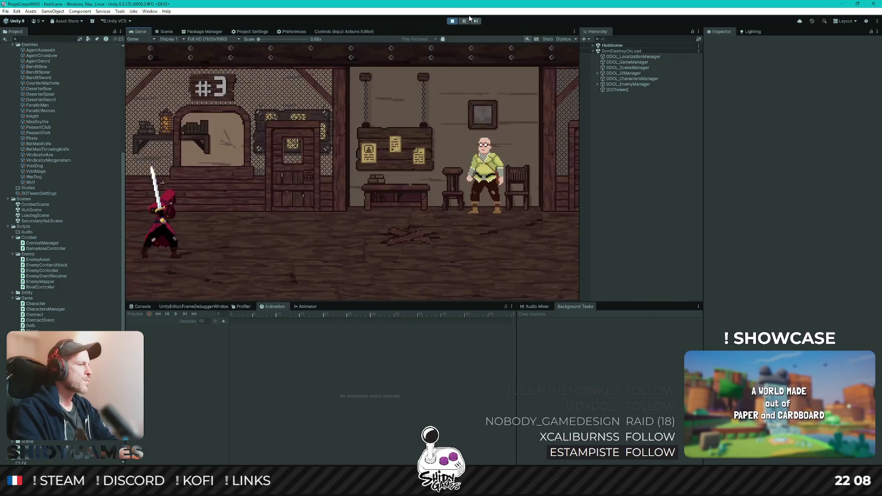
key("d")
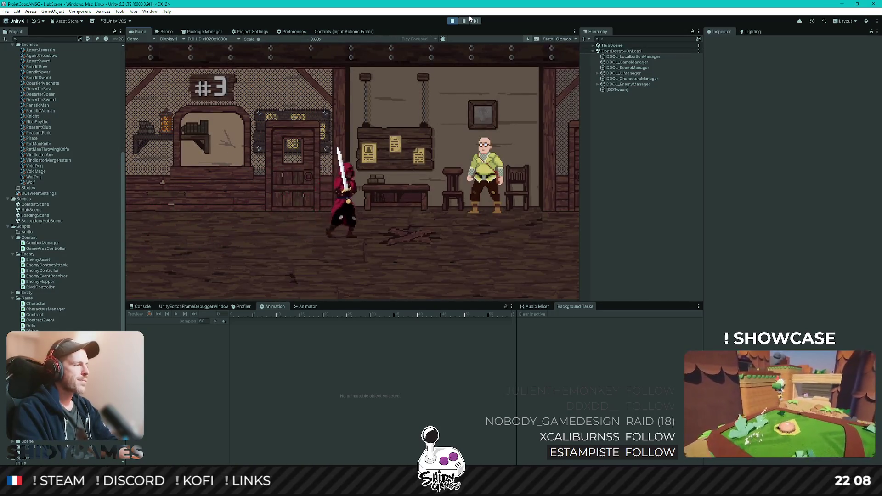
key("e")
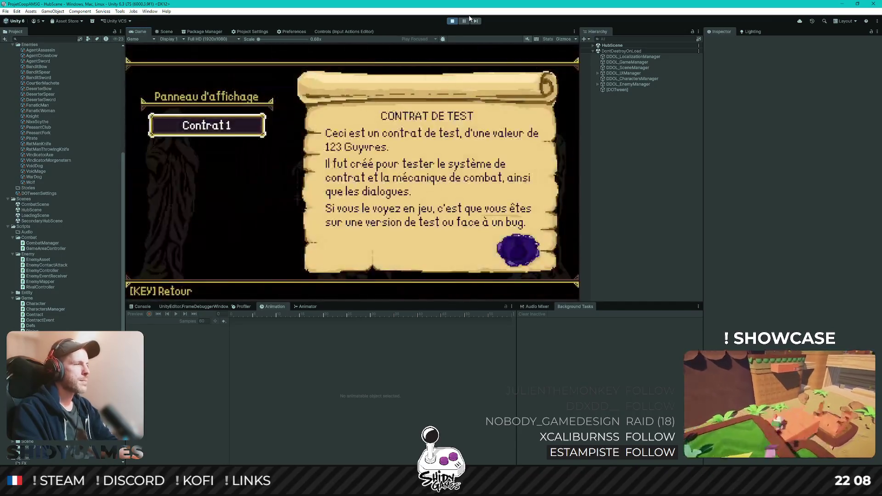
key("Escape")
key("d")
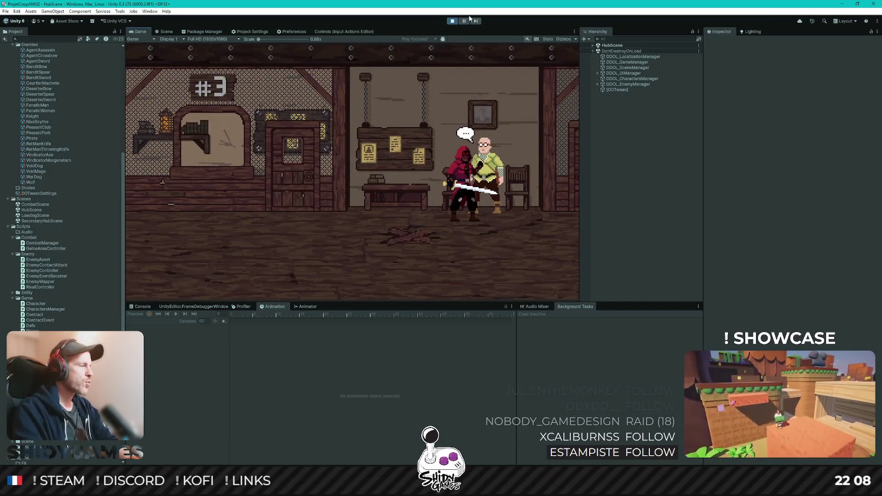
key("e")
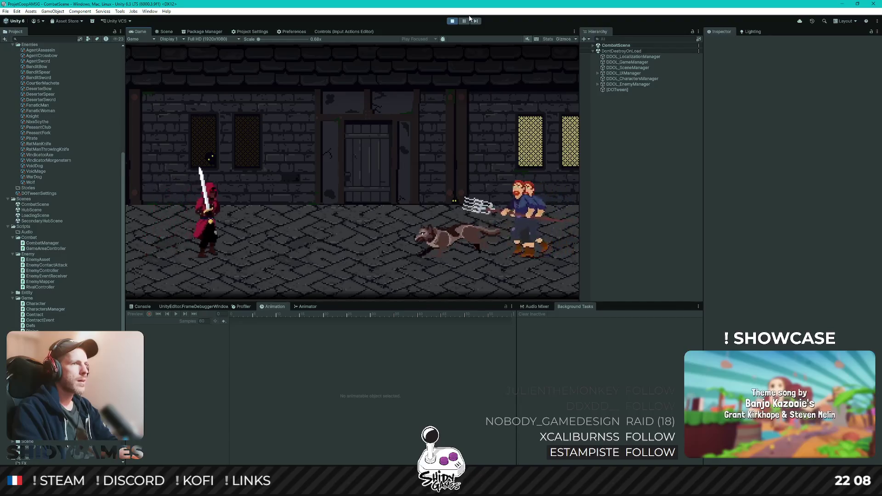
- Fight the bandits with sword swings and movement across the street, then stop play mode
key("space")
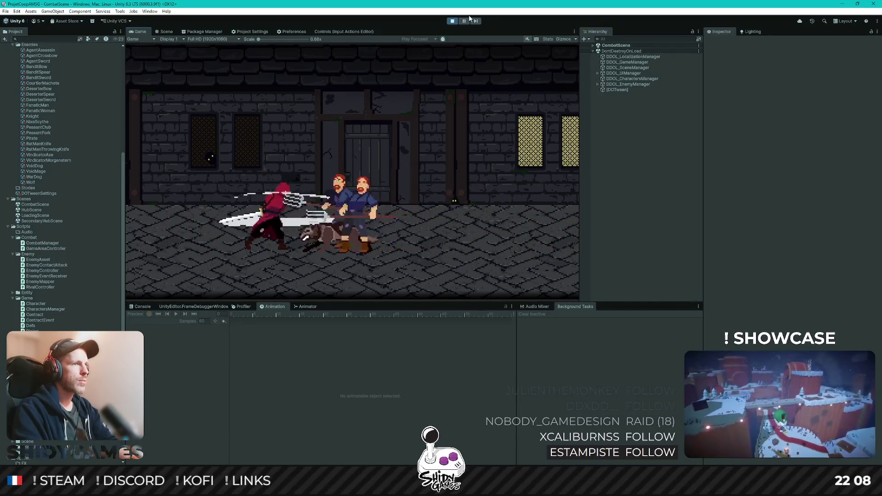
key("d")
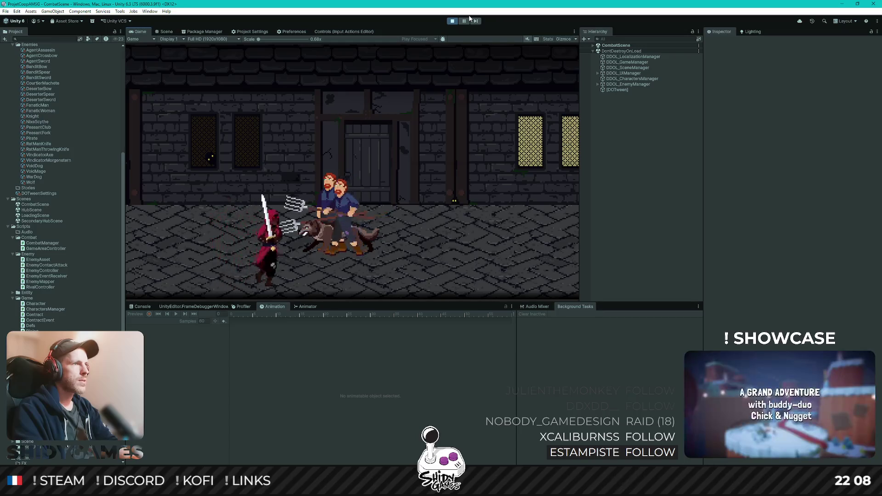
key("space")
key("a")
key("w")
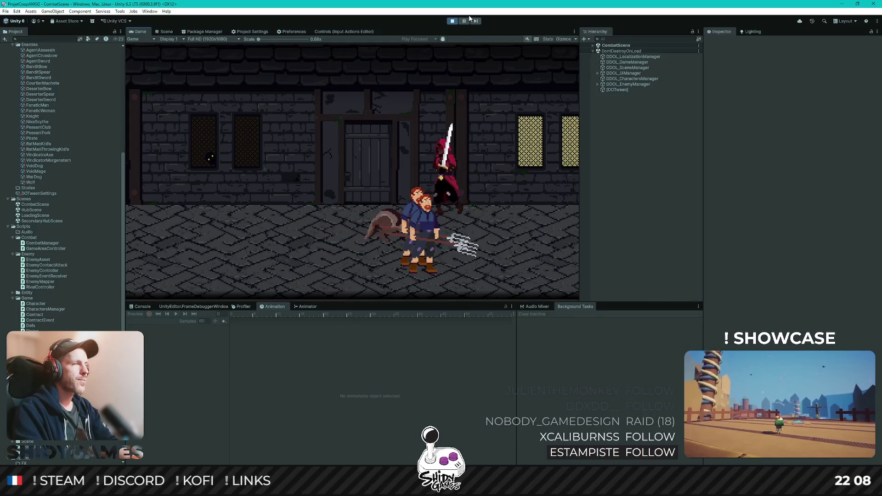
key("a")
key("s")
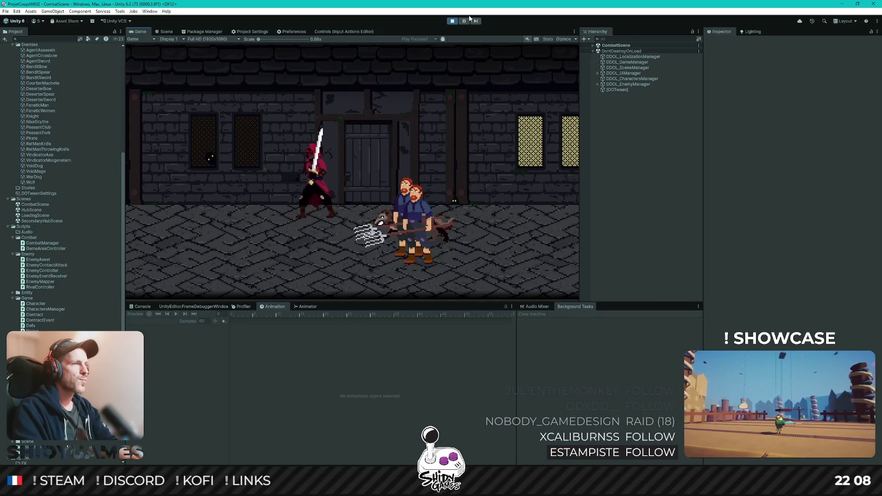
key("space")
key("a")
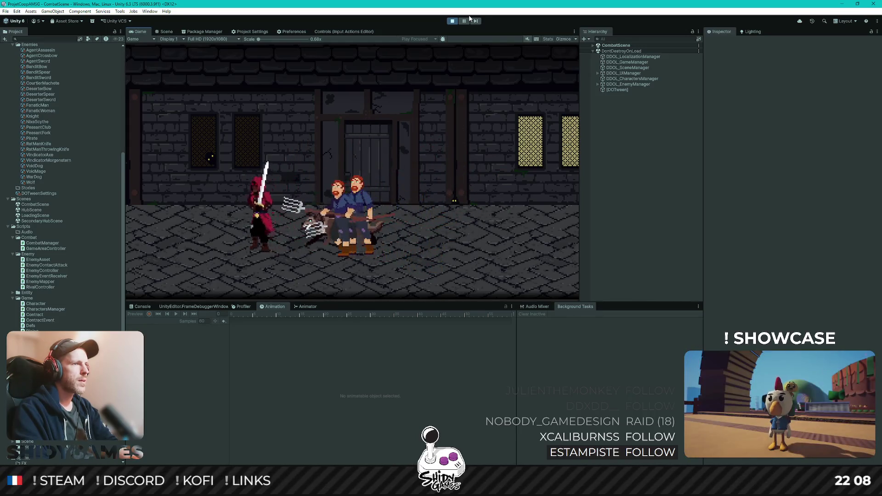
key("d")
key("space")
key("space")
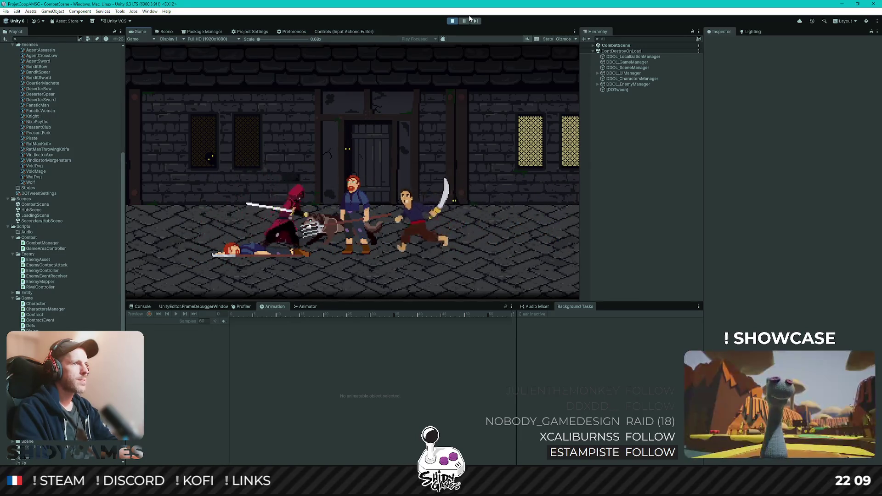
key("a")
key("space")
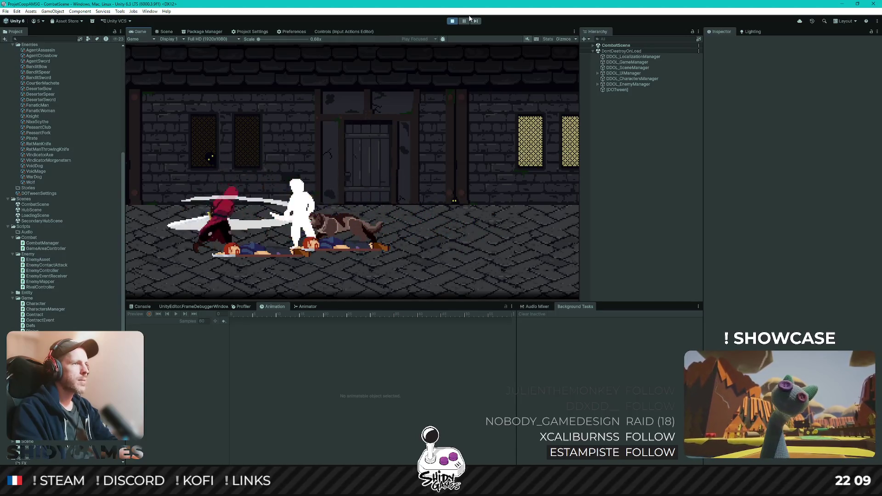
key("d")
key("space")
key("space")
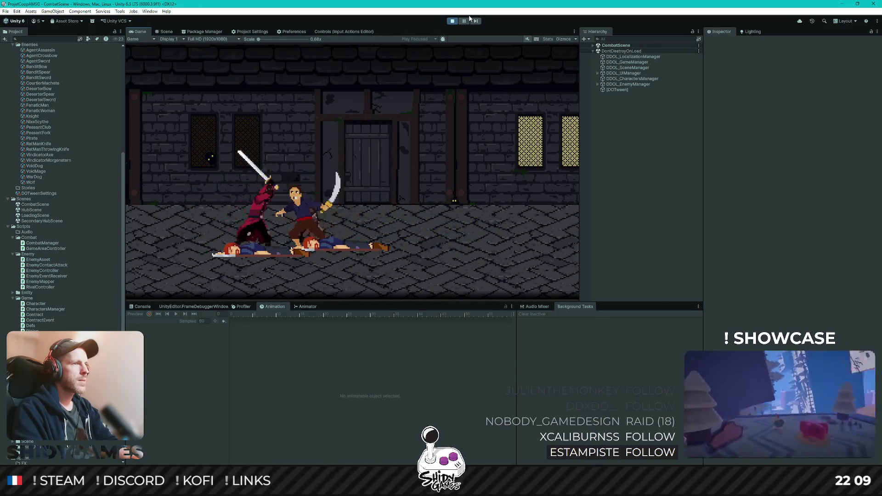
key("d")
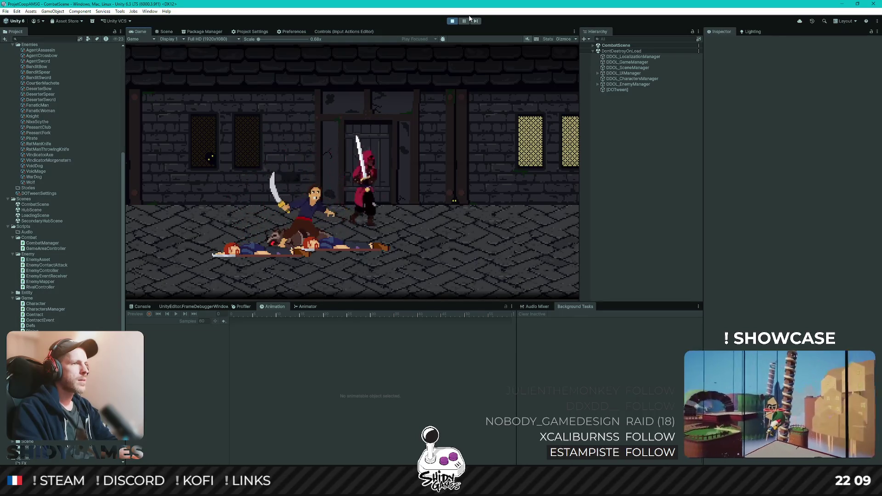
key("space")
key("space")
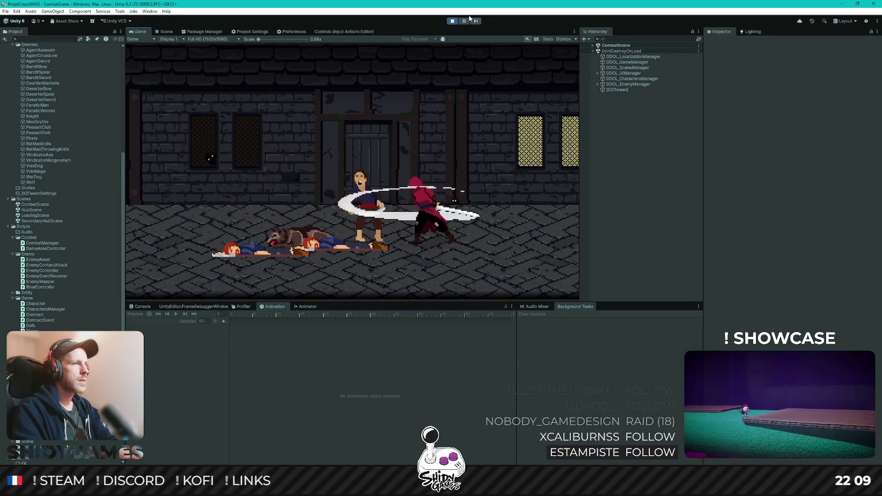
key("space")
key("space")
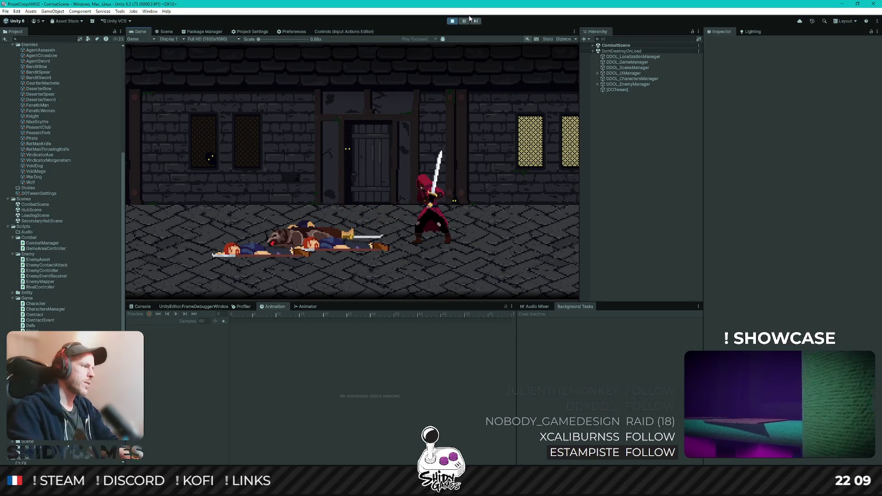
left_click(452, 21)
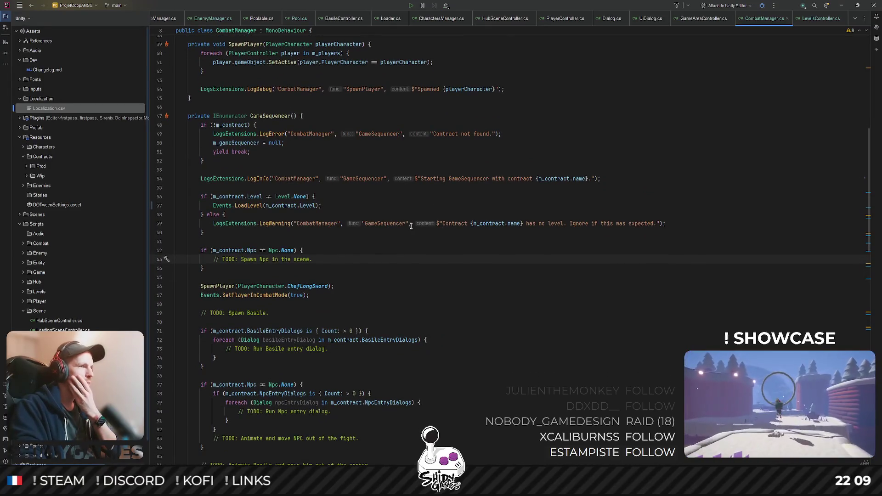
scroll(411, 225, "down", 1)
scroll(255, 250, "down", 1)
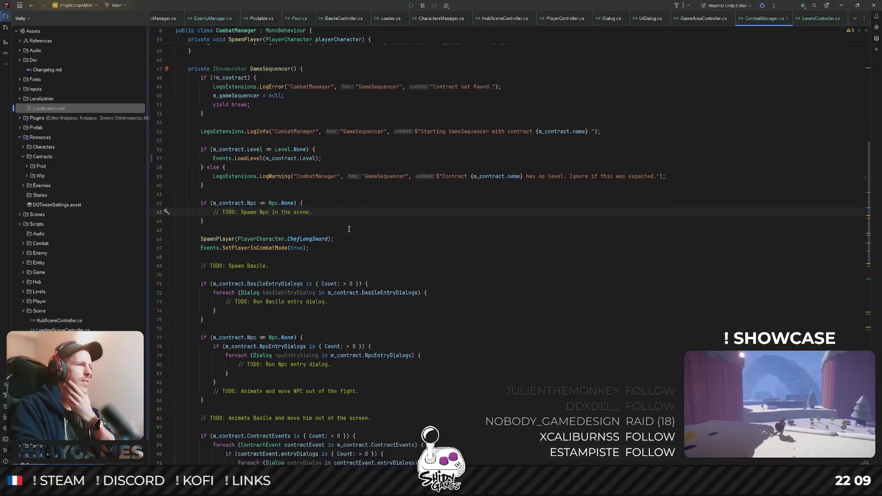
scroll(251, 255, "down", 2)
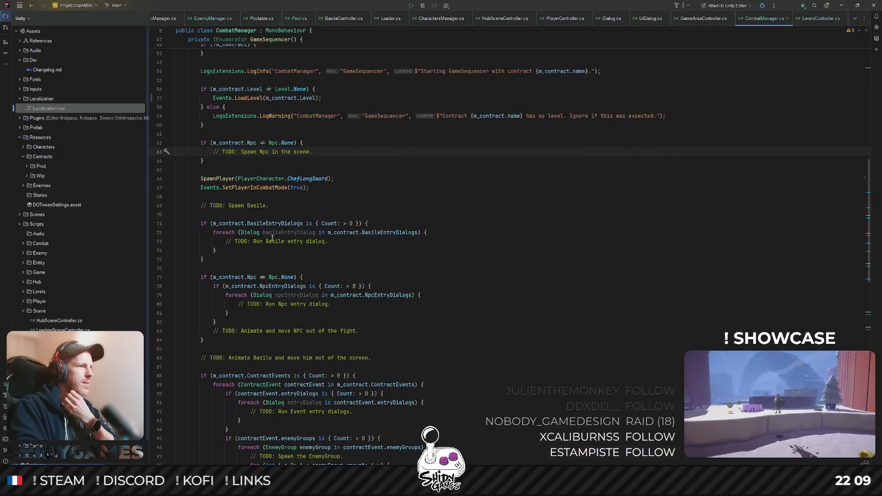
- Select the basileEntryDialog loop variable in GameSequencer's Basile entry loop
double_click(289, 233)
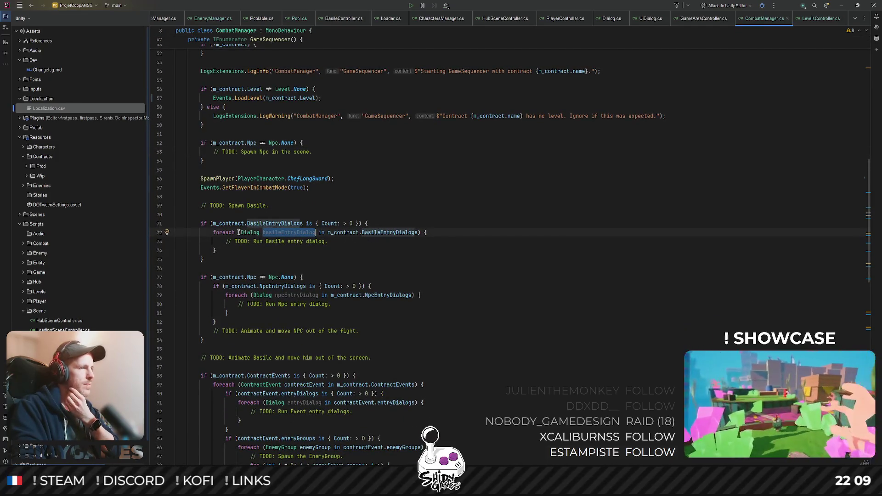
mouse_move(389, 232)
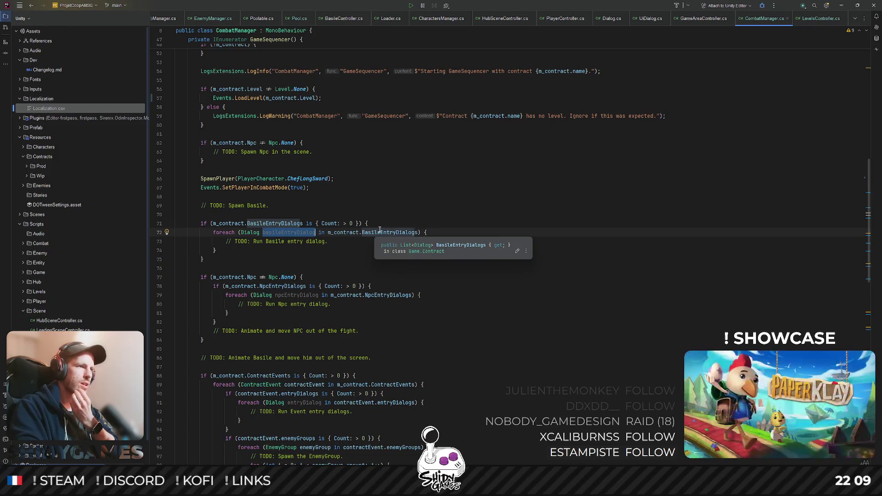
- Add Events.RequestDialogs(m_contract.BasileEntryDialogs); above the Basile entry foreach loop
left_click(448, 226)
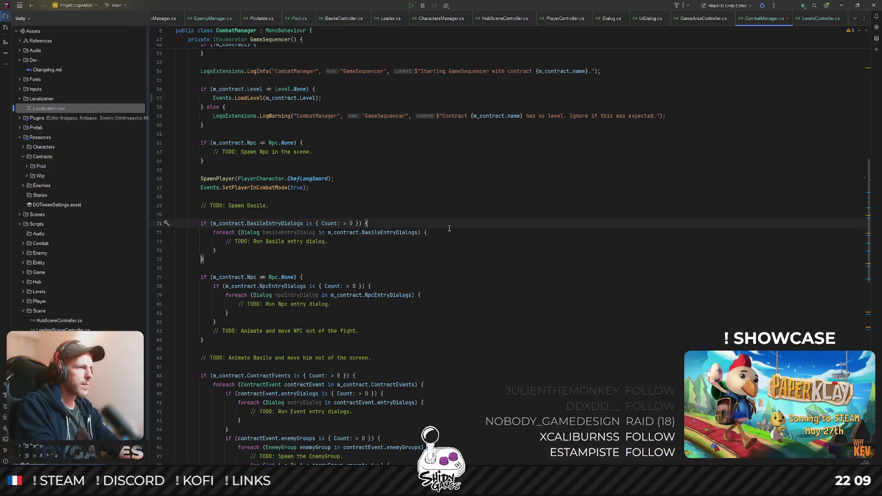
key("Return")
type("Events")
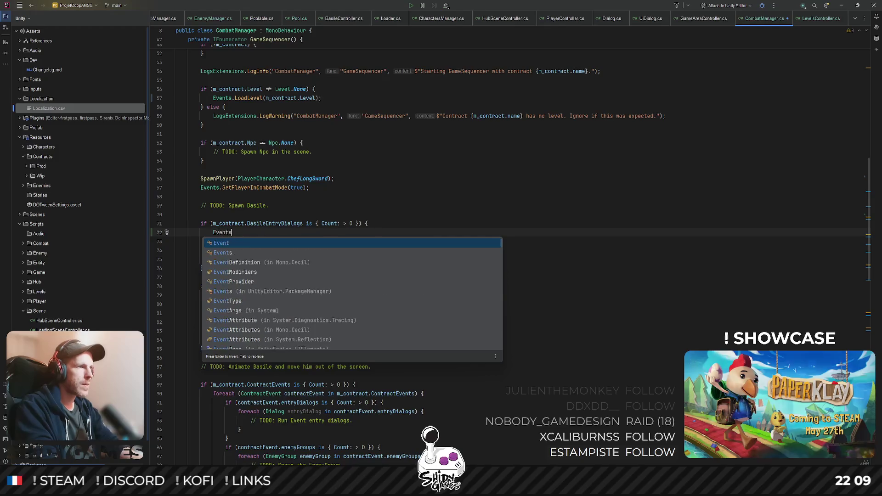
type(".Req")
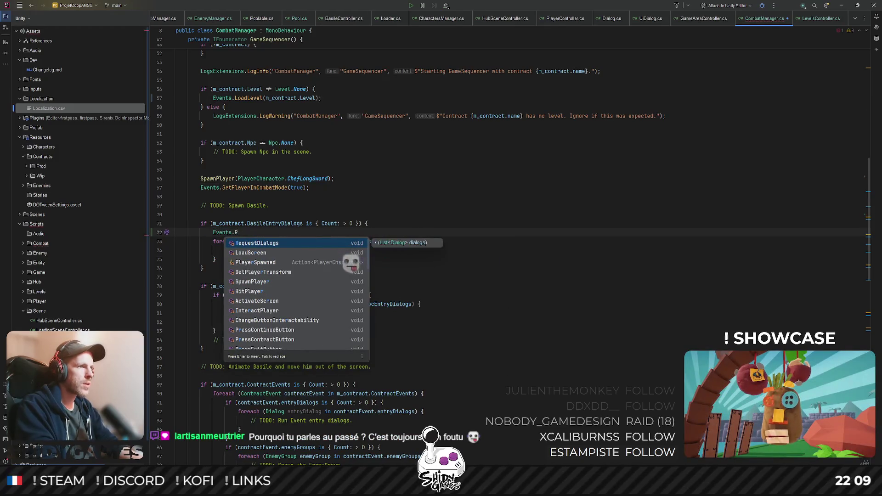
key("Return")
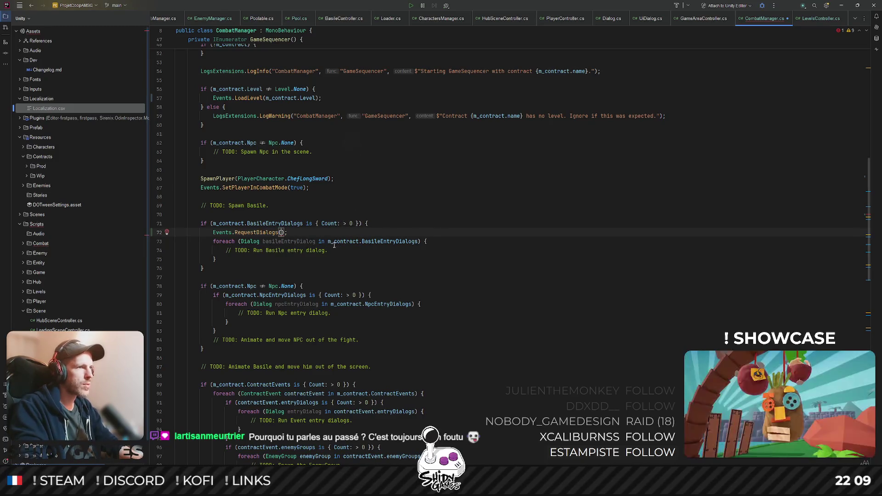
left_click_drag(329, 241, 399, 241)
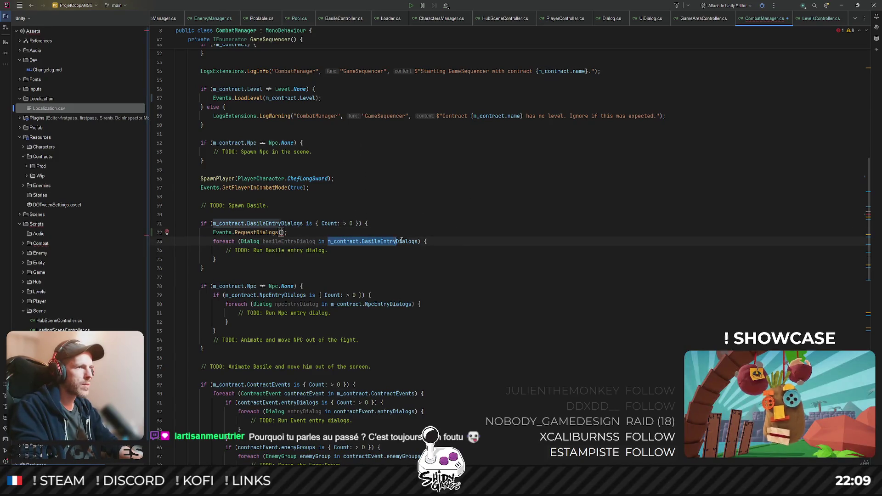
key("ctrl+c")
left_click(283, 232)
key("ctrl+v")
type(";")
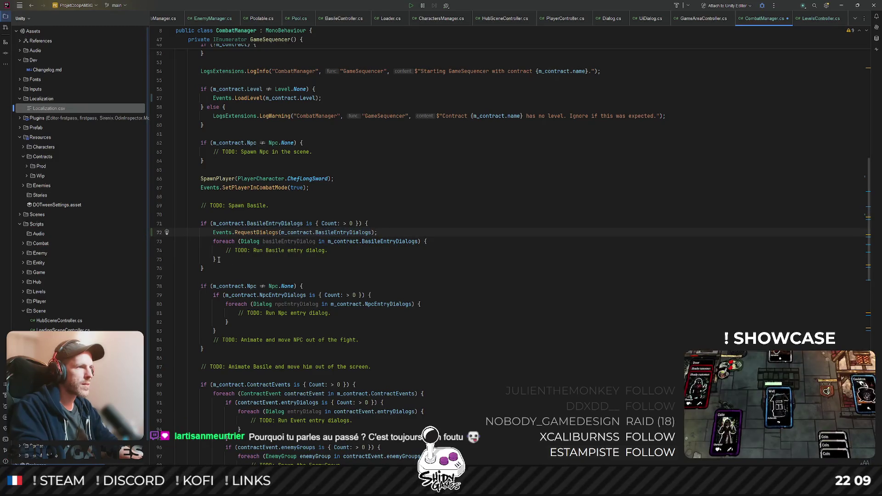
- Delete the old Basile entry foreach block, check the braces, and minimize Rider
left_click_drag(219, 259, 166, 240)
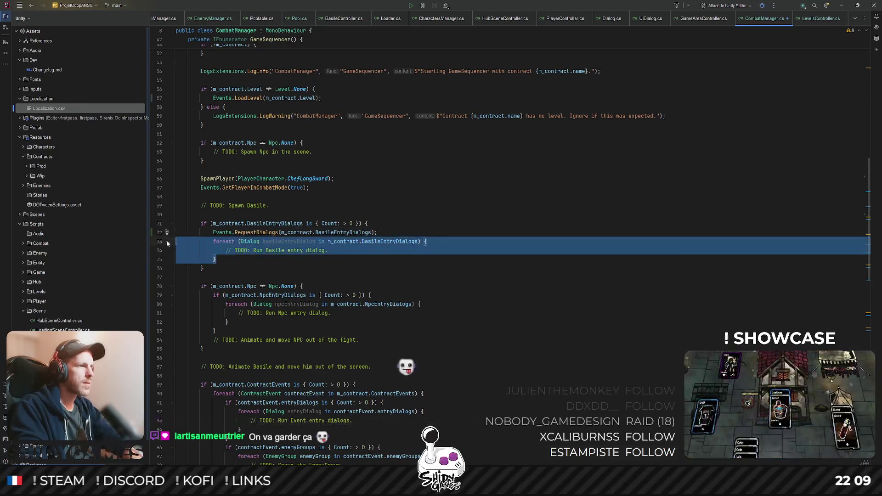
key("BackSpace")
key("BackSpace")
left_click(457, 216)
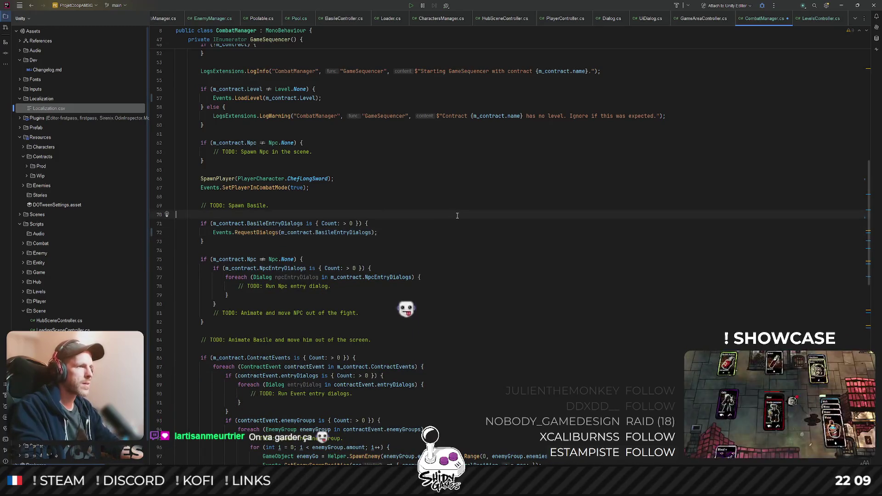
left_click(415, 238)
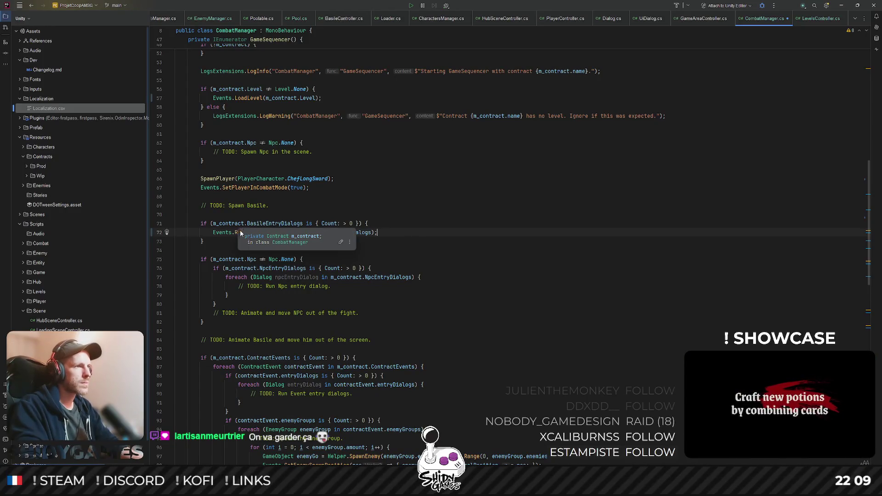
left_click(237, 242)
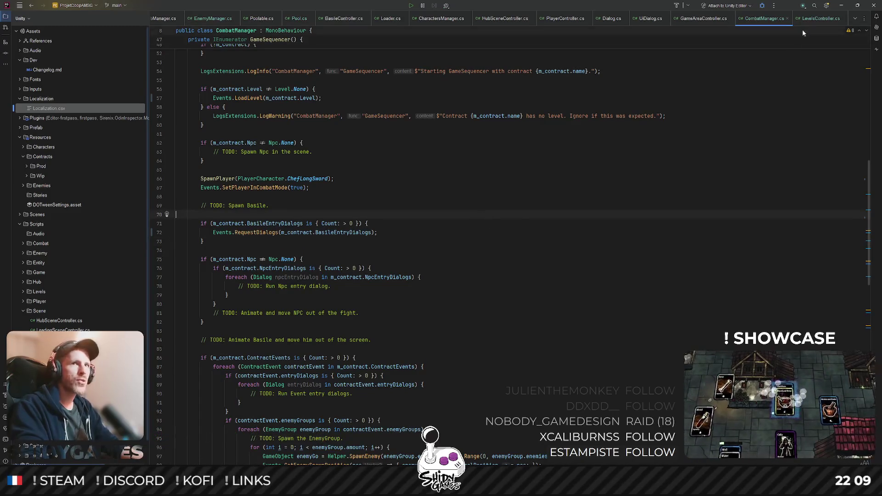
left_click(838, 9)
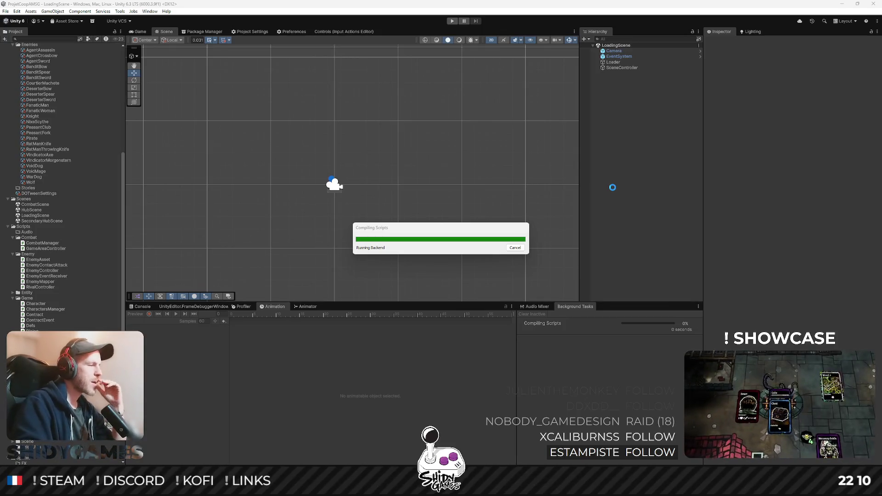
- Play from the Game view, walk past the notice board to the NPC, accept the contract, then stop
left_click(142, 32)
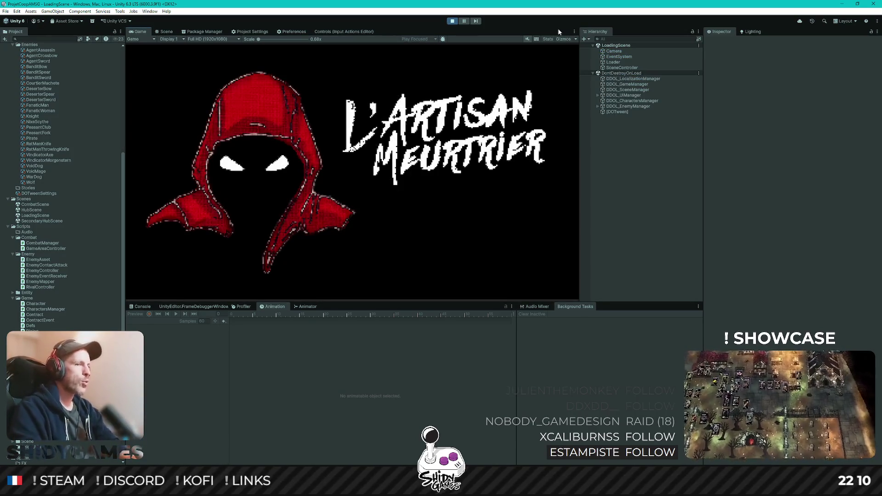
key("Return")
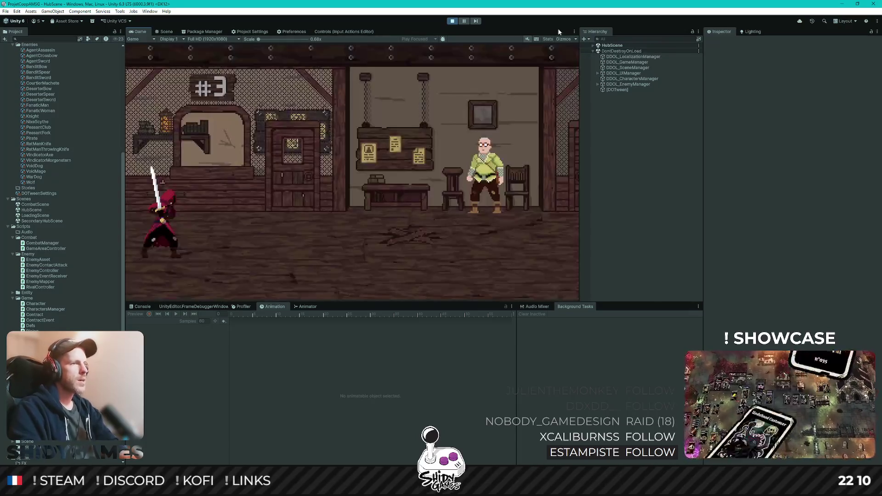
key("d")
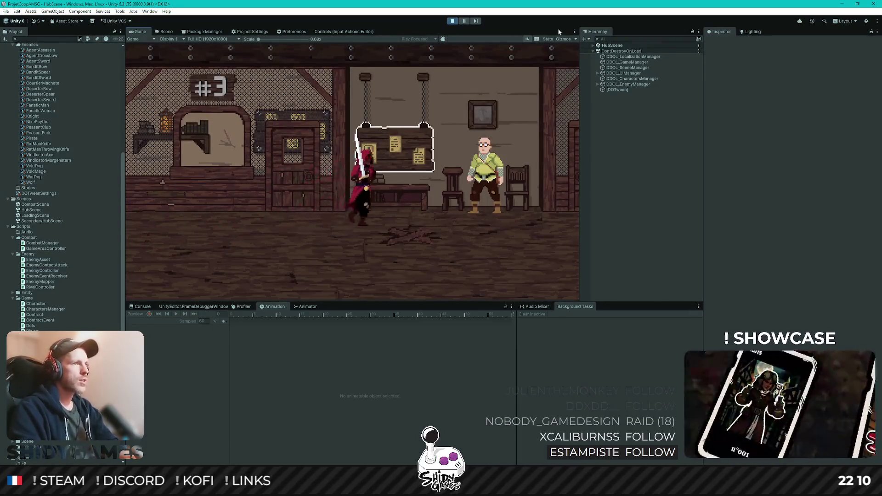
key("Escape")
key("d")
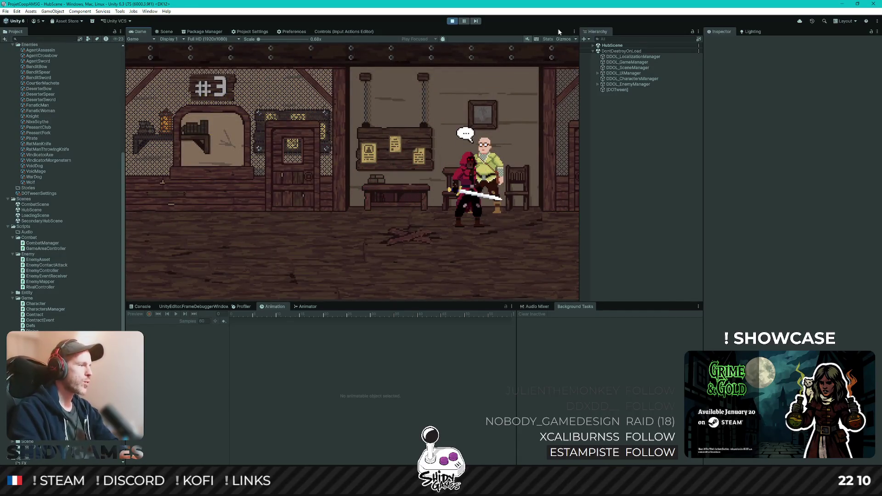
key("e")
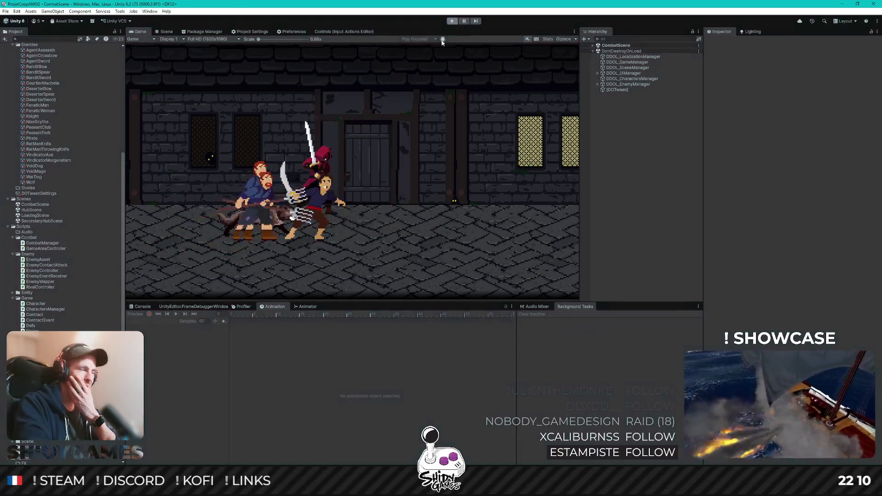
left_click(452, 21)
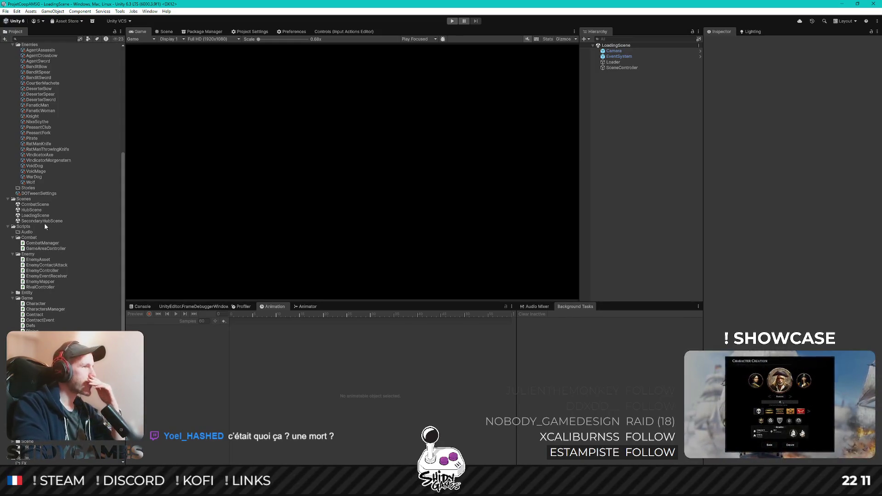
- Open CombatScene and select Player_Chef_LongSword under CombatManager's Player in the Hierarchy
double_click(34, 205)
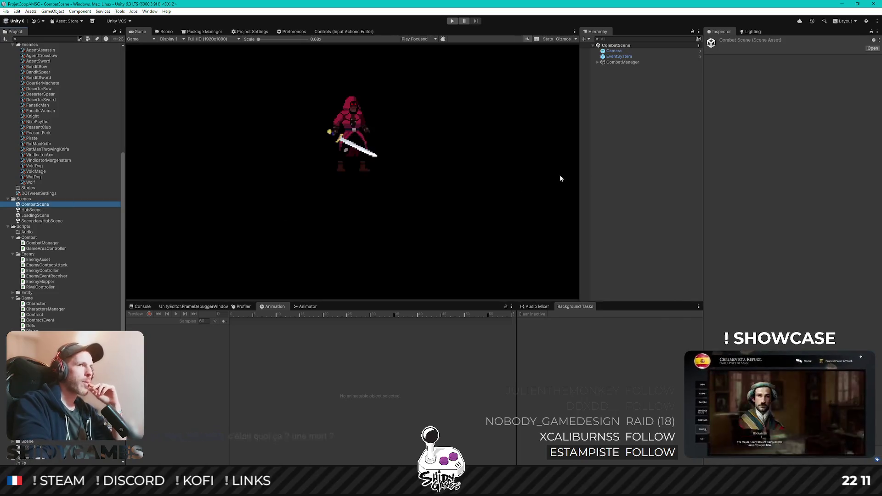
left_click(597, 63)
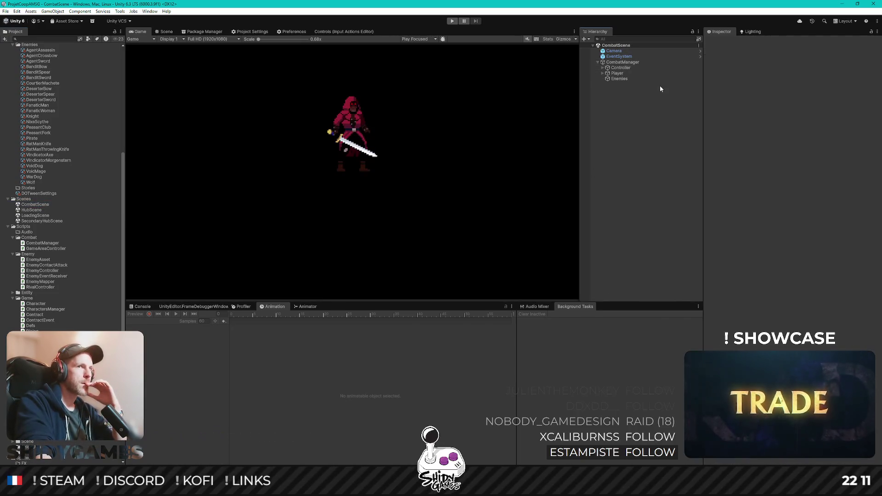
left_click(607, 73)
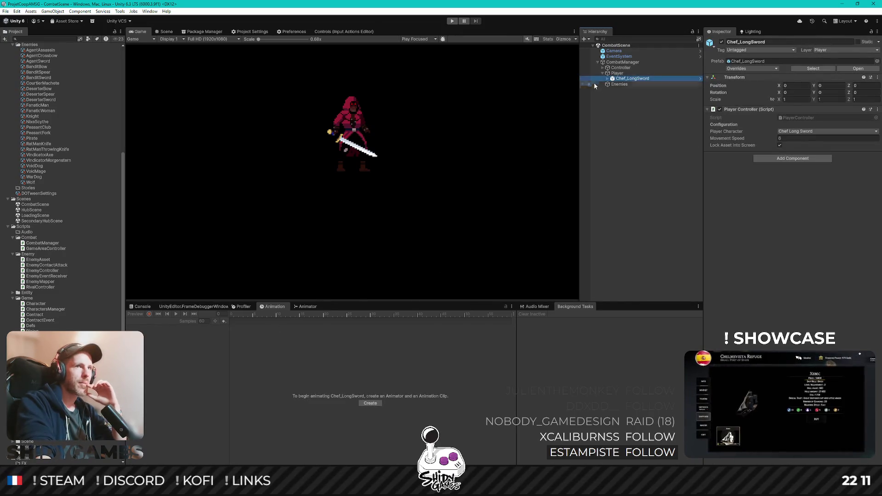
left_click(609, 78)
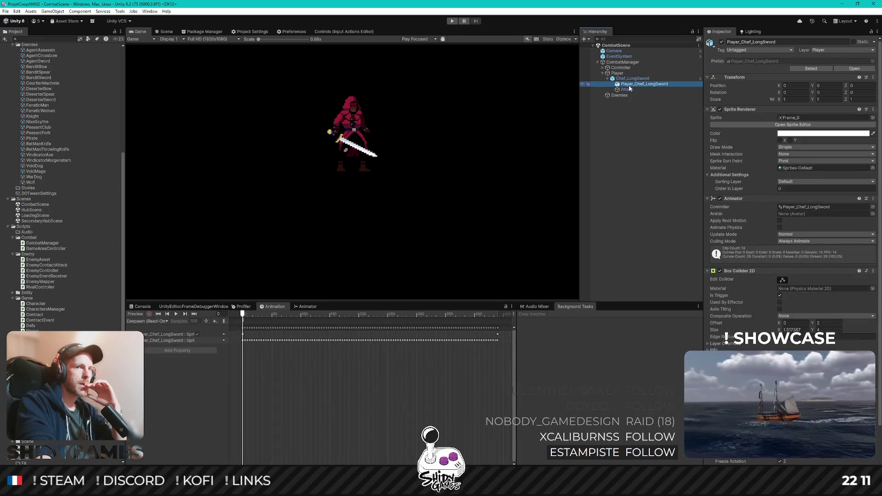
- In the Animator, nudge the Despawn node and set Idle as the layer default state
left_click(309, 307)
left_click_drag(299, 340, 317, 331)
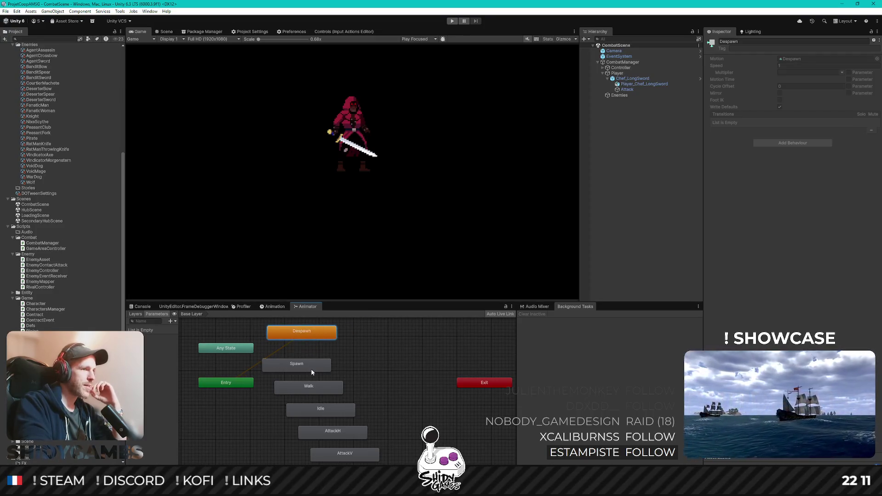
left_click(349, 411)
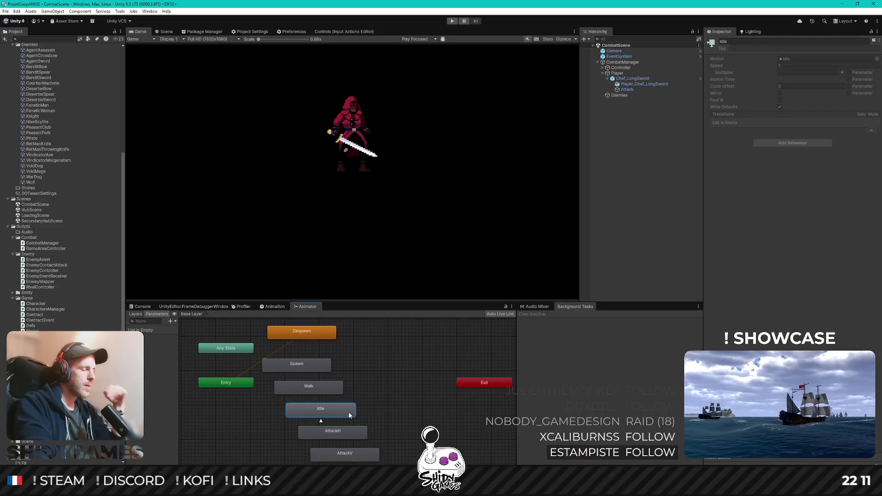
right_click(326, 411)
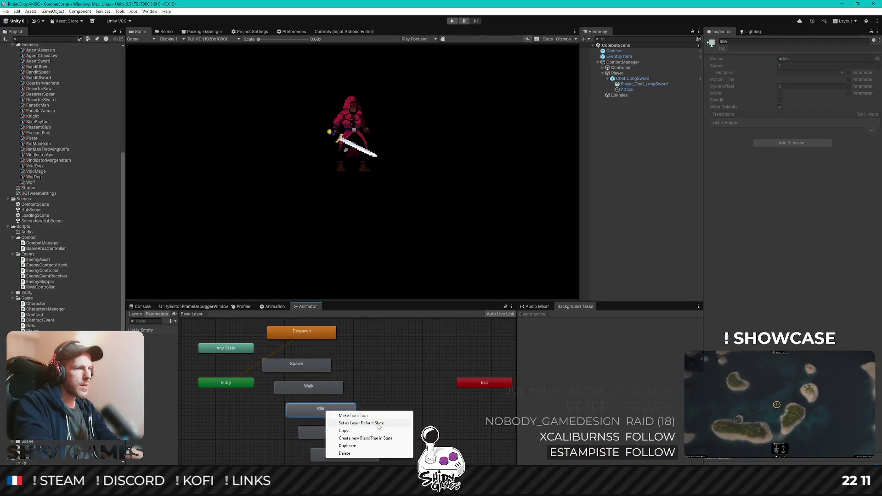
left_click(378, 423)
- Show the Console log, collapse the Player object, and switch back to Rider
left_click(641, 84)
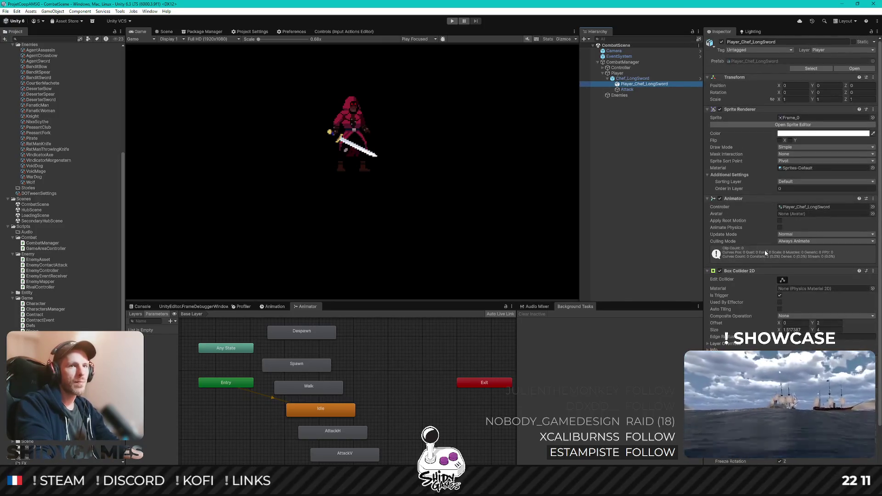
left_click(140, 307)
left_click(680, 177)
left_click(602, 73)
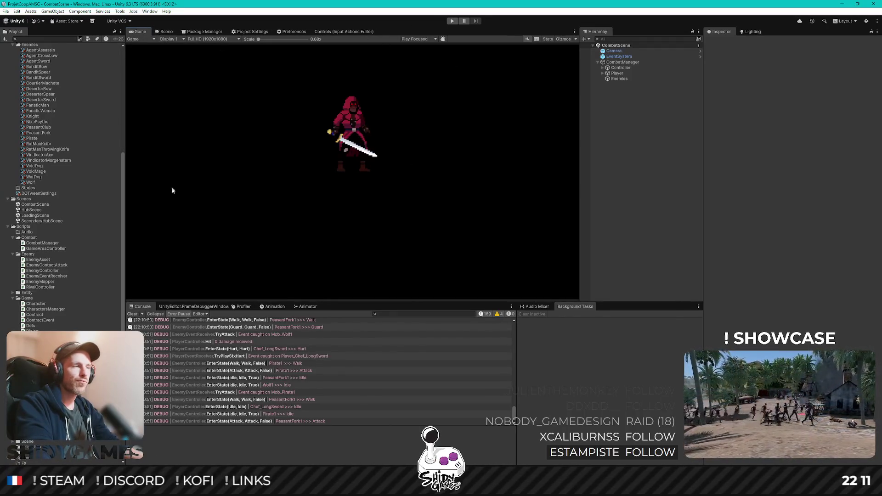
key("alt+Tab")
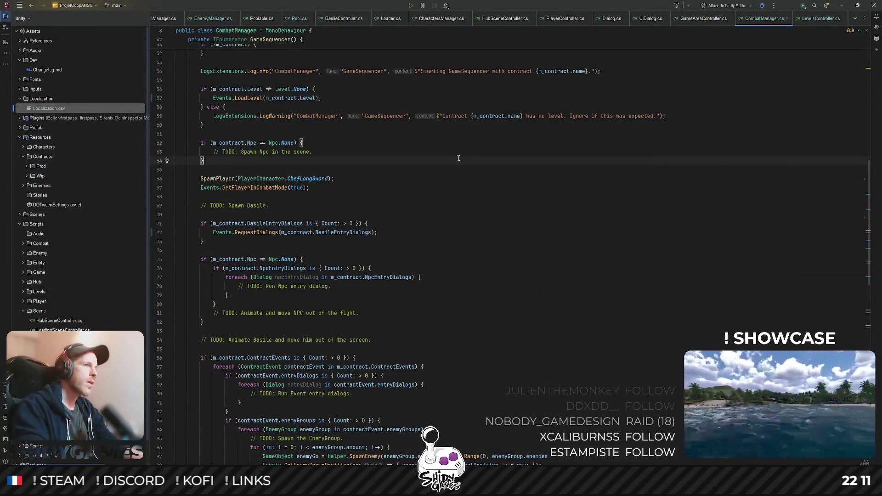
- Review GameSequencer from SetPlayerInCombatMode and select the whole Basile RequestDialogs statement
double_click(246, 188)
scroll(288, 189, "up", 2)
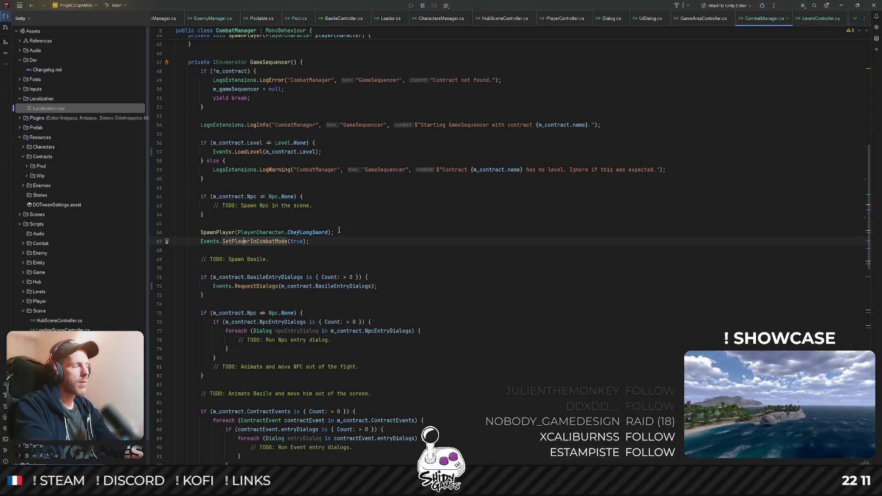
scroll(333, 216, "down", 2)
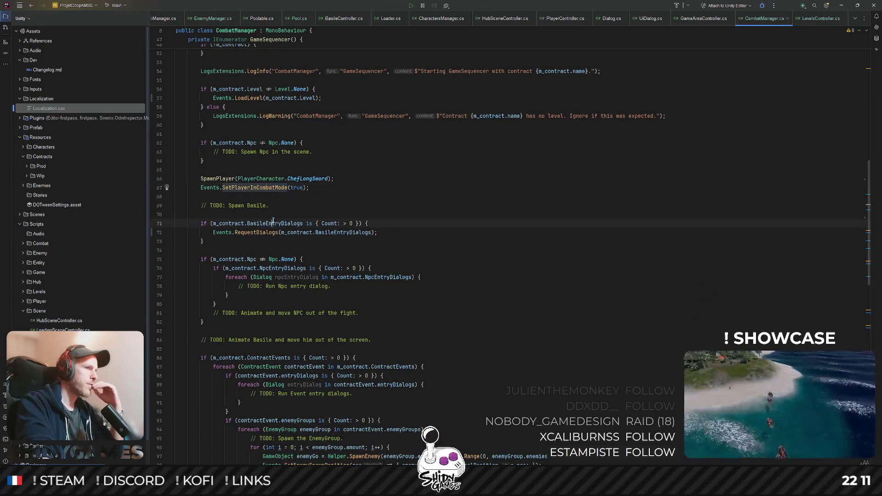
key("Down")
key("Down")
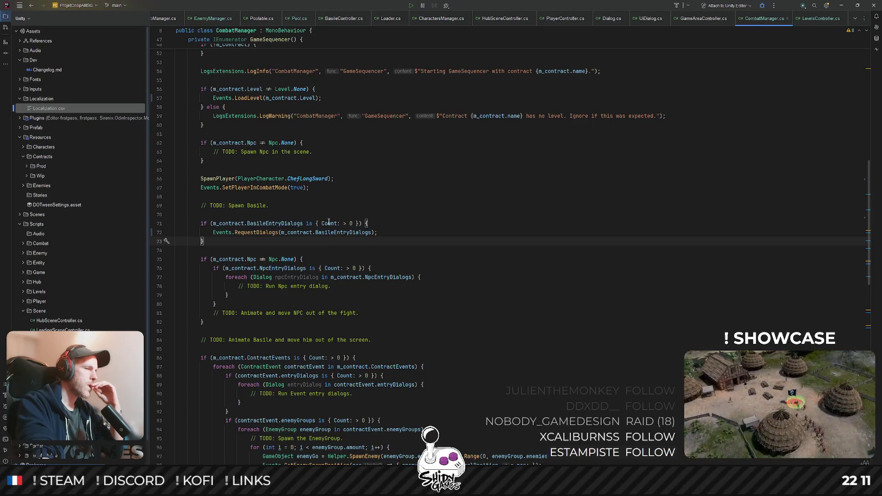
scroll(386, 224, "down", 2)
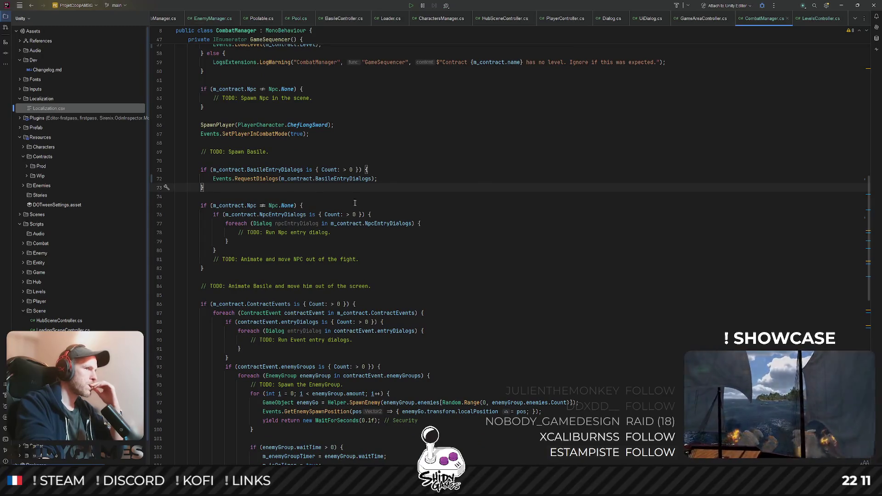
key("Up")
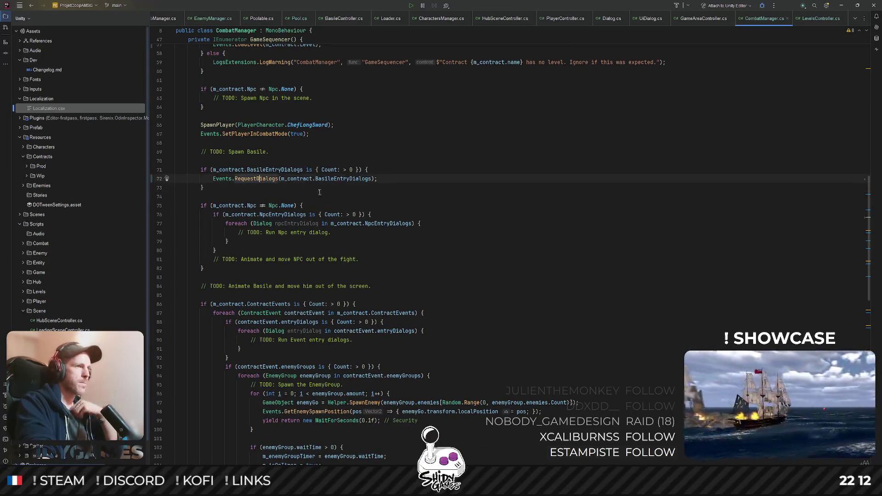
key("ctrl+w")
key("ctrl+w")
key("ctrl+w")
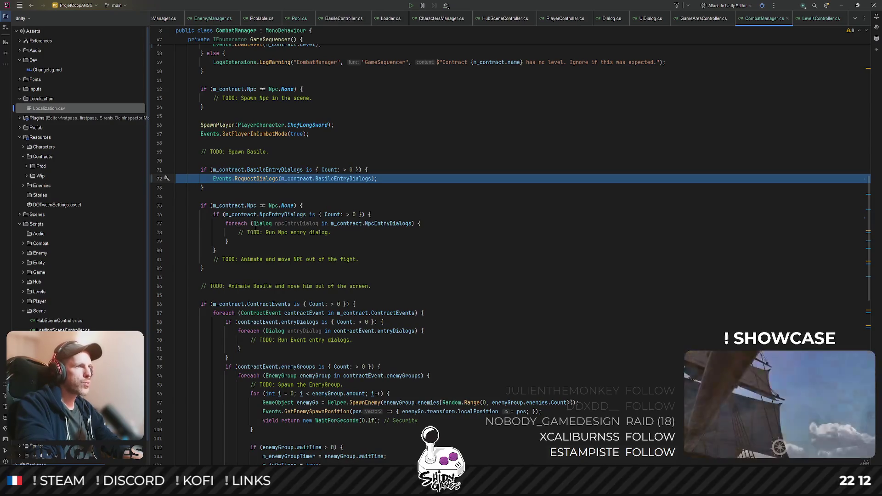
- Replace the NPC entry foreach loop with Events.RequestDialogs(m_contract.NpcEntryDialogs);
key("ctrl+c")
left_click(266, 236)
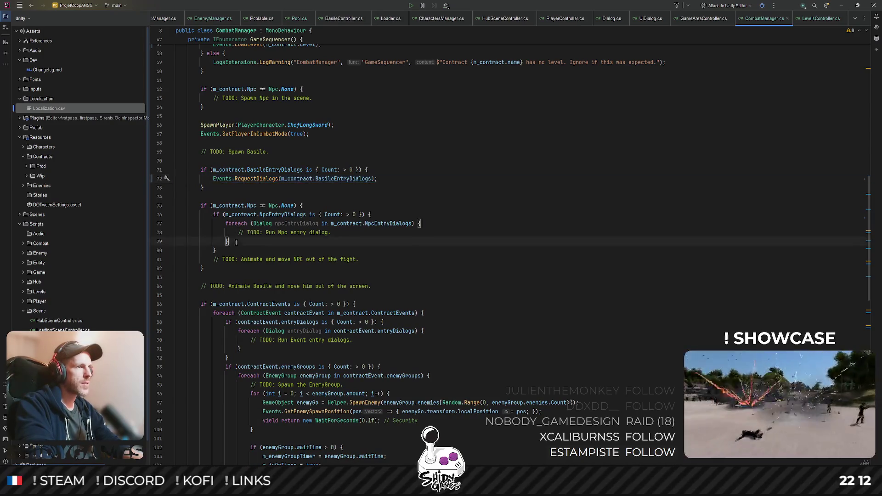
key("Return")
key("ctrl+v")
double_click(383, 215)
key("ctrl+c")
double_click(354, 241)
key("ctrl+v")
left_click_drag(229, 232, 180, 221)
key("shift+Up")
key("shift+Up")
key("shift+End")
key("BackSpace")
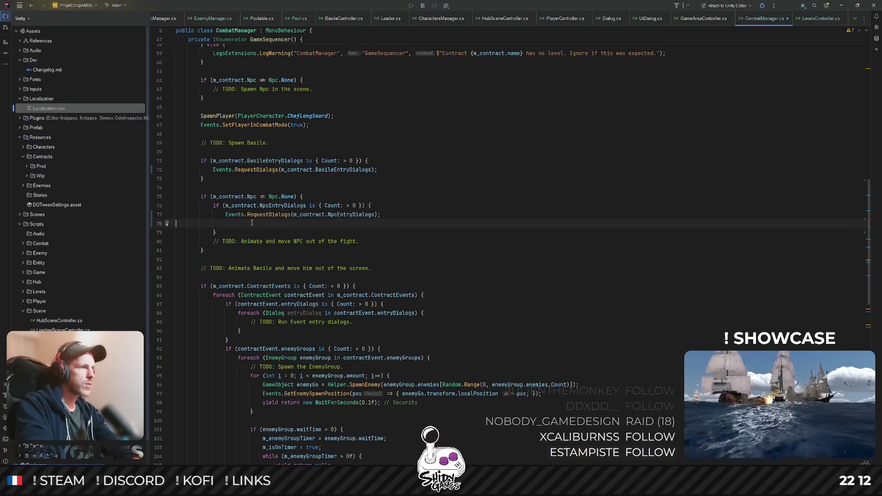
key("BackSpace")
- Paste a RequestDialogs call after the contract event entry loop with entryDialogs as argument
key("shift+End")
scroll(244, 219, "down", 2)
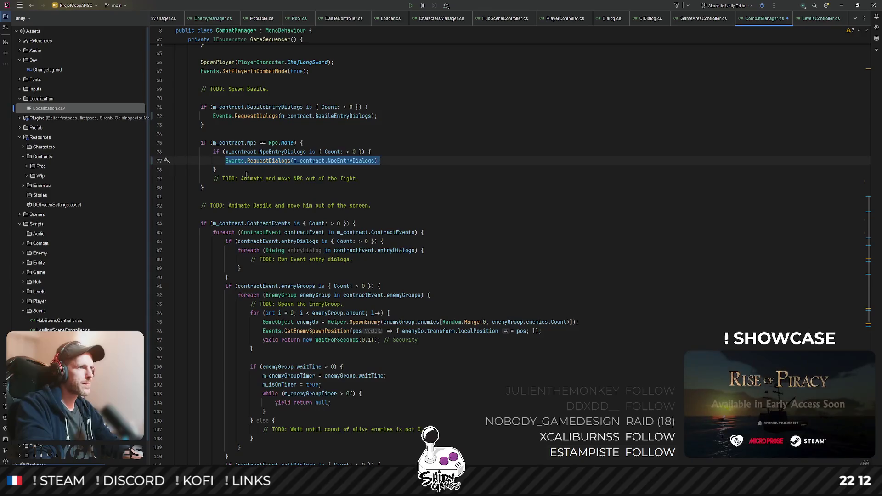
left_click(211, 217)
scroll(283, 253, "down", 1)
scroll(284, 254, "down", 1)
left_click(274, 215)
key("Return")
key("ctrl+v")
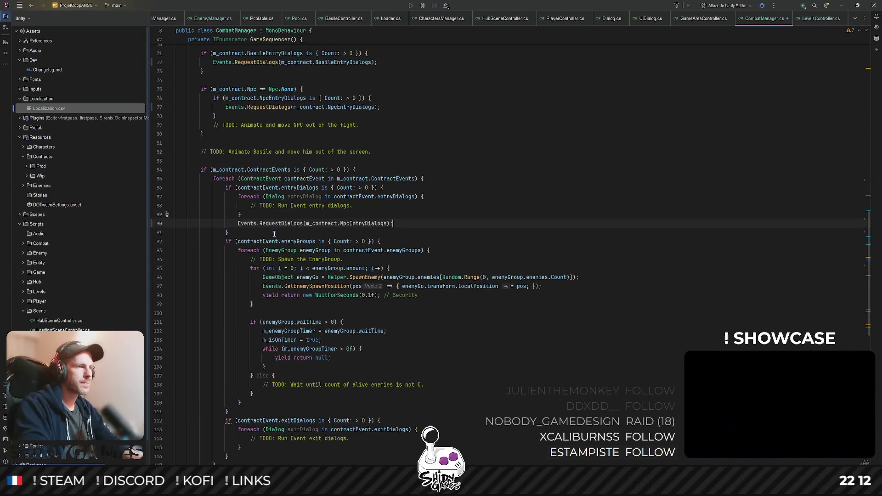
double_click(405, 196)
key("ctrl+c")
double_click(363, 224)
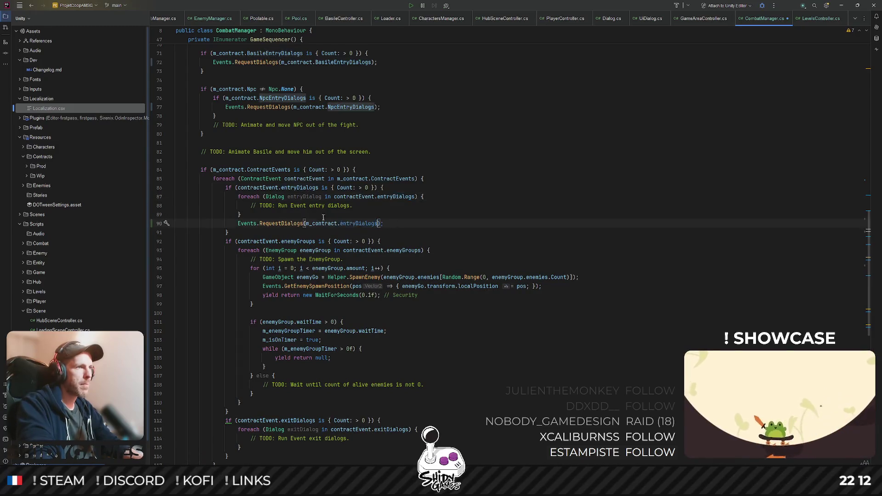
key("ctrl+v")
- Make that call read contractEvent.entryDialogs and delete the event entry foreach loop
left_click_drag(240, 214, 204, 205)
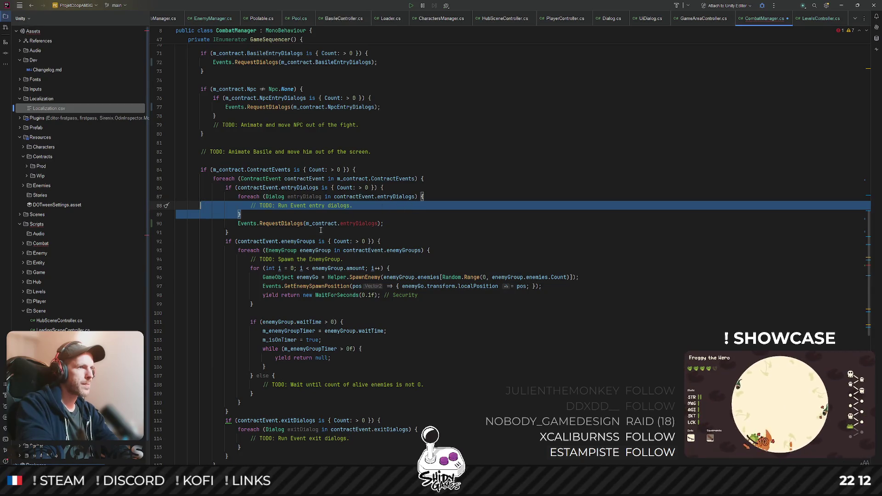
double_click(353, 196)
key("ctrl+c")
double_click(320, 224)
key("ctrl+v")
left_click_drag(261, 217, 464, 188)
key("BackSpace")
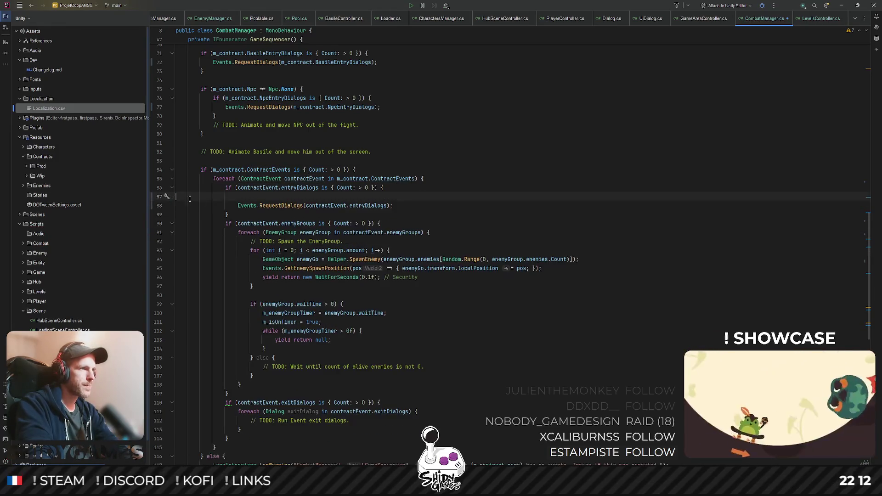
scroll(463, 188, "down", 2)
- Replace the contract event exit foreach loop with a RequestDialogs call for its exit dialogs
left_click(437, 148)
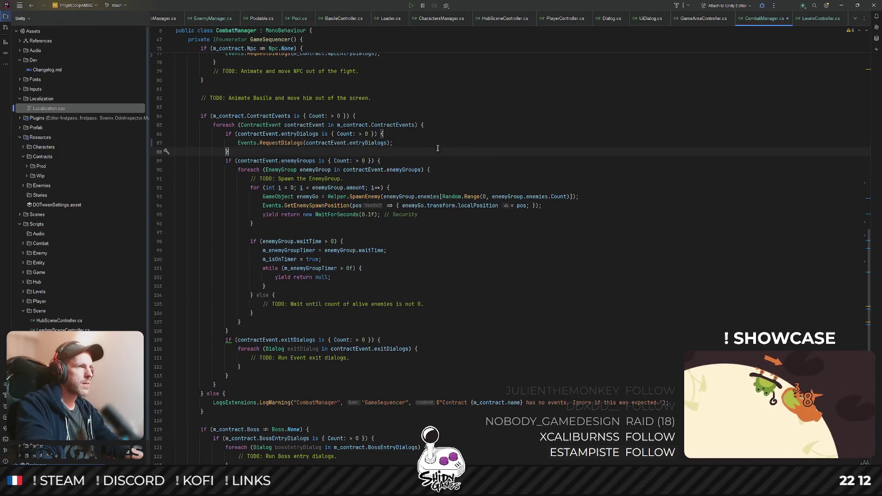
double_click(280, 143)
key("ctrl+w")
key("ctrl+w")
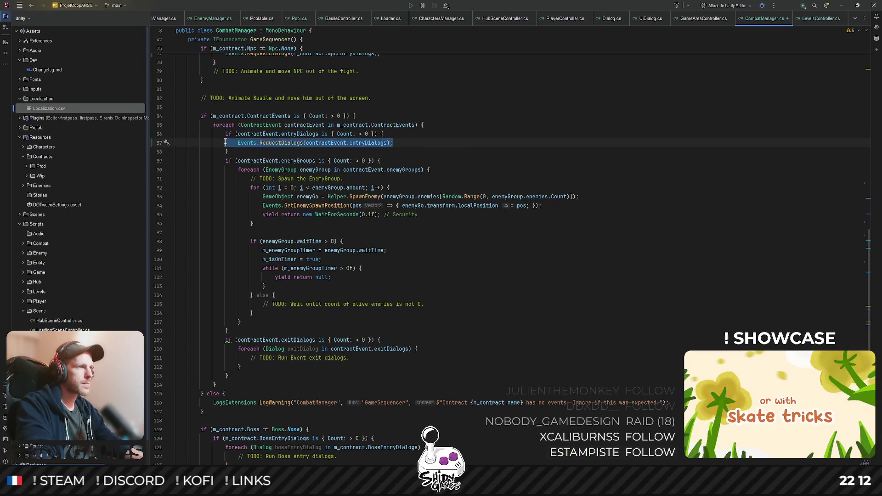
scroll(262, 144, "down", 1)
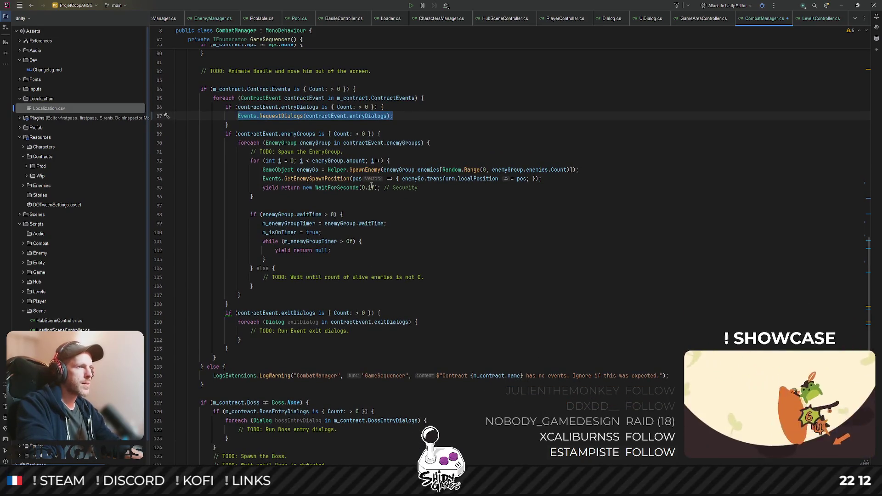
scroll(291, 145, "down", 2)
left_click(292, 98)
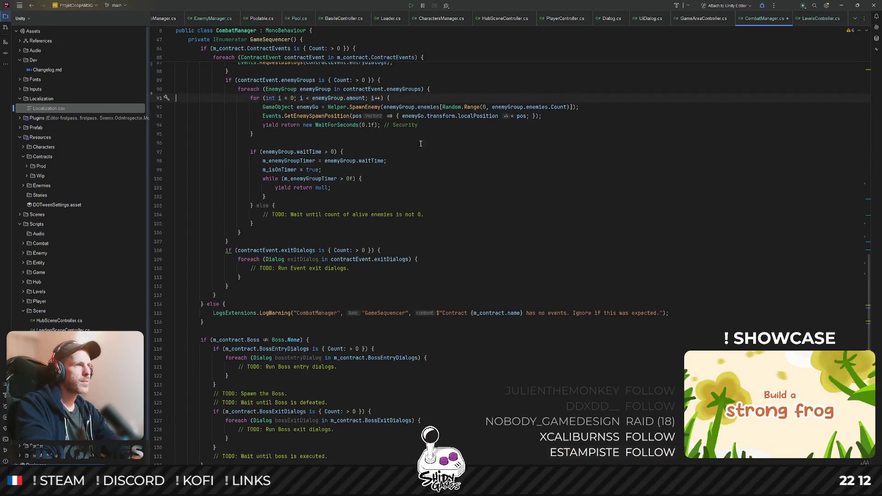
scroll(264, 169, "down", 2)
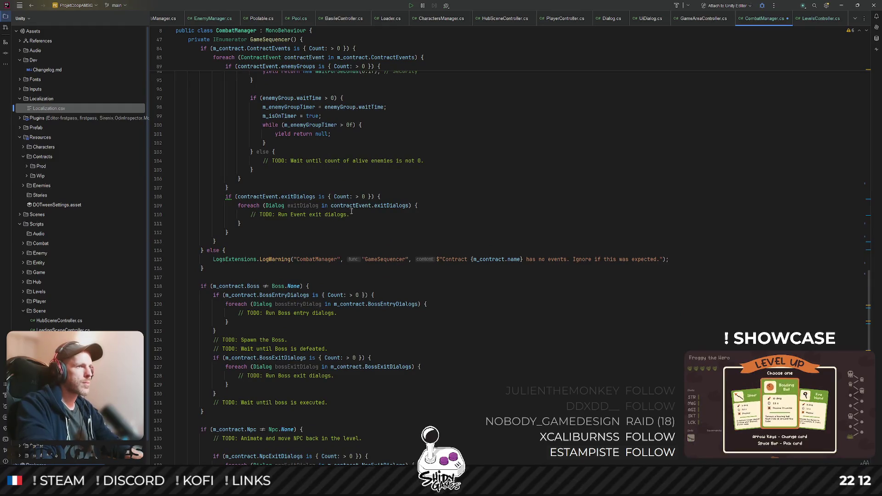
left_click(242, 223)
key("Return")
key("ctrl+v")
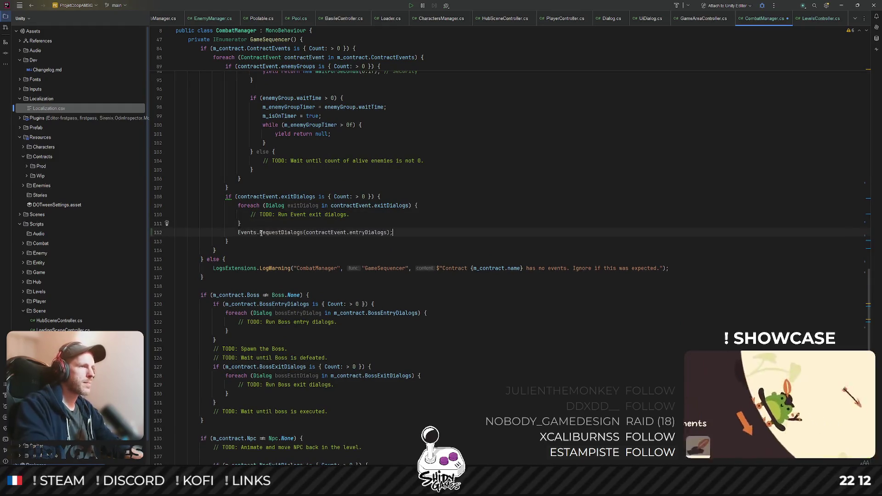
key("Left")
key("Left")
key("ctrl+BackSpace")
type("exitDialogs")
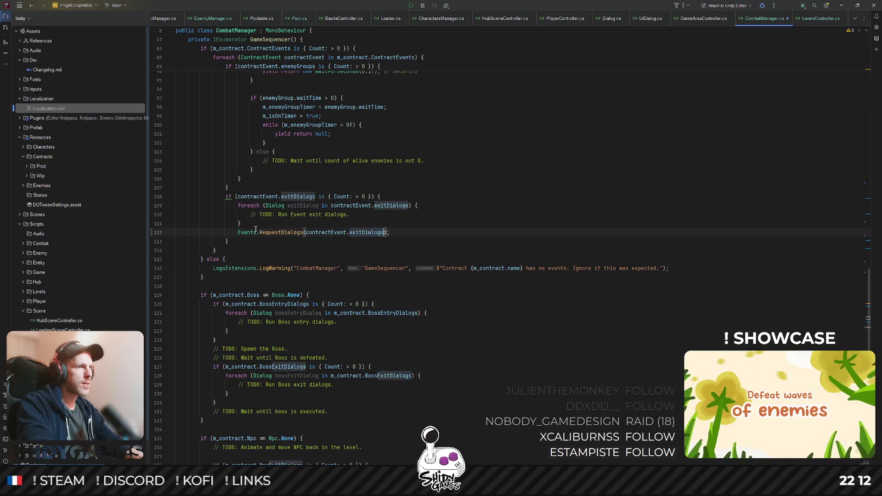
triple_click(255, 232)
left_click(256, 233)
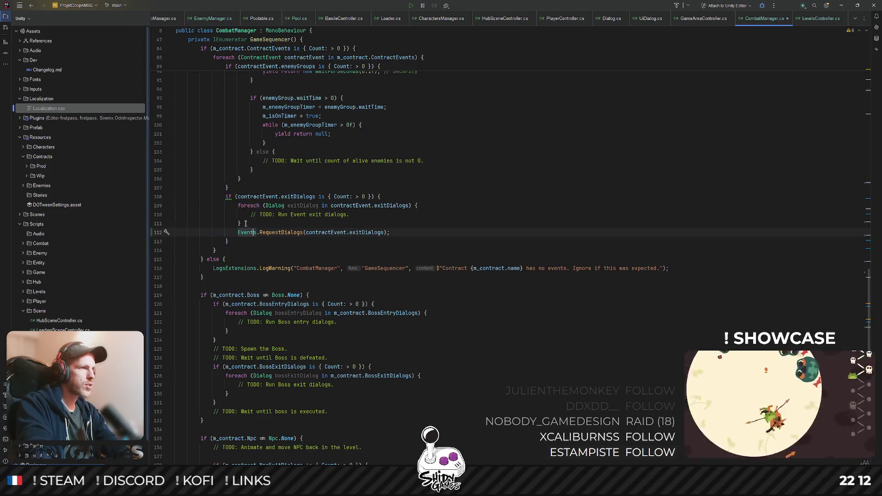
left_click_drag(244, 224, 386, 196)
key("Delete")
scroll(307, 207, "down", 1)
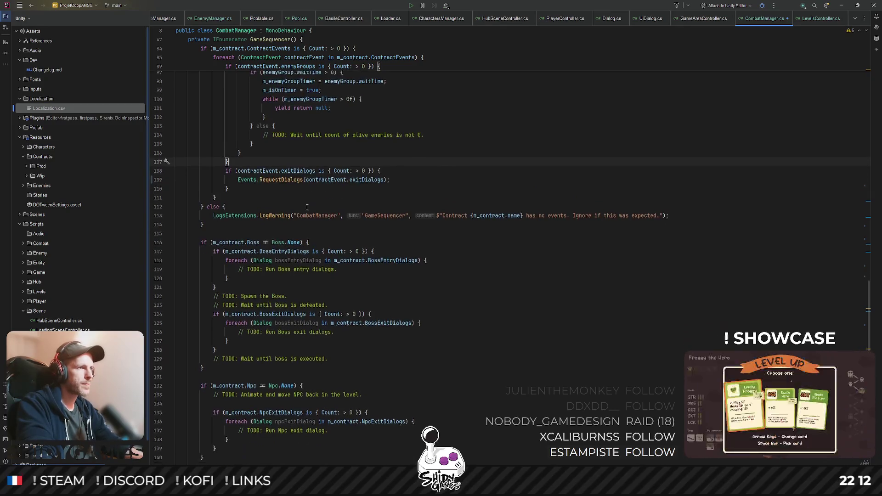
left_click_drag(237, 179, 390, 179)
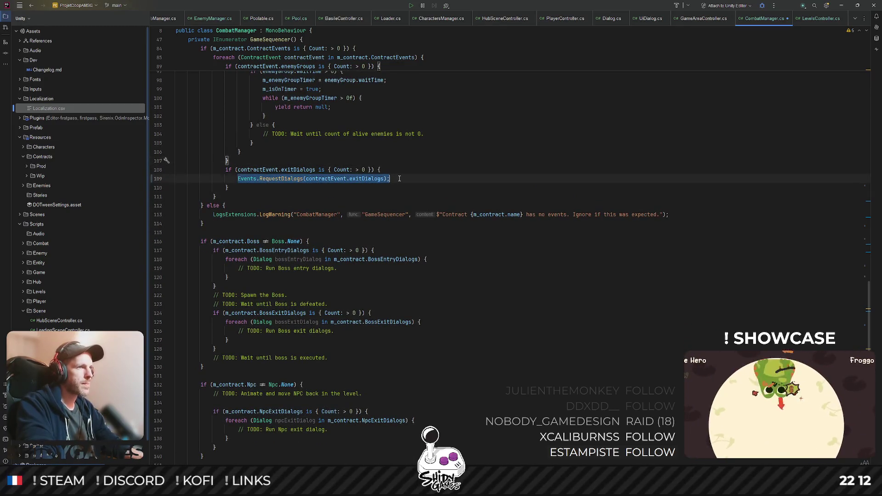
scroll(389, 181, "down", 2)
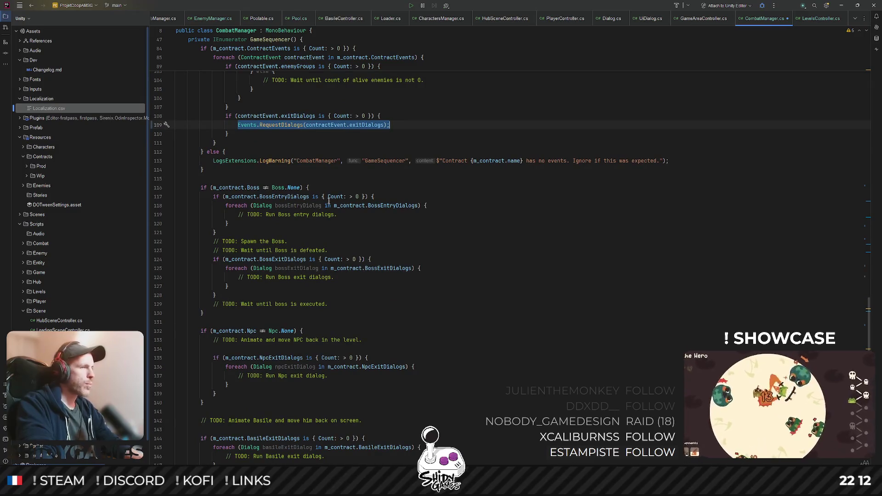
scroll(322, 199, "down", 1)
- Replace the boss entry foreach loop with Events.RequestDialogs(m_contract.BossEntryDialogs);
left_click(249, 196)
key("Return")
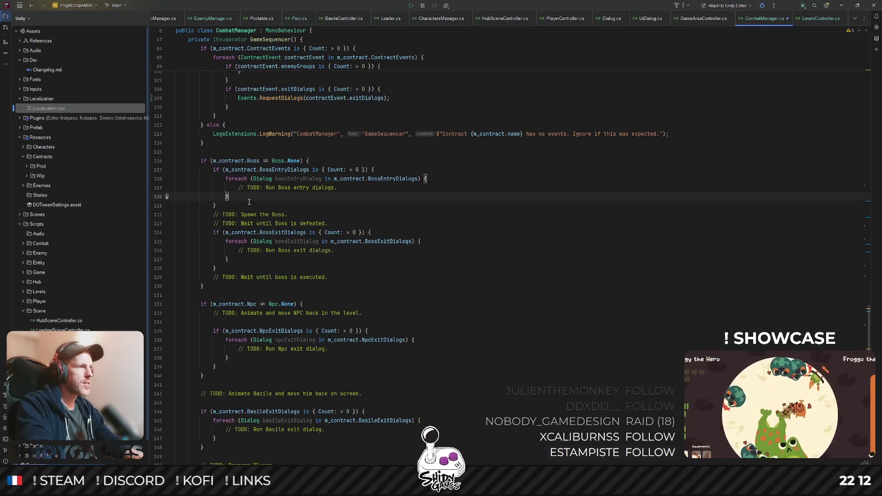
key("ctrl+v")
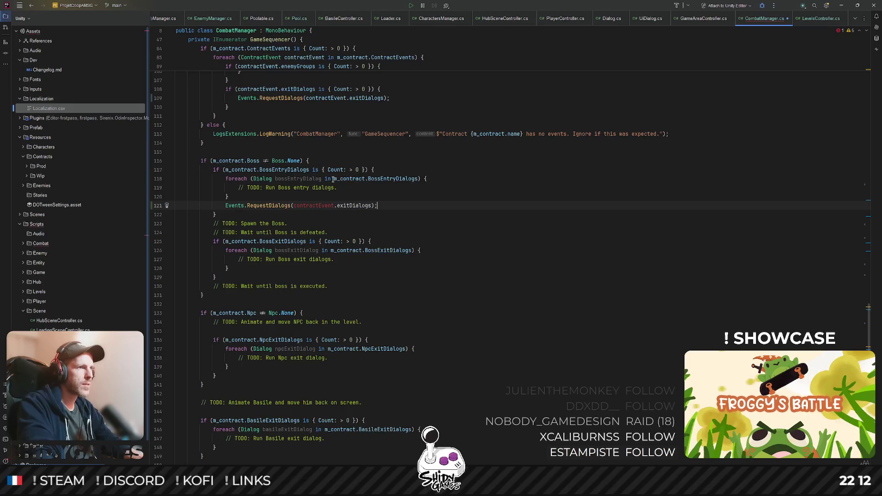
left_click_drag(333, 179, 419, 179)
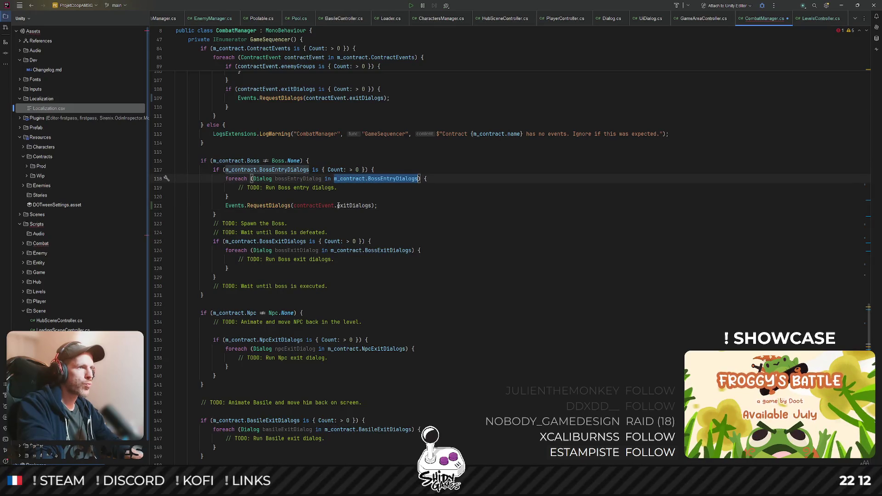
key("ctrl+c")
left_click_drag(294, 205, 373, 206)
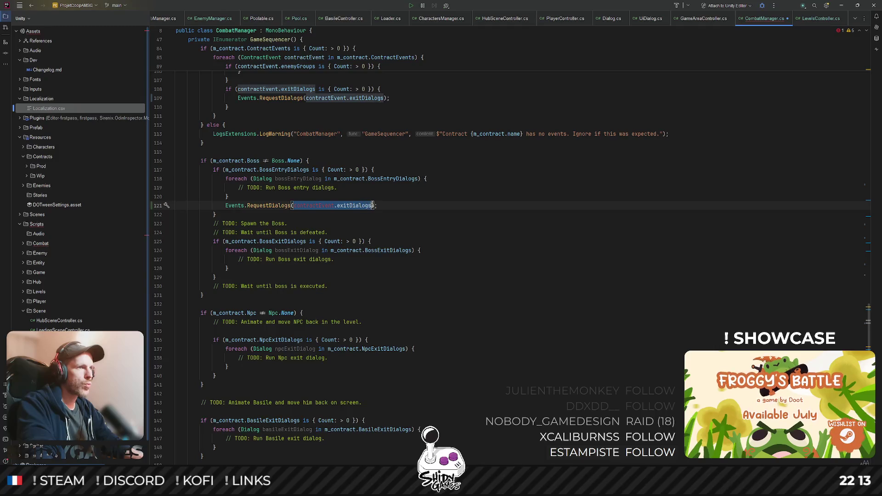
key("ctrl+v")
left_click_drag(297, 198, 168, 178)
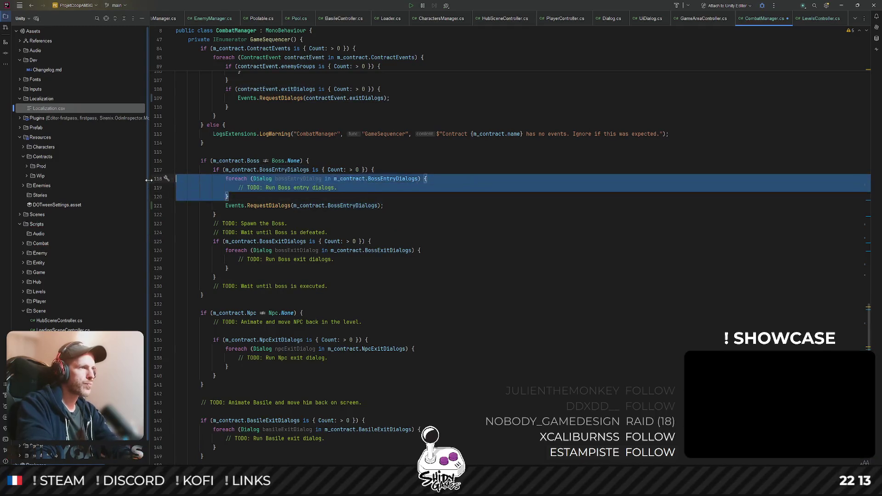
key("Delete")
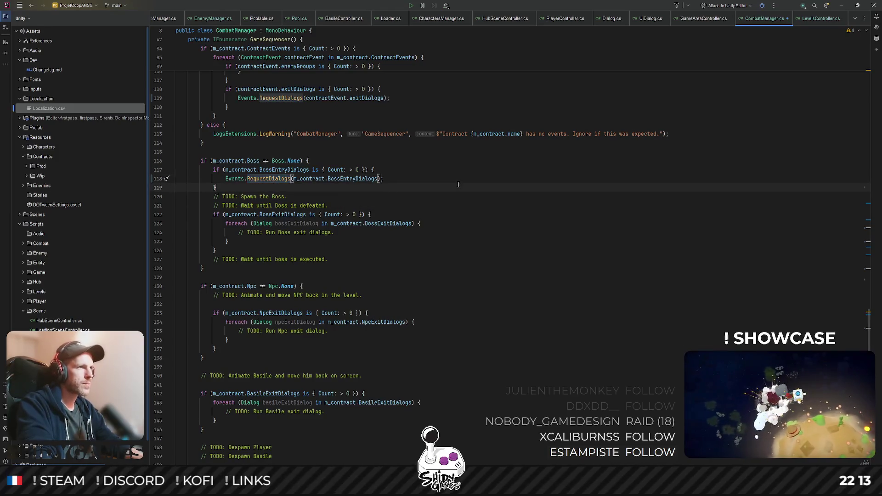
- Replace the boss exit foreach loop with Events.RequestDialogs(m_contract.BossExitDialogs);
left_click_drag(224, 178, 384, 179)
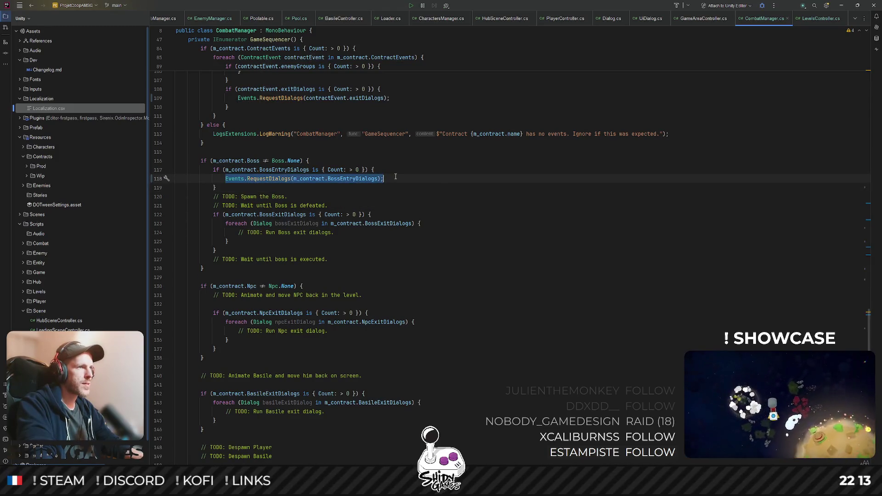
scroll(269, 201, "down", 1)
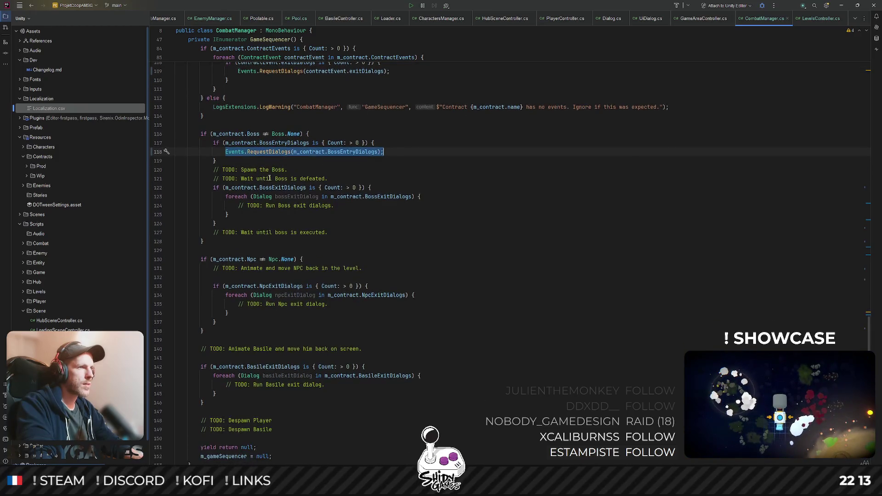
left_click(303, 214)
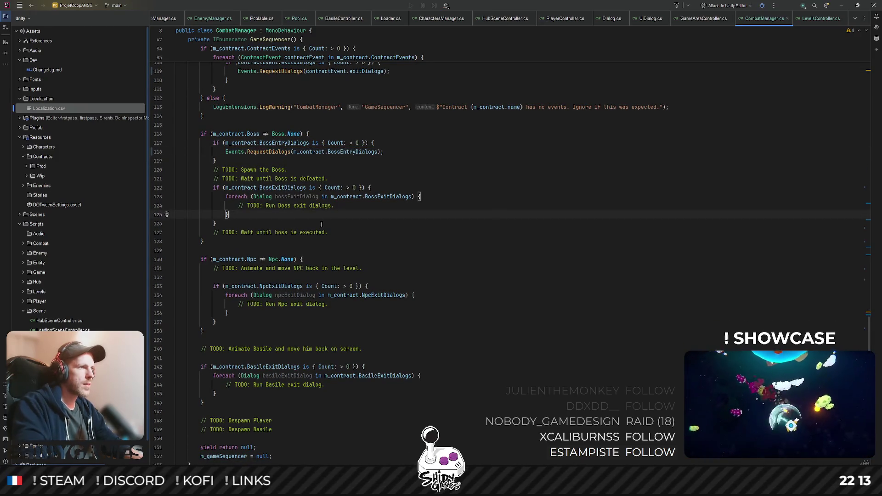
key("Return")
key("ctrl+v")
double_click(390, 196)
key("ctrl+c")
double_click(352, 224)
key("ctrl+v")
left_click_drag(228, 214, 156, 203)
key("shift+Up")
key("Delete")
left_click_drag(381, 196, 226, 196)
left_click(227, 200)
scroll(358, 218, "down", 2)
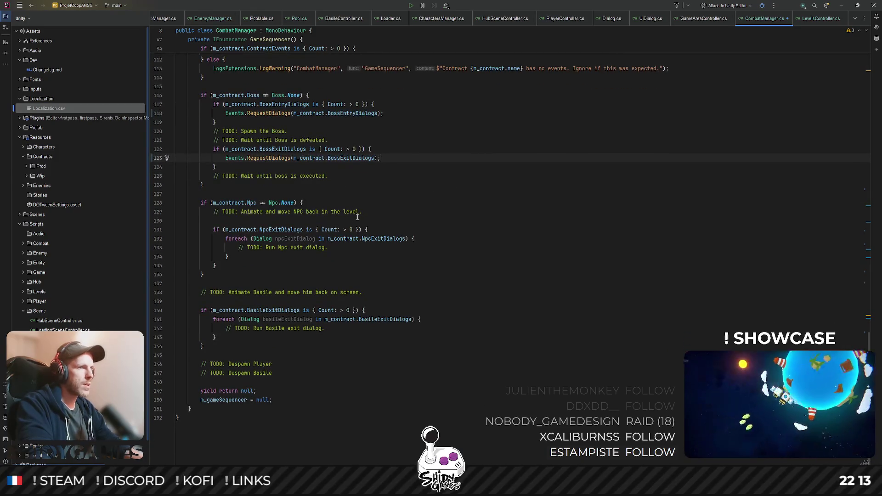
- Replace the NPC exit foreach loop with Events.RequestDialogs(m_contract.NpcExitDialogs);
left_click(236, 256)
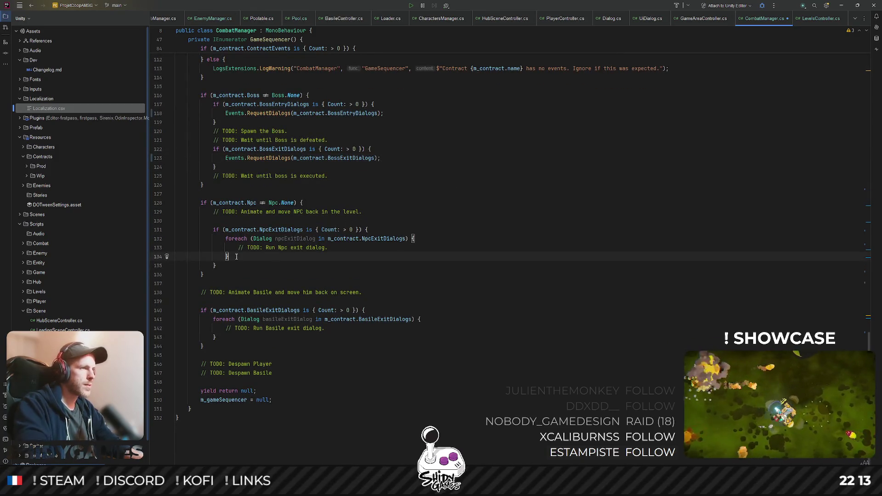
key("Return")
key("ctrl+v")
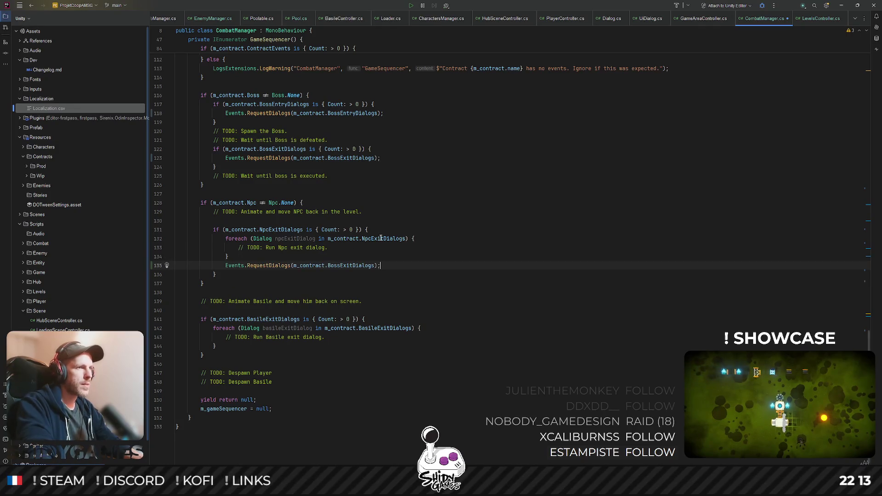
double_click(381, 238)
double_click(356, 266)
key("ctrl+v")
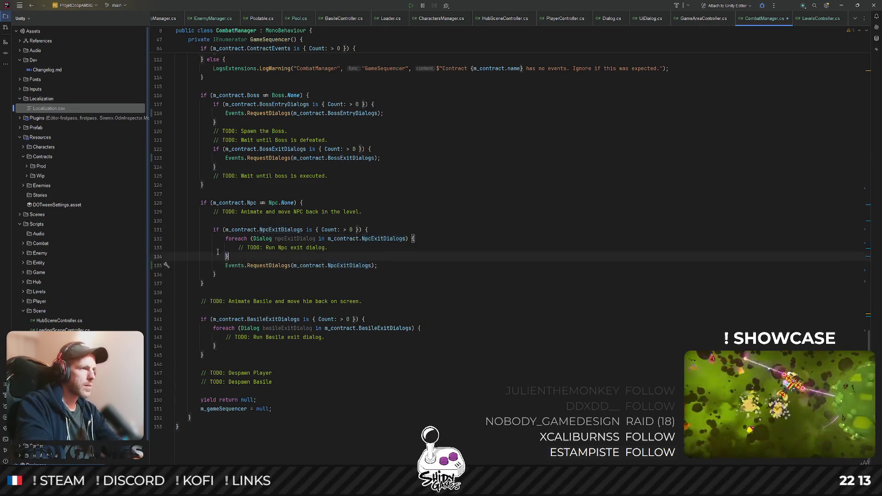
key("Up")
key("shift+Up")
key("shift+Up")
key("shift+Up")
key("Delete")
- Replace the Basile exit foreach loop with Events.RequestDialogs(m_contract.BasileExitDialogs);
key("Down")
key("End")
key("shift+Home")
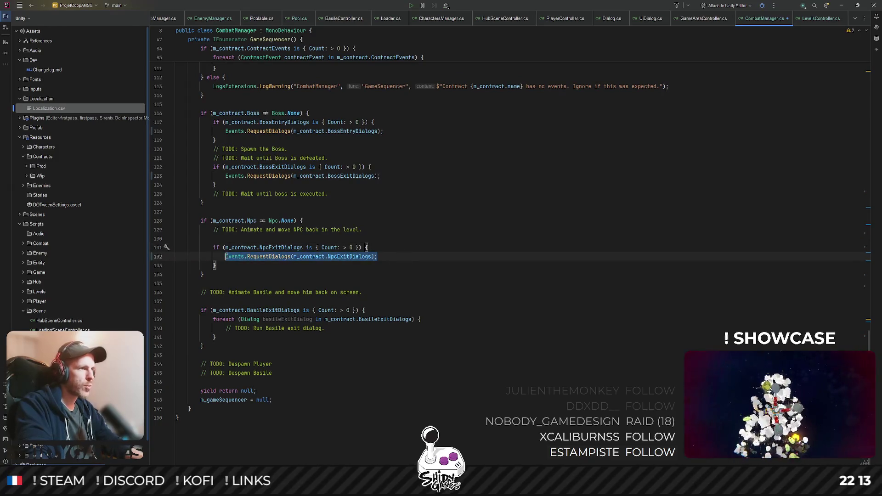
key("ctrl+c")
left_click(235, 337)
key("Return")
key("ctrl+v")
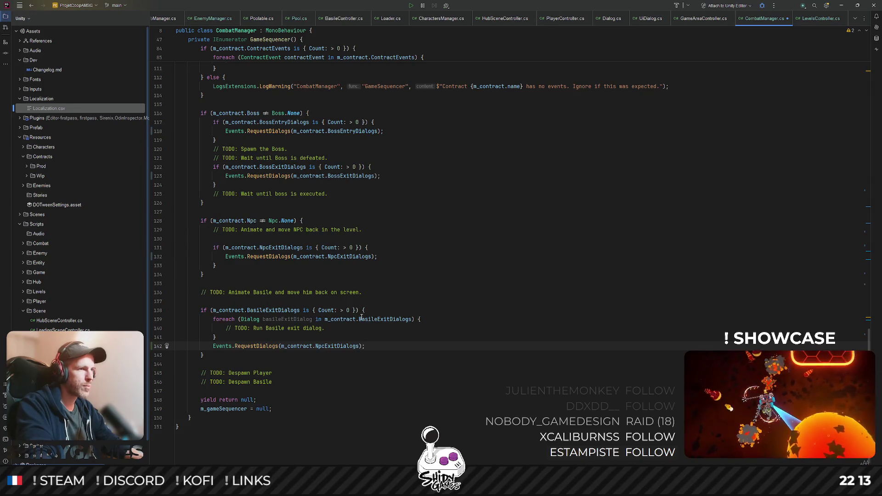
double_click(369, 319)
key("ctrl+c")
double_click(337, 347)
key("ctrl+v")
left_click_drag(209, 336, 365, 311)
key("Delete")
left_click(470, 294)
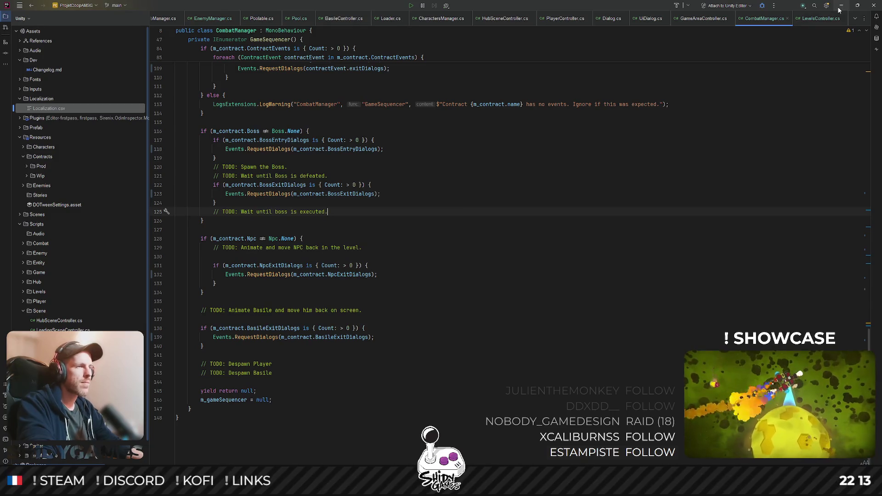
scroll(475, 221, "up", 5)
scroll(474, 222, "up", 5)
scroll(474, 217, "up", 5)
scroll(476, 214, "up", 5)
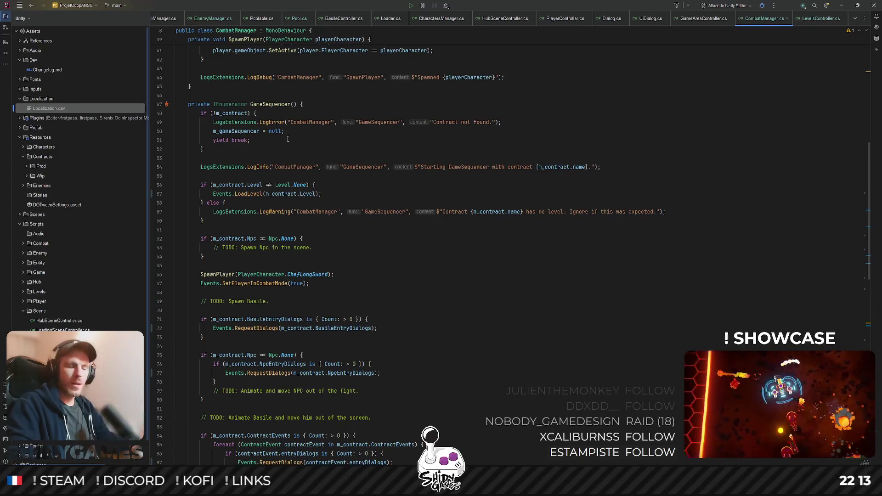
- Jump from RequestDialogs in GameSequencer to Events.cs at the DialogsRequested declaration
left_click(385, 247)
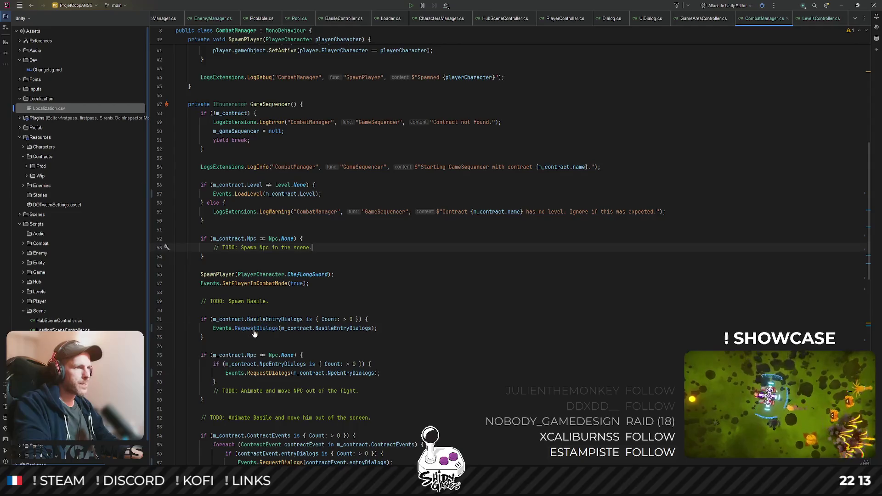
left_click(248, 329, "ctrl")
left_click(238, 200, "ctrl")
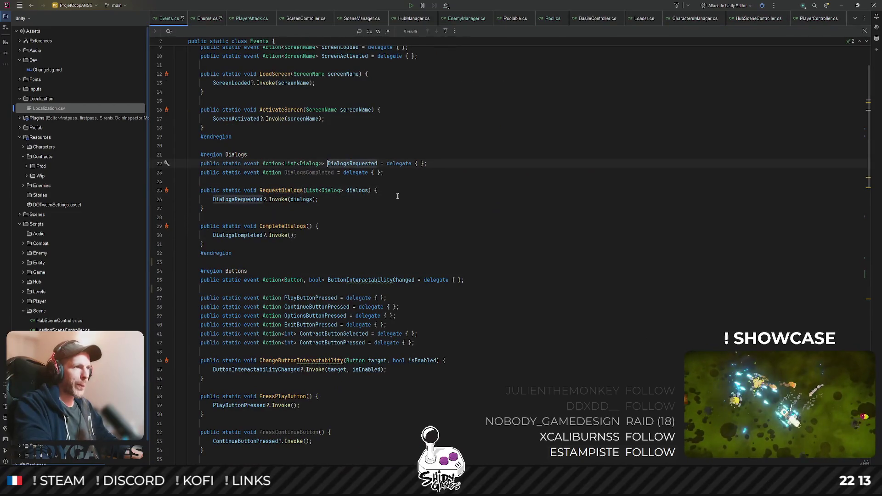
- Follow DialogsRequested usages into UIDialog.cs and review RunDialogs, StopDialogs and SetPlayerInMenu
left_click(359, 164, "ctrl")
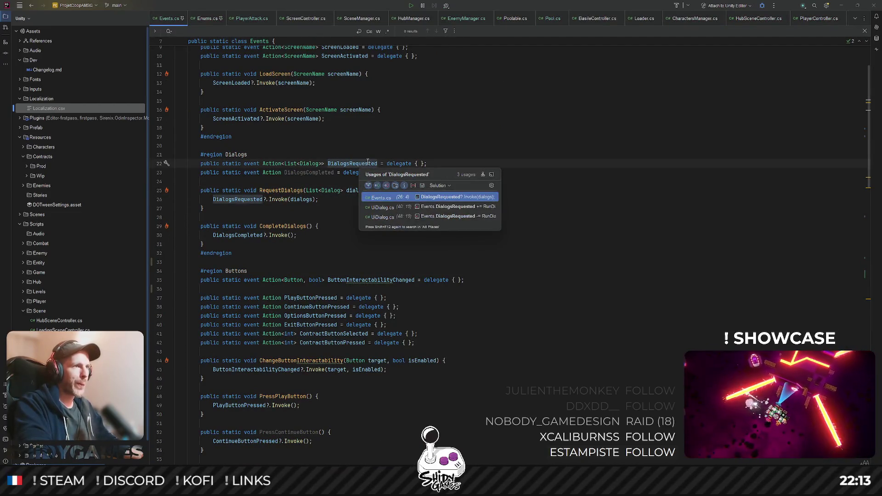
left_click(448, 207)
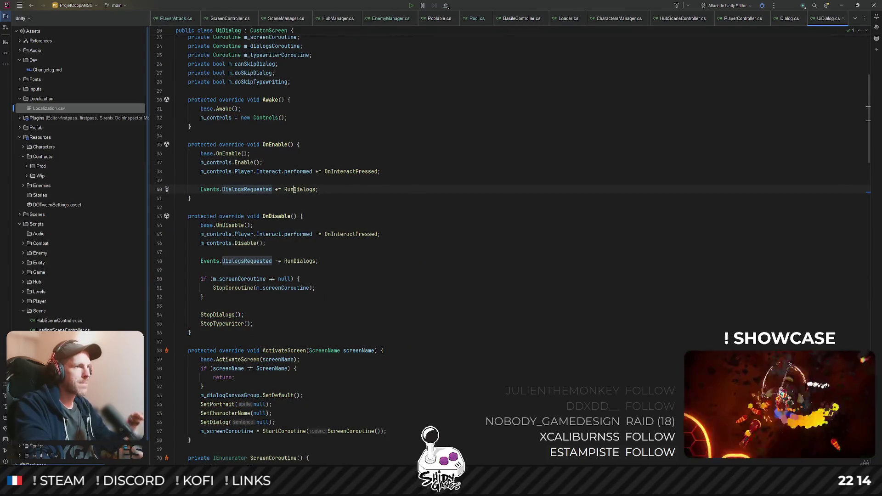
left_click(294, 189)
scroll(322, 136, "down", 3)
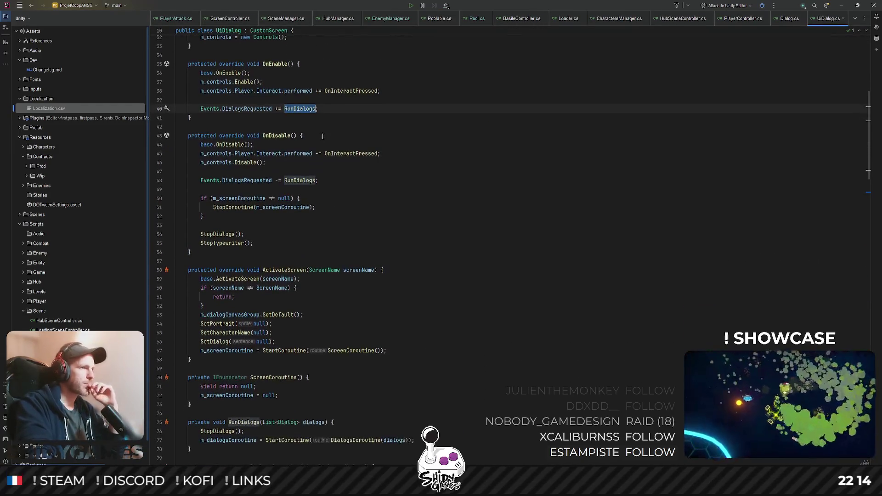
left_click(303, 180)
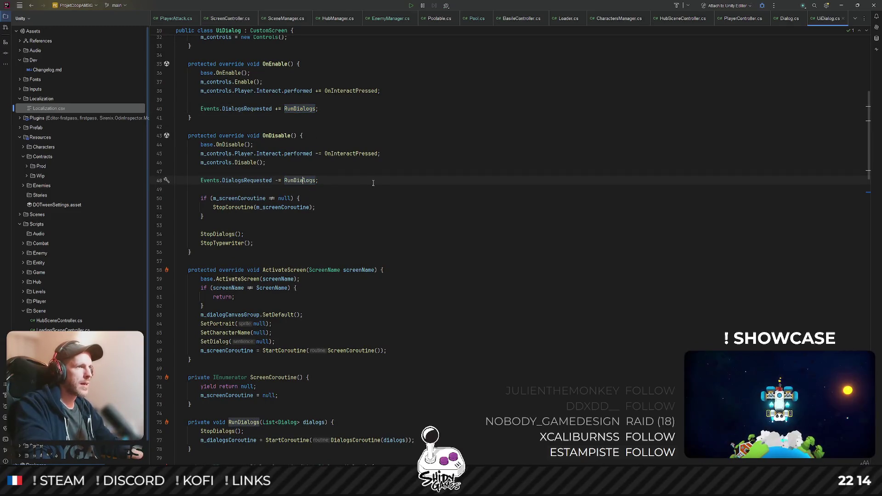
scroll(304, 179, "down", 4)
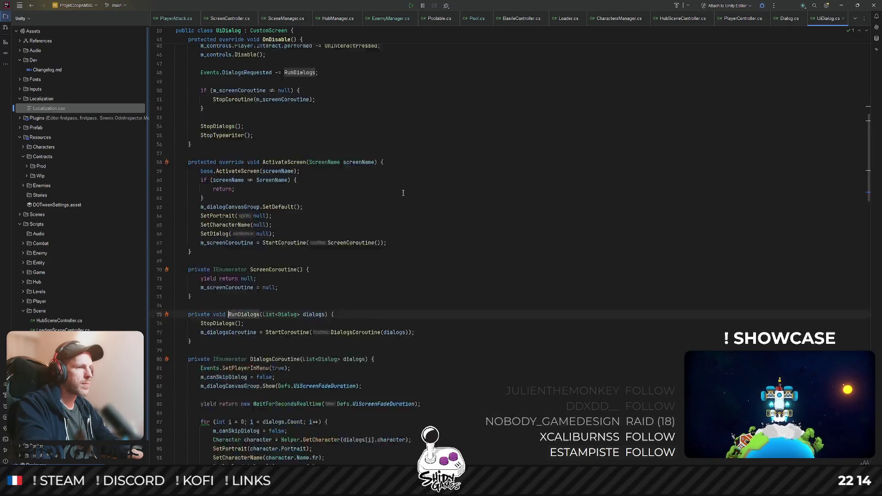
scroll(221, 259, "down", 3)
scroll(289, 259, "down", 1)
scroll(289, 259, "down", 1)
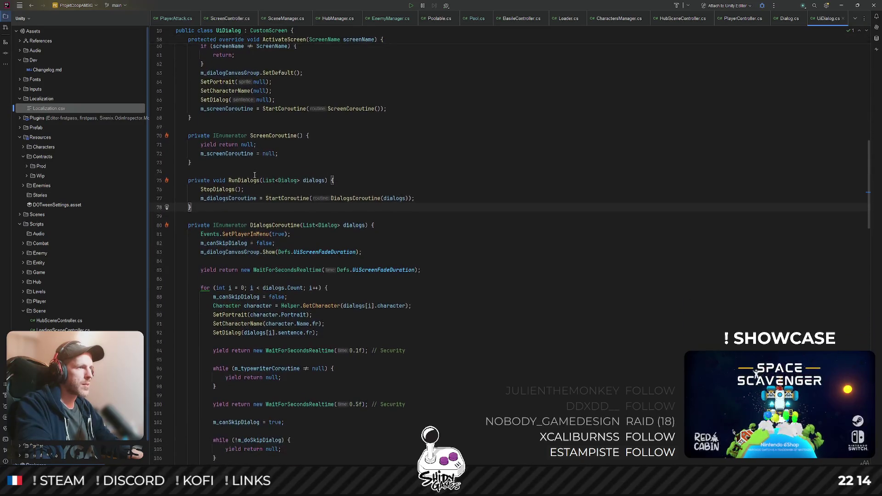
double_click(218, 189)
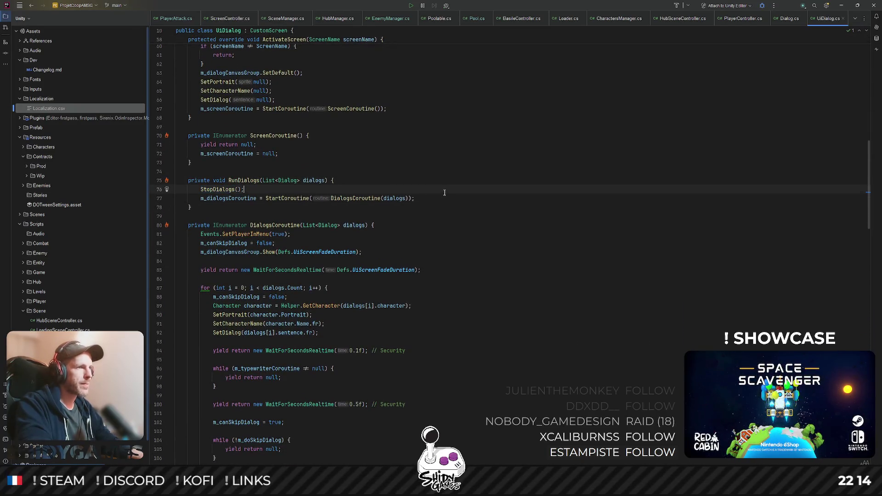
scroll(443, 193, "down", 1)
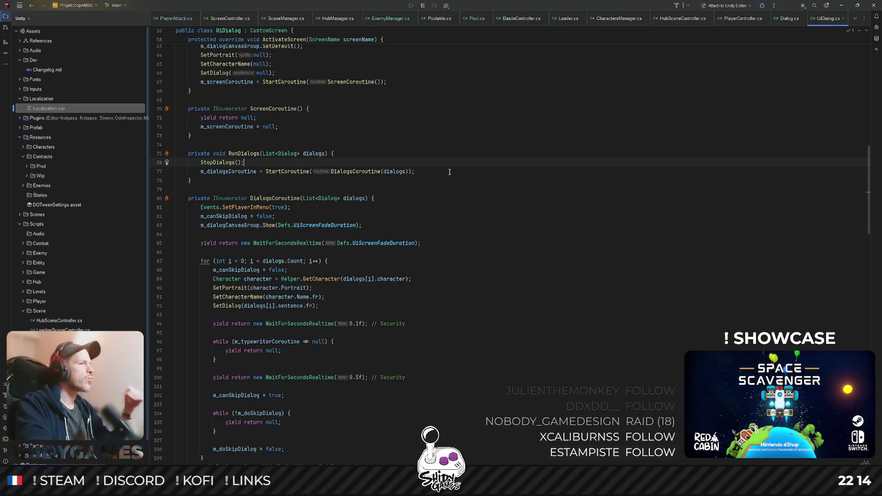
left_click(259, 207)
scroll(370, 188, "down", 2)
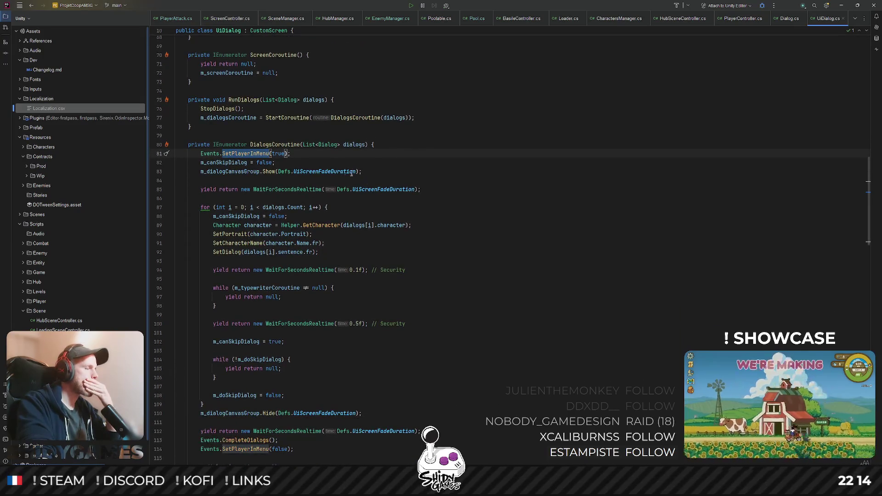
scroll(232, 155, "down", 1)
scroll(268, 163, "down", 4)
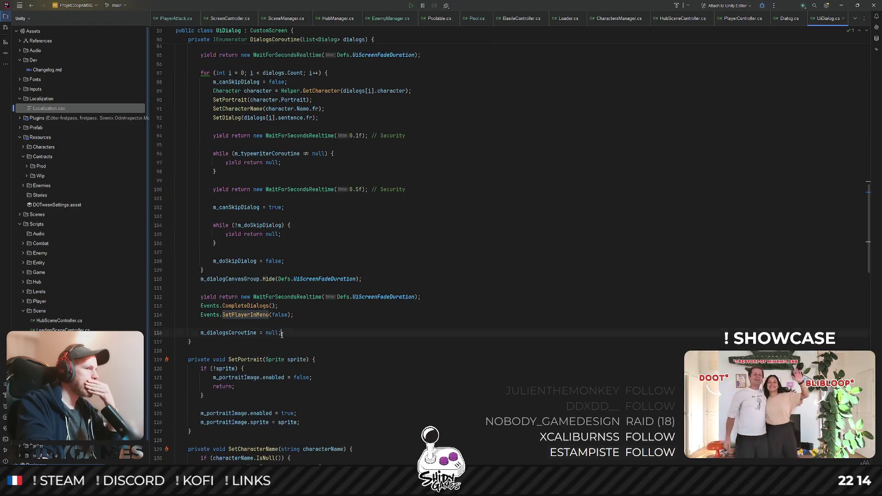
- Step through DialogsCoroutine to CompleteDialogs, then open CombatManager.cs via file search
left_click(248, 300)
key("Up")
key("Up")
key("Up")
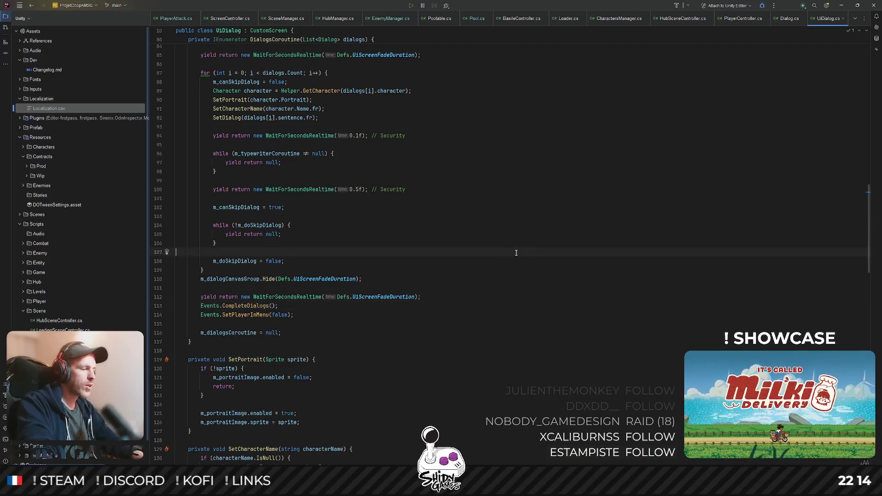
key("Down")
key("Down")
key("Down")
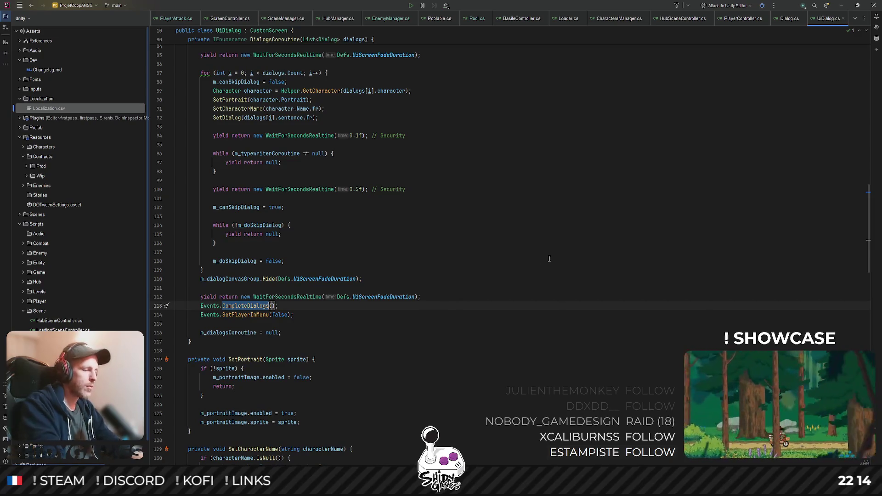
key("ctrl+shift+n")
type("combat")
key("Return")
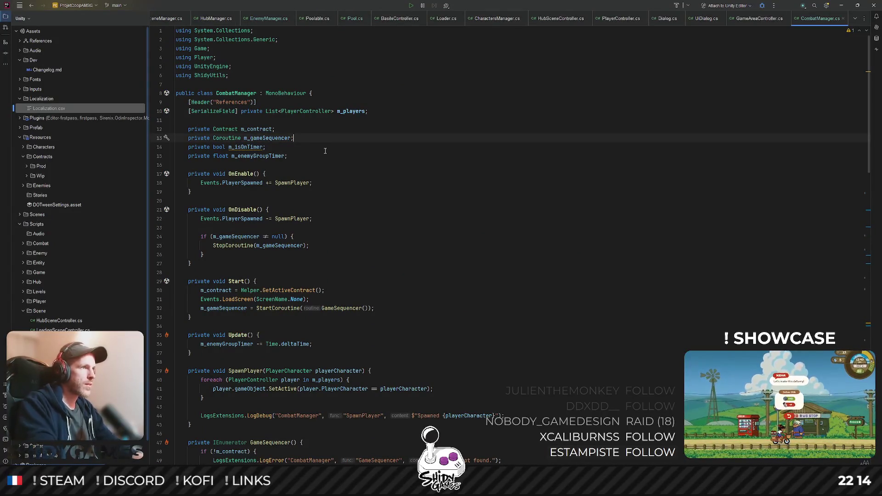
- Declare a private bool m_isInDialog field and reset it to false at the top of Start
key("Return")
type("private bool ")
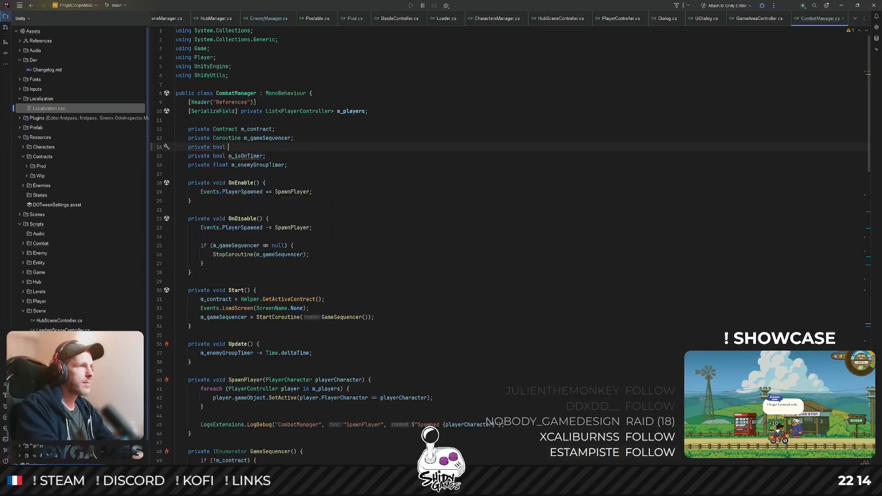
type("m_")
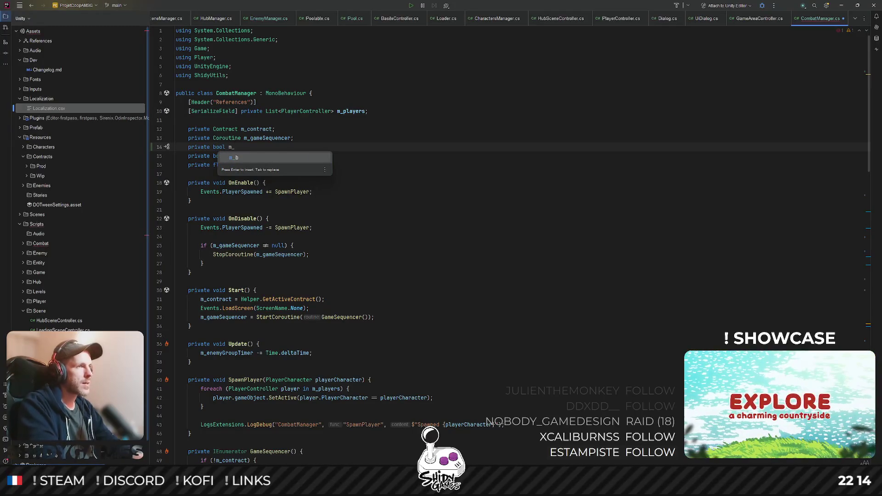
type("isInDialog;")
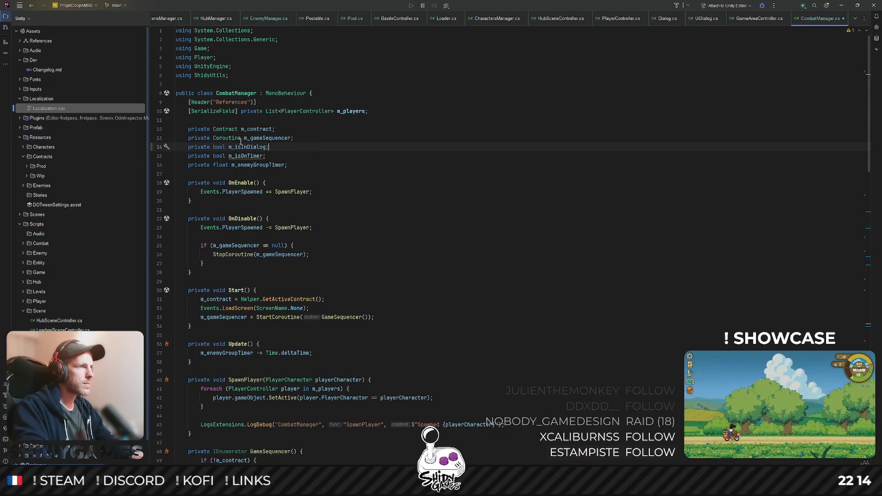
scroll(254, 152, "down", 3)
scroll(249, 142, "down", 1)
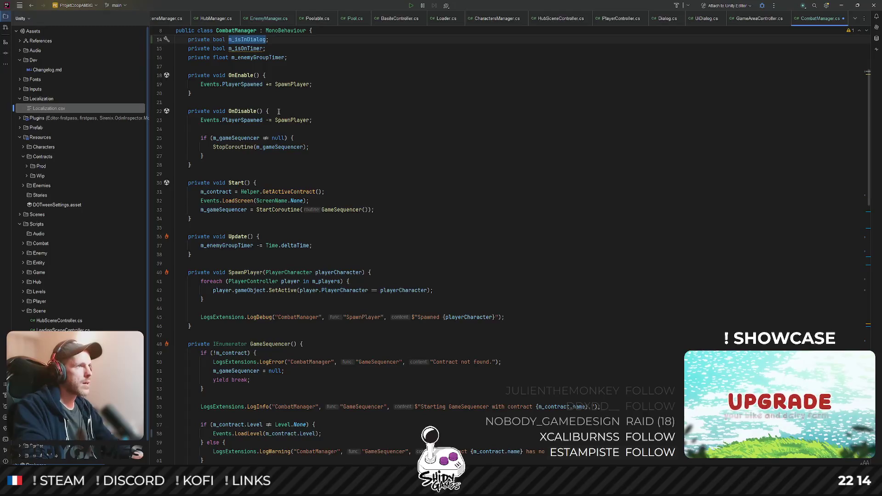
left_click(266, 182)
key("Return")
type("m_i")
key("Return")
type("= fals")
key("Return")
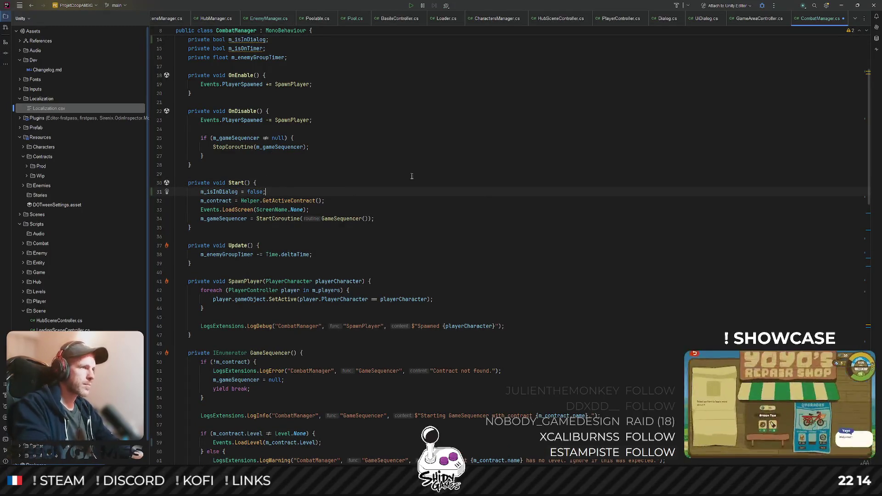
scroll(447, 268, "down", 10)
scroll(448, 268, "down", 10)
- Add a private OnDialogCompleted method after GameSequencer that sets m_isInDialog to false
left_click(190, 408)
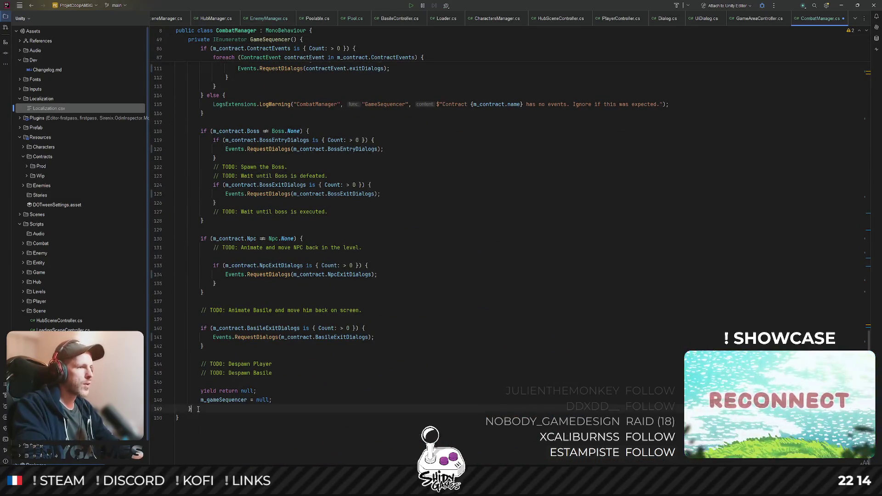
key("Return")
key("Return")
type("private")
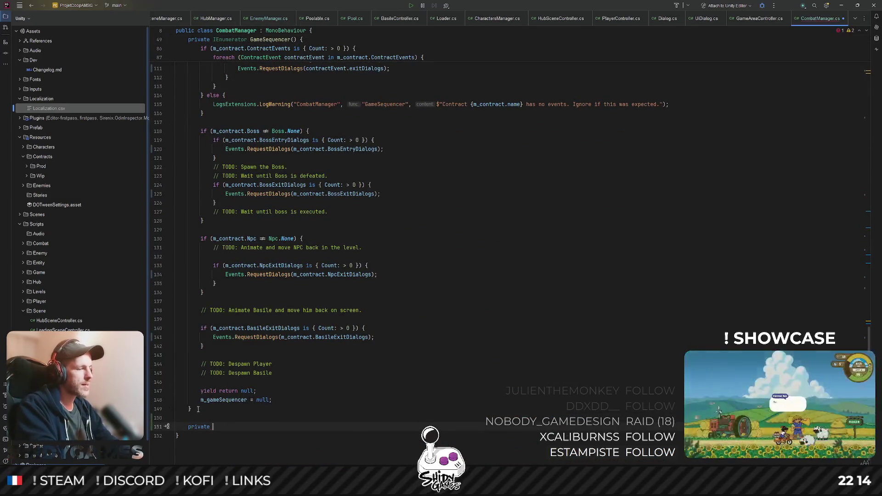
type("void ")
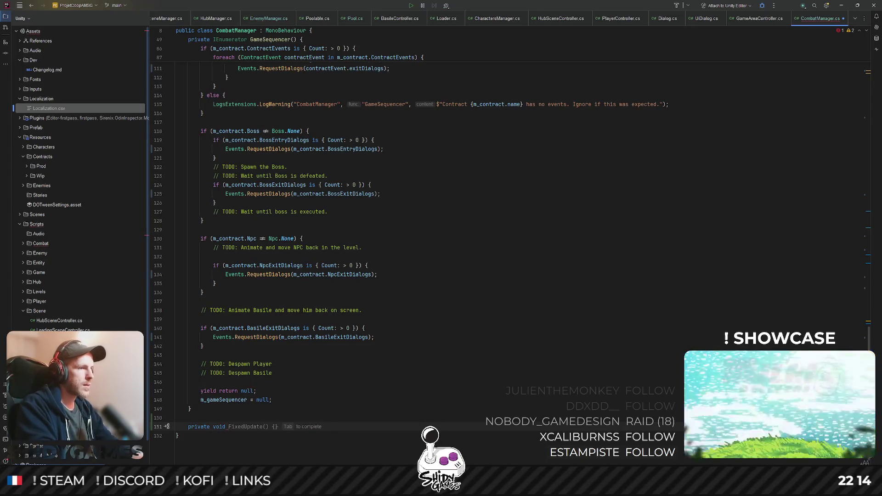
type("OnDialog")
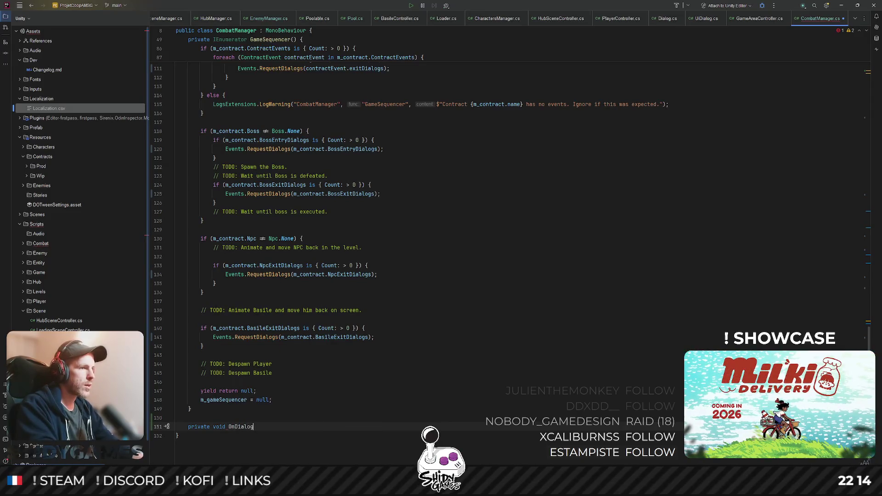
type(")")
key("Return")
type("m_isInDialogfalse;")
scroll(400, 313, "up", 7)
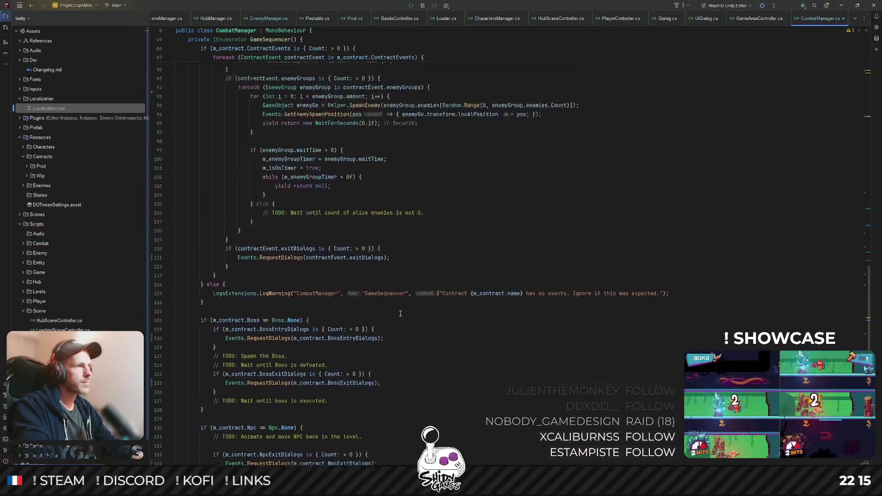
scroll(399, 314, "up", 10)
scroll(411, 306, "up", 4)
scroll(415, 298, "up", 2)
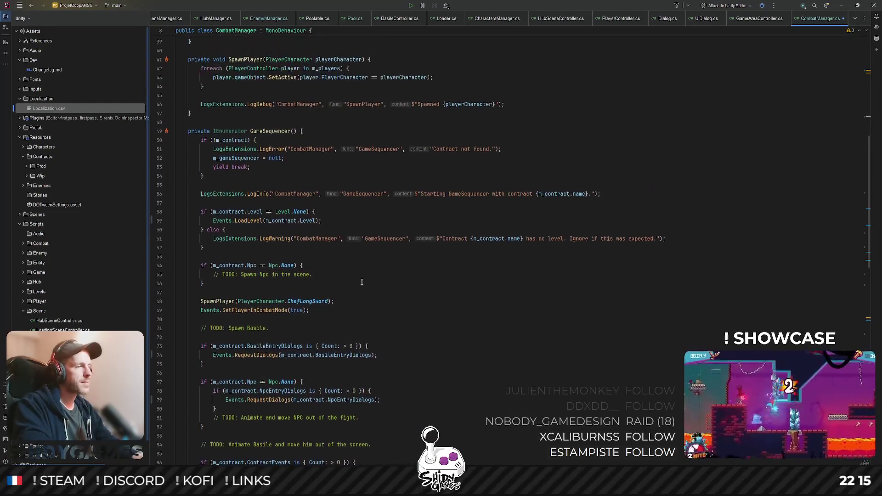
scroll(409, 275, "up", 1)
scroll(372, 265, "up", 3)
scroll(324, 252, "down", 2)
scroll(263, 236, "down", 3)
scroll(345, 262, "up", 2)
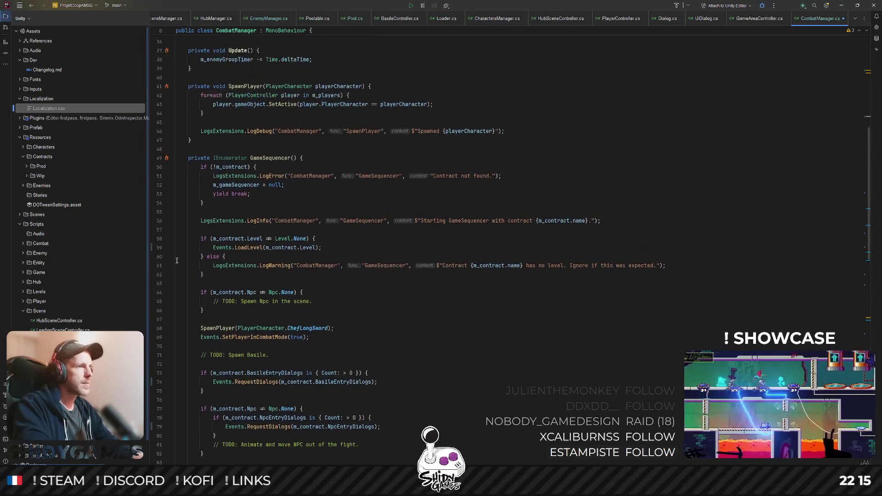
scroll(296, 222, "down", 7)
scroll(406, 184, "up", 6)
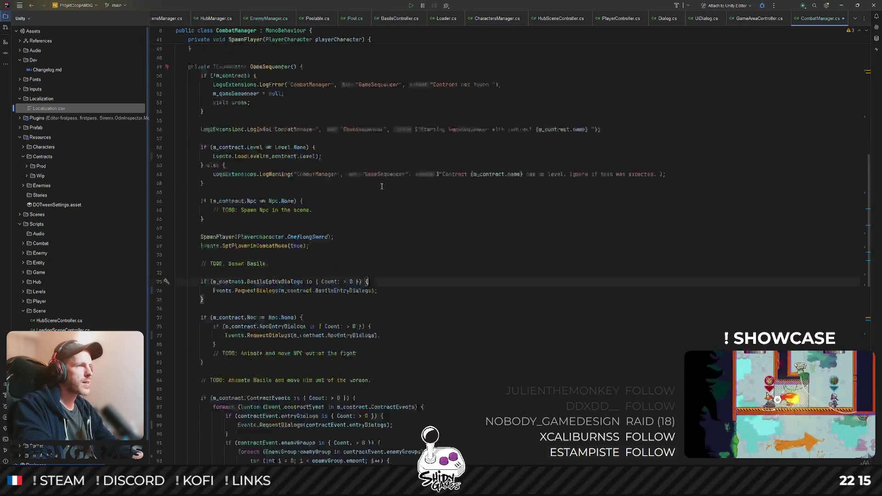
scroll(297, 203, "up", 1)
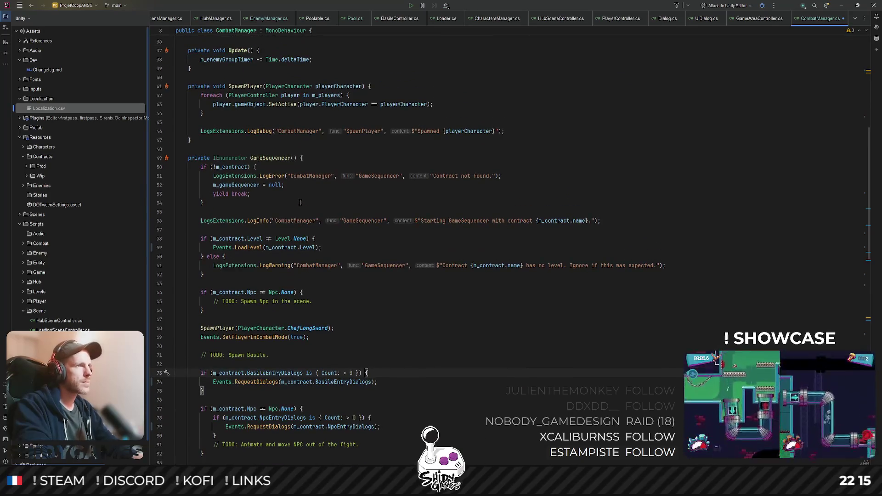
scroll(299, 202, "down", 2)
scroll(286, 181, "down", 1)
scroll(335, 174, "down", 1)
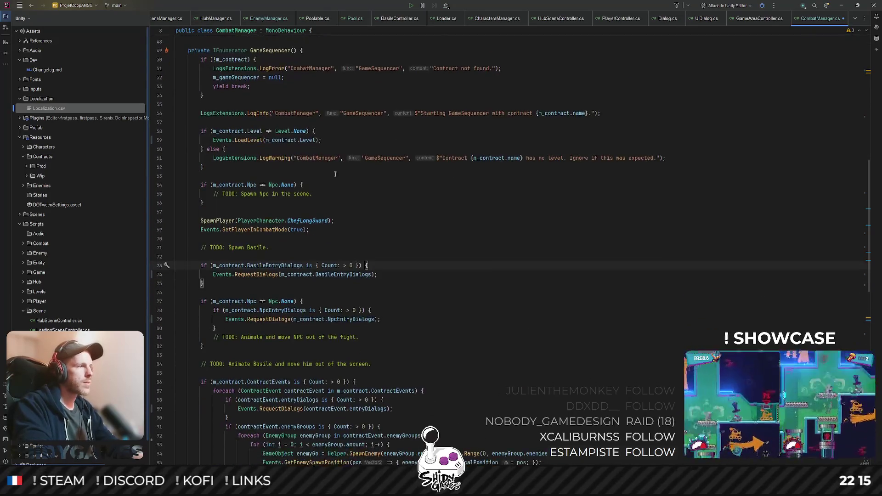
scroll(337, 212, "down", 2)
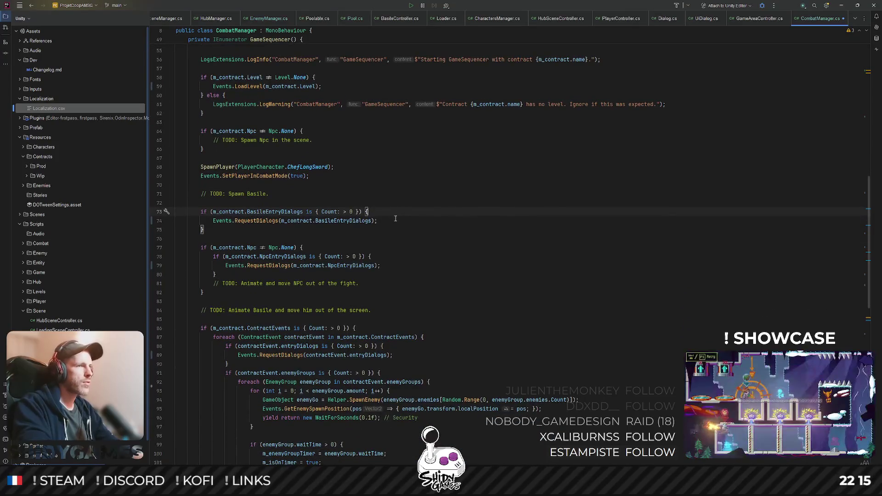
- Set m_isInDialog = true before the Basile entry, NPC entry, contract entry and contract exit dialog requests
key("Return")
type("m_isInDialog = tru")
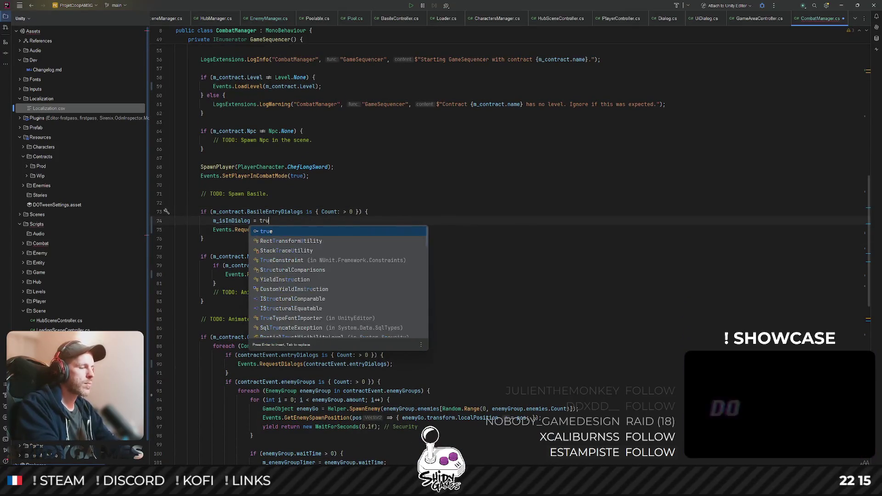
type("e;")
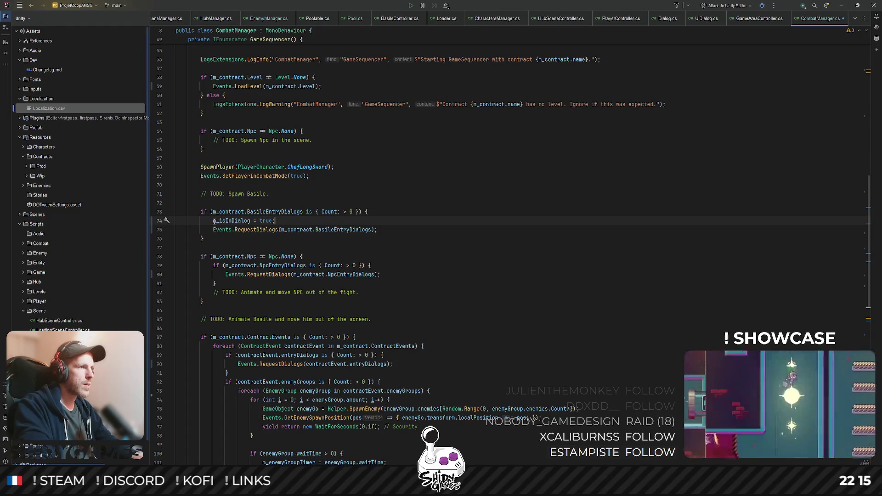
left_click(397, 264)
key("Return")
type("m_isInDialog = true;")
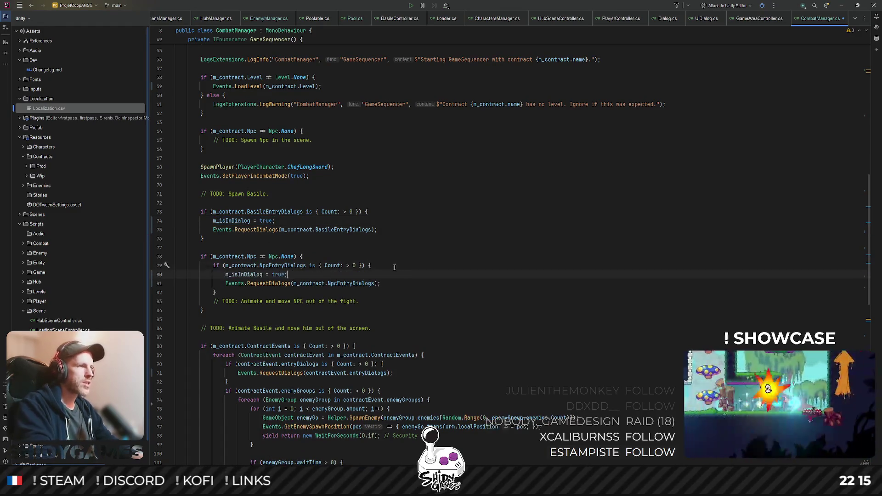
scroll(403, 274, "down", 5)
key("Return")
type("m_isInDialog = true;")
scroll(411, 232, "down", 3)
scroll(320, 303, "down", 2)
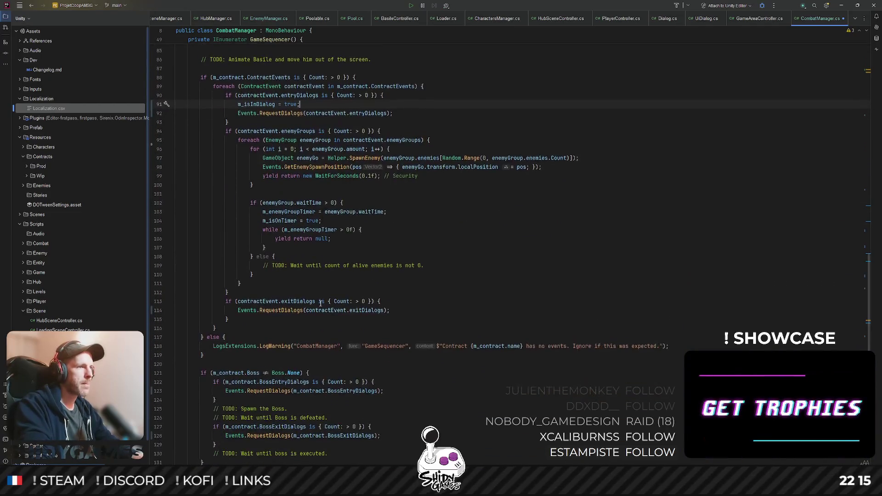
scroll(320, 303, "down", 1)
key("Return")
type("m_isInDialog = true;")
scroll(417, 275, "down", 2)
scroll(355, 282, "down", 1)
- Set m_isInDialog = true before the boss entry, boss exit, NPC exit and Basile exit dialog requests
key("Return")
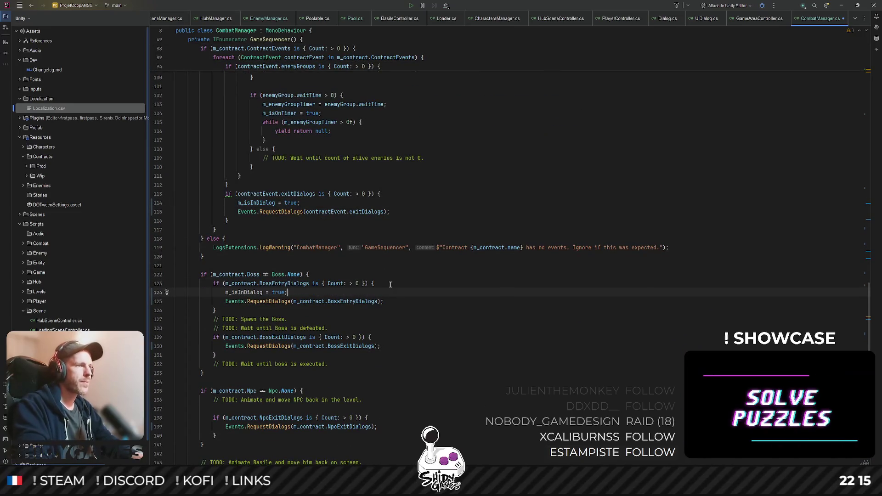
key("Return")
type("m_isInDialog = true;")
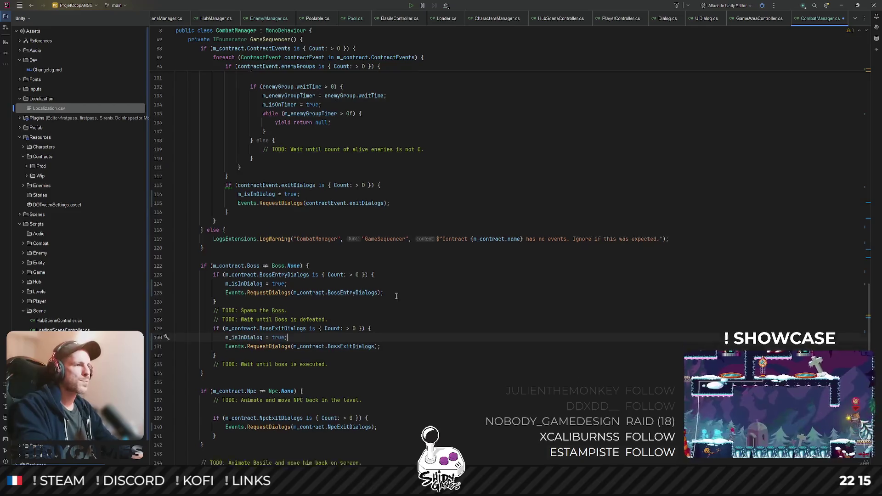
scroll(380, 324, "down", 4)
key("Return")
type("m_isInDialog = true;")
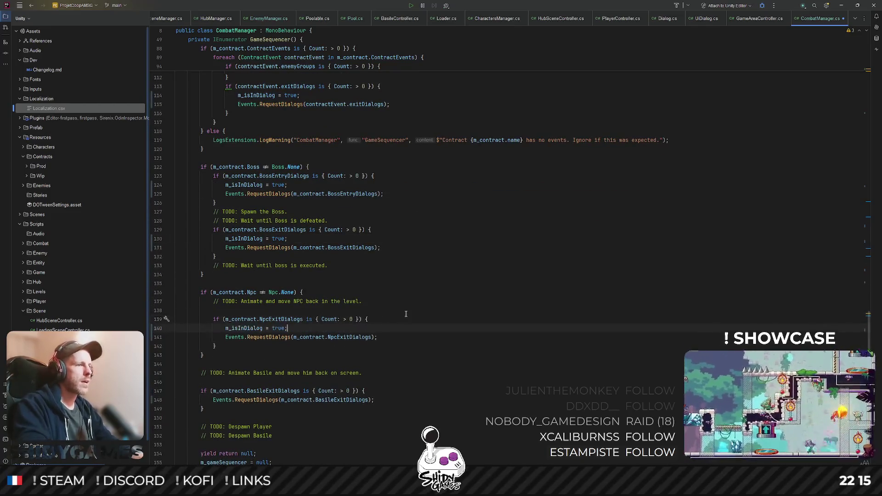
scroll(377, 320, "down", 3)
left_click(377, 308)
key("Return")
type("m_isInDialog = true;")
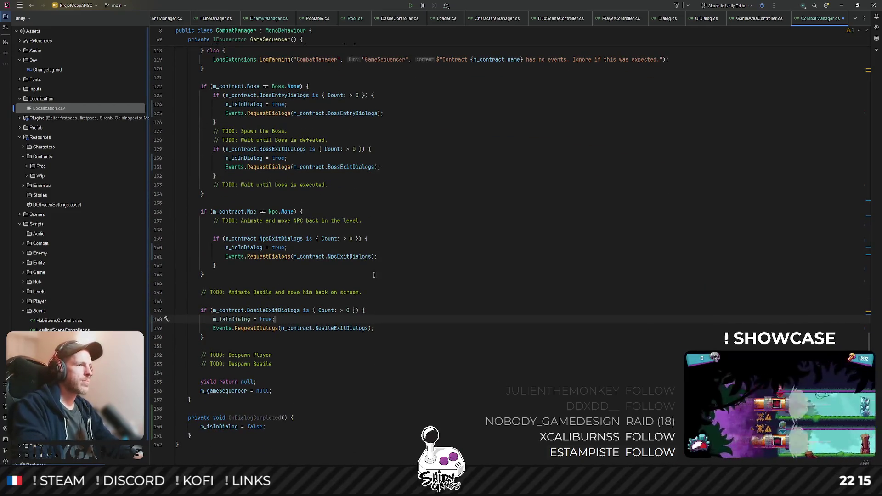
scroll(377, 306, "up", 8)
scroll(376, 300, "up", 2)
scroll(372, 284, "up", 3)
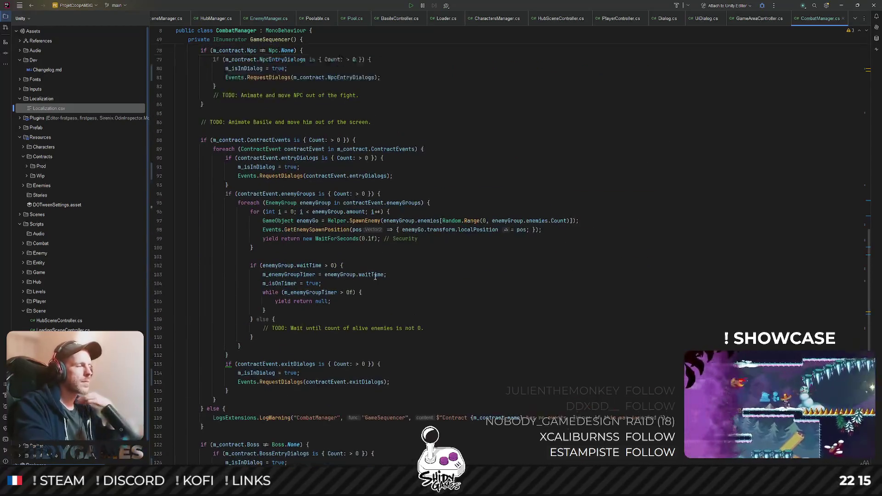
scroll(372, 282, "up", 3)
scroll(379, 265, "down", 2)
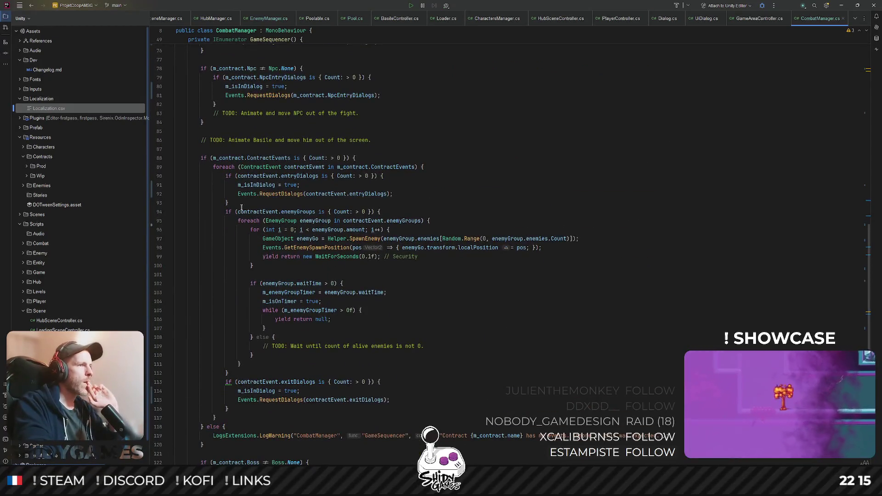
scroll(262, 168, "up", 7)
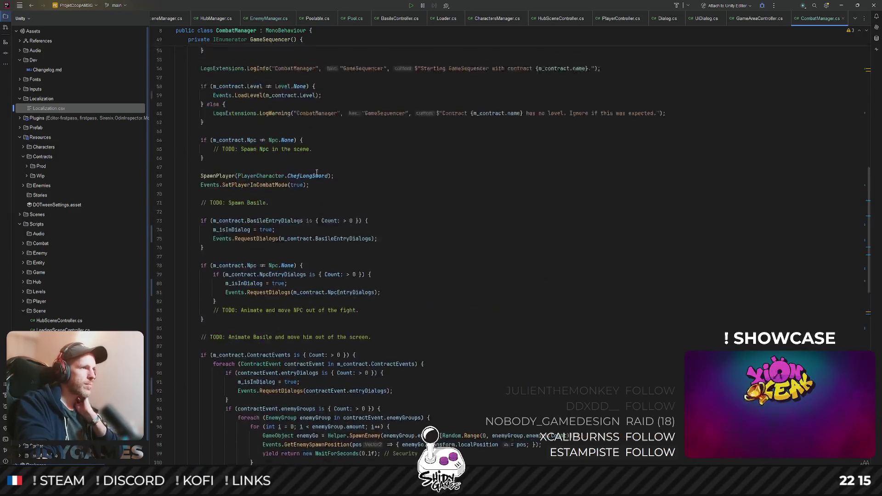
scroll(317, 173, "up", 4)
scroll(316, 173, "up", 2)
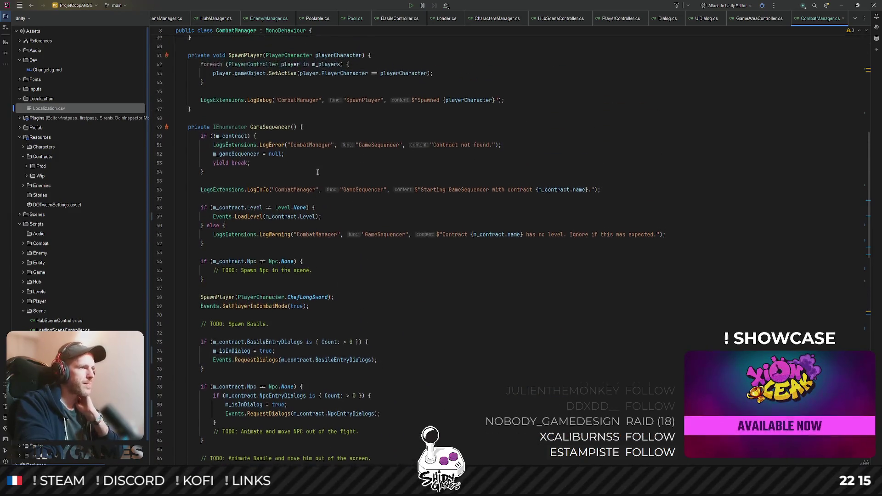
scroll(275, 177, "up", 2)
scroll(261, 182, "down", 2)
scroll(262, 181, "down", 2)
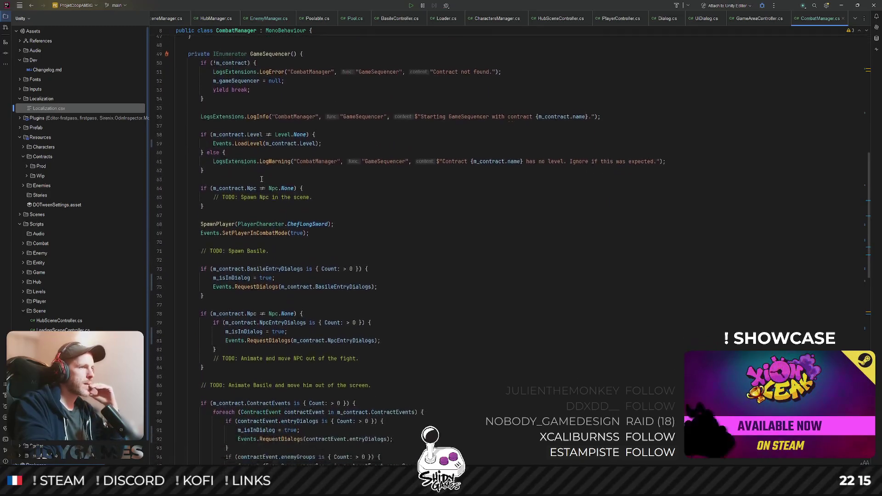
scroll(261, 180, "down", 2)
scroll(261, 179, "down", 1)
scroll(262, 179, "down", 1)
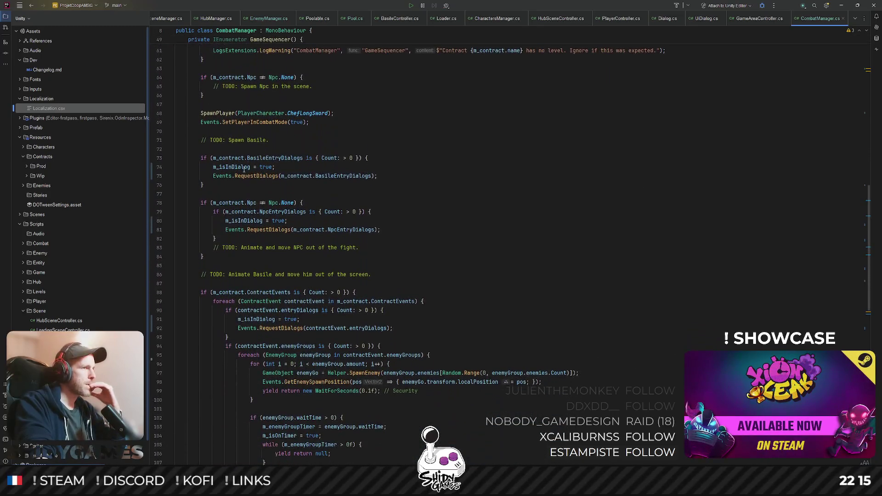
- Move the caret to the end of the Basile entry RequestDialogs line, ready to add code after it
left_click(221, 158)
key("End")
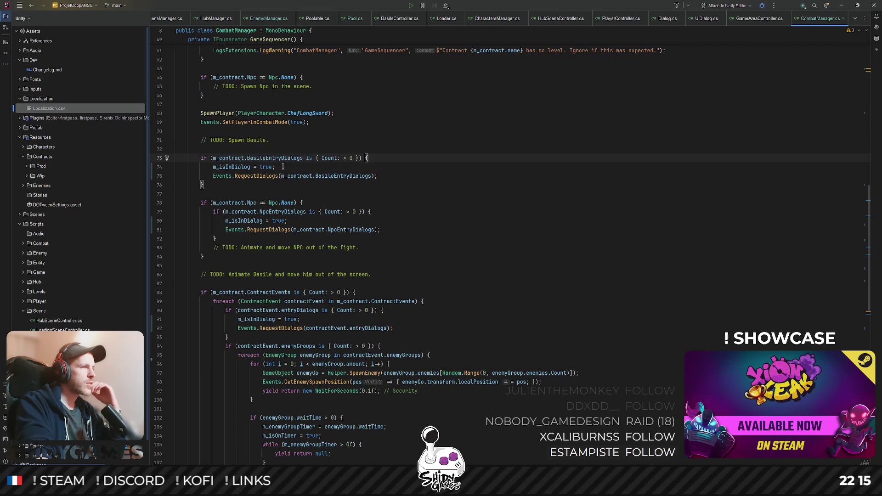
left_click(283, 166)
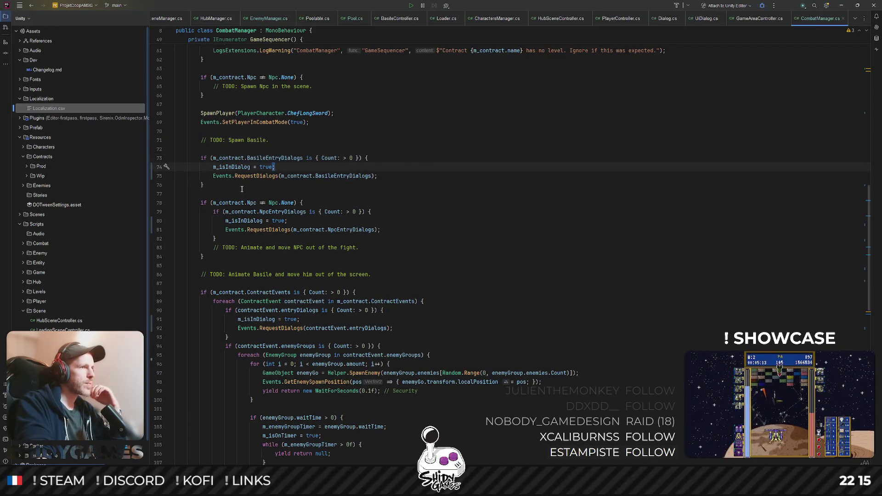
left_click(400, 176)
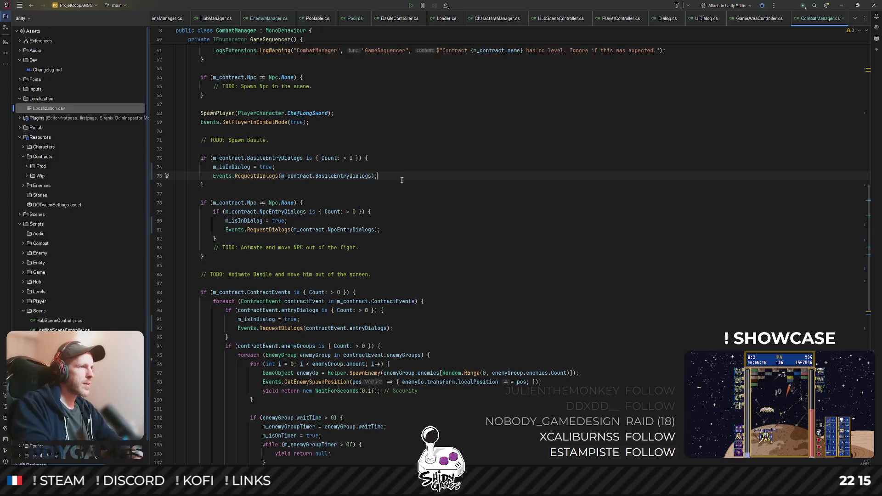
- Write a while (m_isInDialog) { yield return null; } loop after the Basile entry request and copy it
key("Return")
key("Return")
type("while (expression) {")
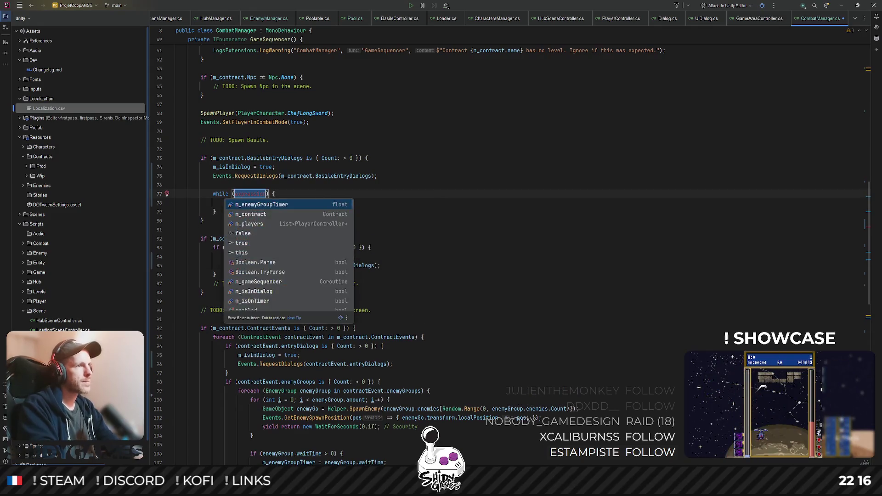
key("Tab")
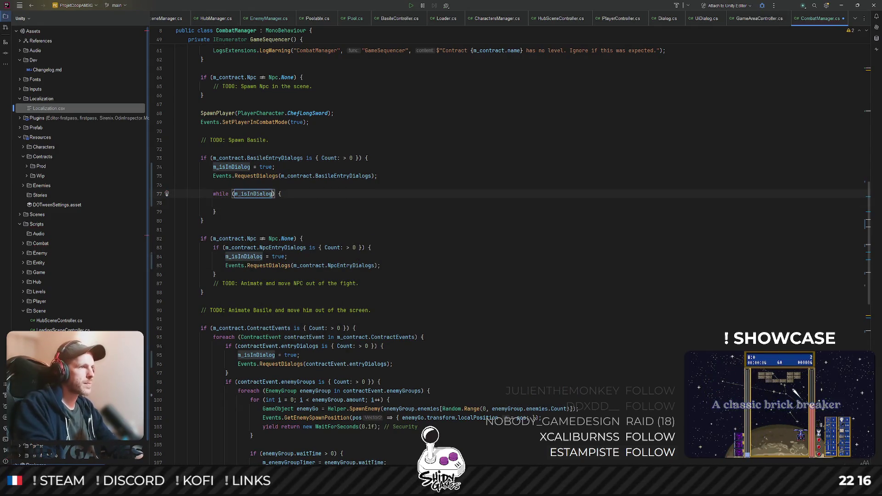
key("Return")
type("yiel")
key("Down")
key("Return")
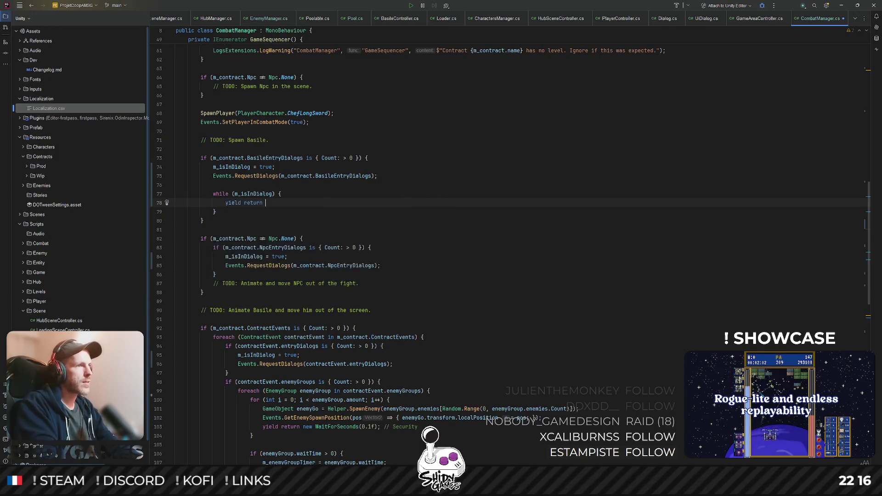
type("nu")
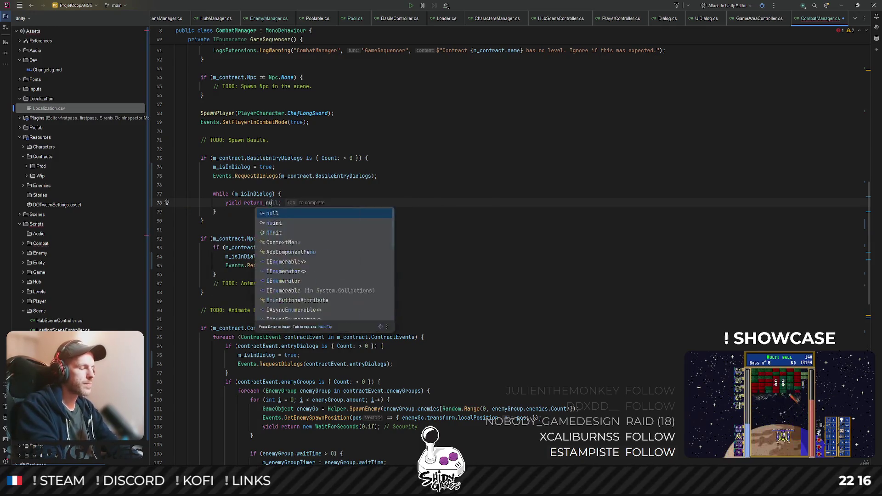
type("ll;")
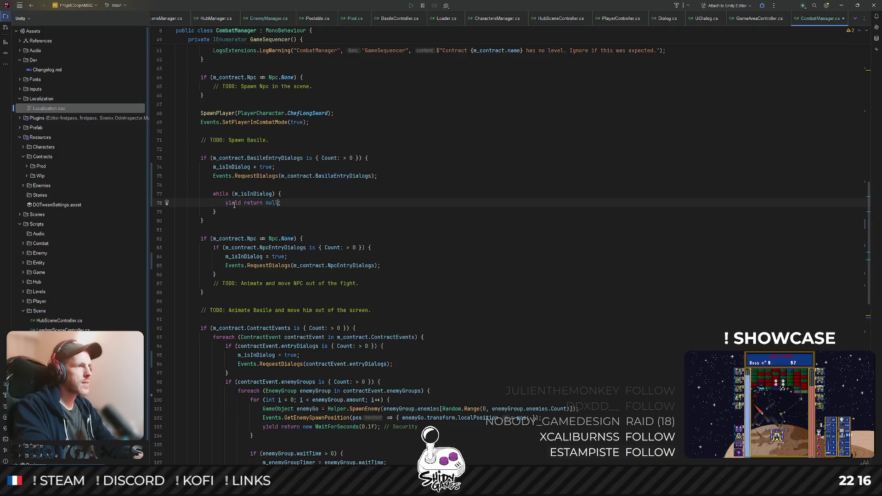
left_click_drag(223, 211, 171, 195)
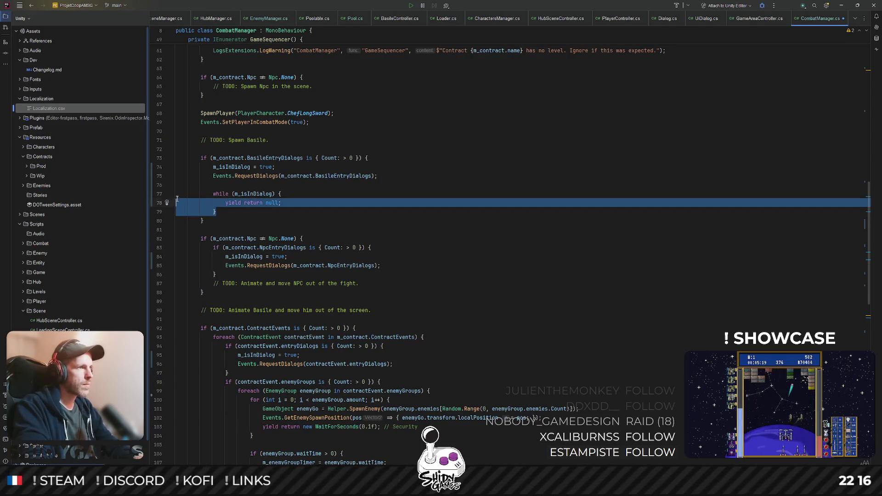
scroll(353, 205, "down", 1)
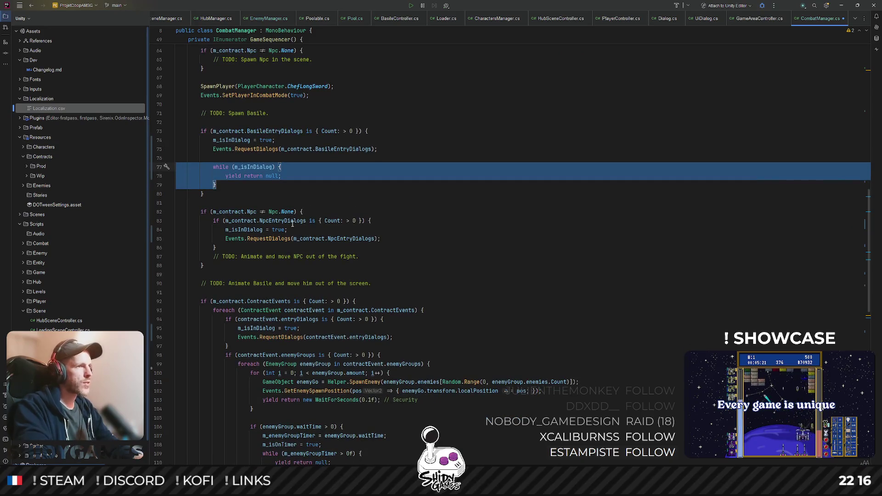
scroll(292, 223, "down", 1)
- Paste the waiting loop after the NPC entry, contract entry and contract exit dialog requests
left_click(417, 211)
key("Return")
key("Return")
type("while (m_isInDialog) {                     yield return null;                 }")
scroll(413, 211, "down", 5)
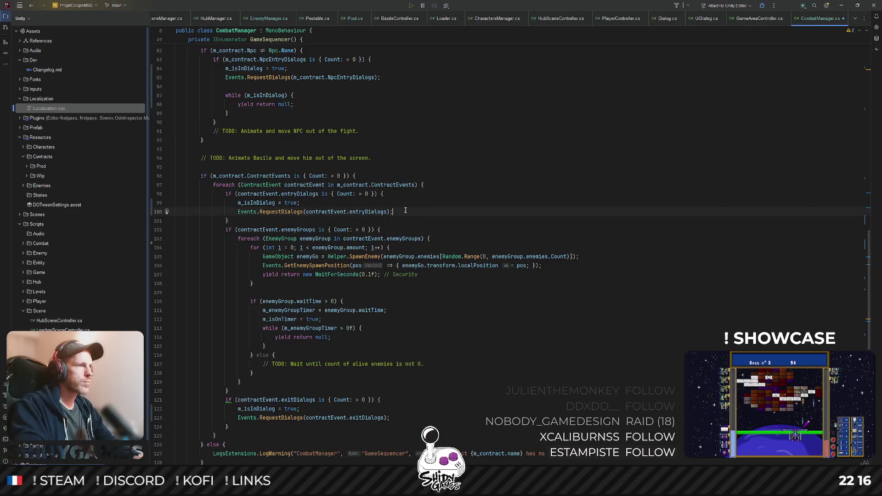
key("Return")
key("Return")
key("ctrl+v")
scroll(393, 261, "down", 3)
scroll(377, 316, "down", 2)
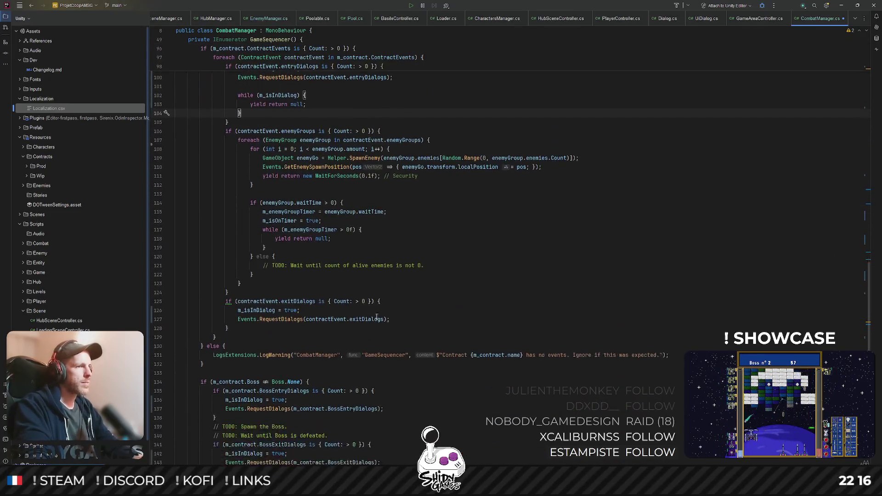
key("Return")
key("Return")
type("while (m_isInDialog) {                         yield return null;                     }")
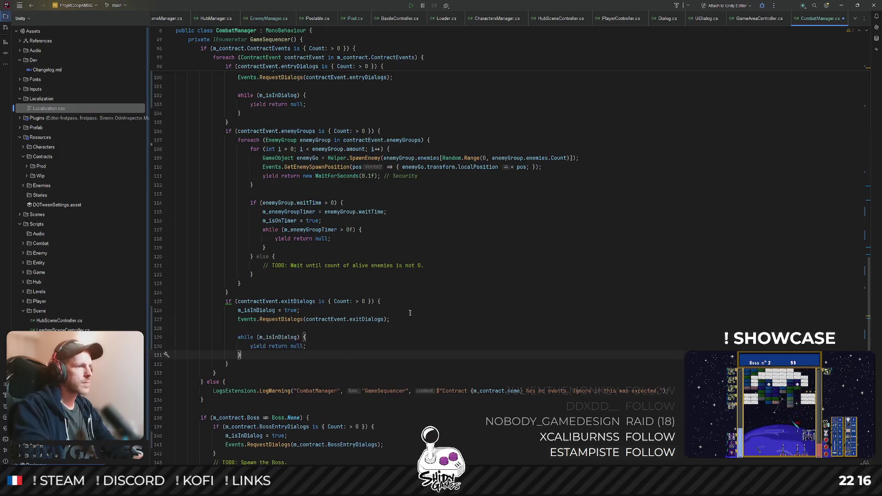
scroll(298, 287, "down", 6)
- Paste the waiting loop after the boss entry, boss exit, NPC exit and Basile exit dialog requests
left_click(404, 284)
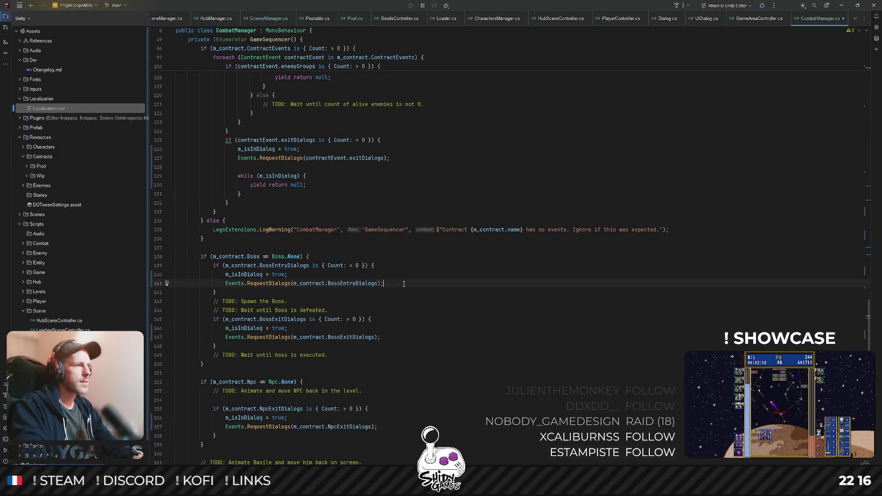
key("Return")
key("Return")
type("while (m_isInDialog) {     yield return null; }")
scroll(378, 319, "down", 2)
key("Return")
key("Return")
type("while (m_isInDialog) {                     yield return null;                 }")
scroll(383, 318, "down", 5)
left_click(383, 317)
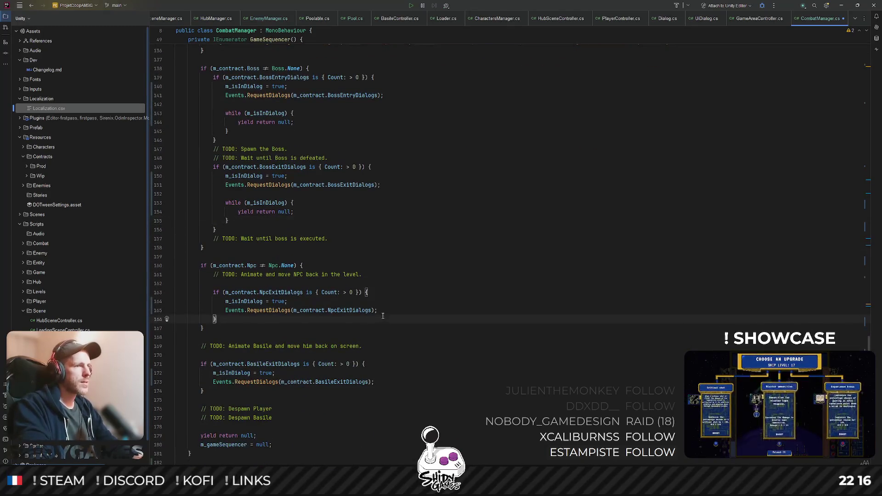
key("Return")
key("Return")
type("while (m_isInDialog) {     yield return null; }")
scroll(372, 344, "down", 2)
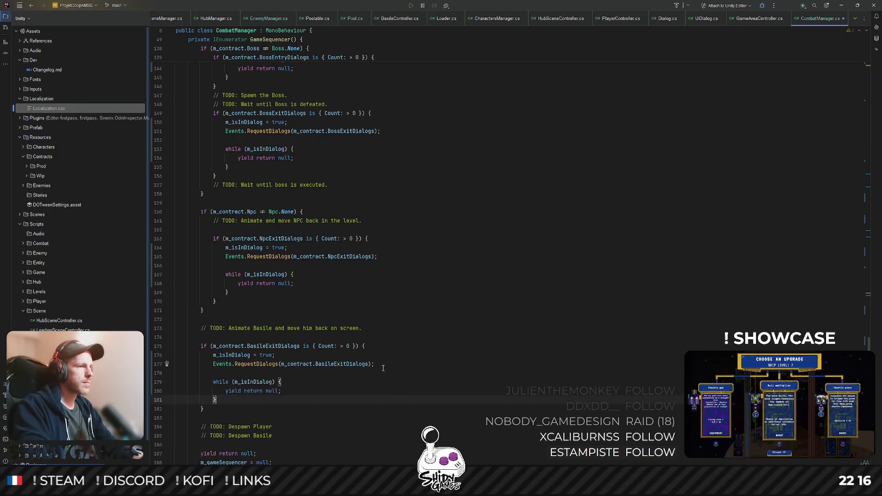
key("Return")
key("Return")
key("ctrl+v")
scroll(413, 255, "down", 4)
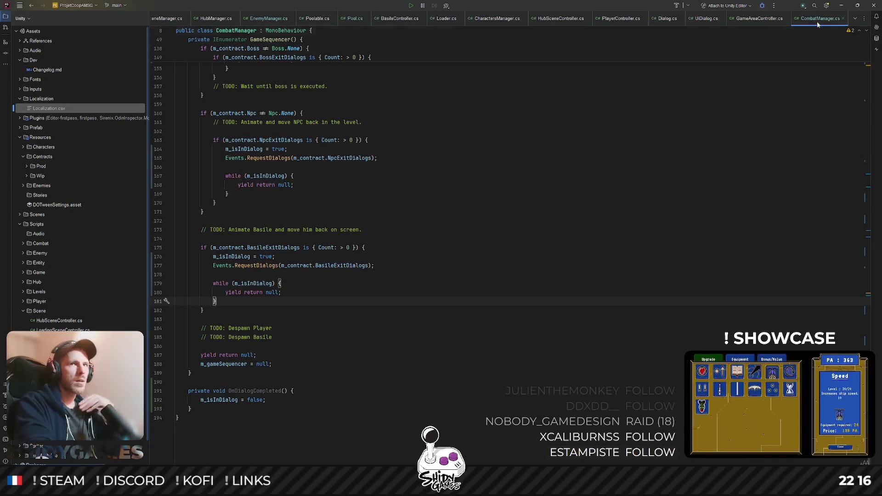
- Switch to Unity, load LoadingScene and run the game in play mode to reach the title menu
left_click(842, 6)
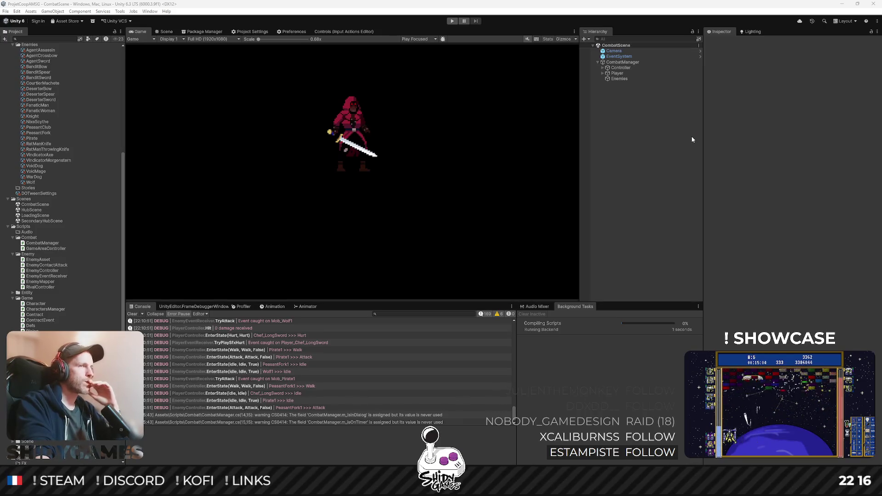
double_click(36, 216)
left_click(452, 20)
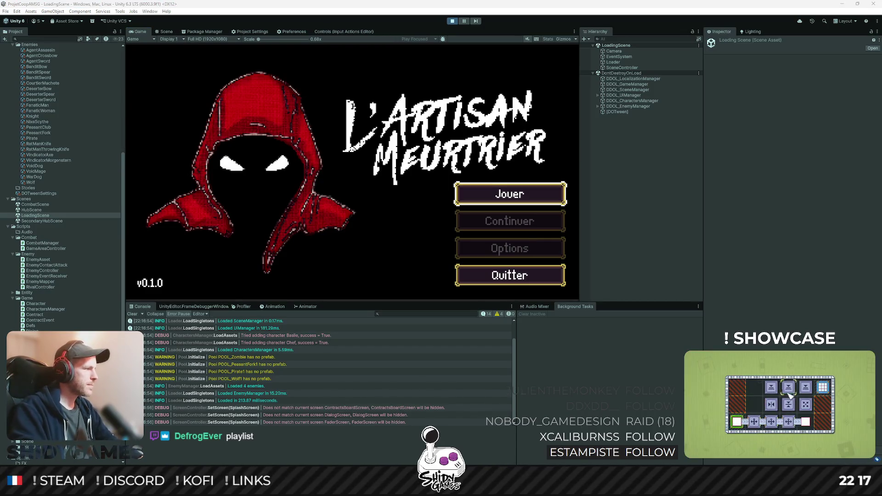
key("alt+Tab")
key("Tab")
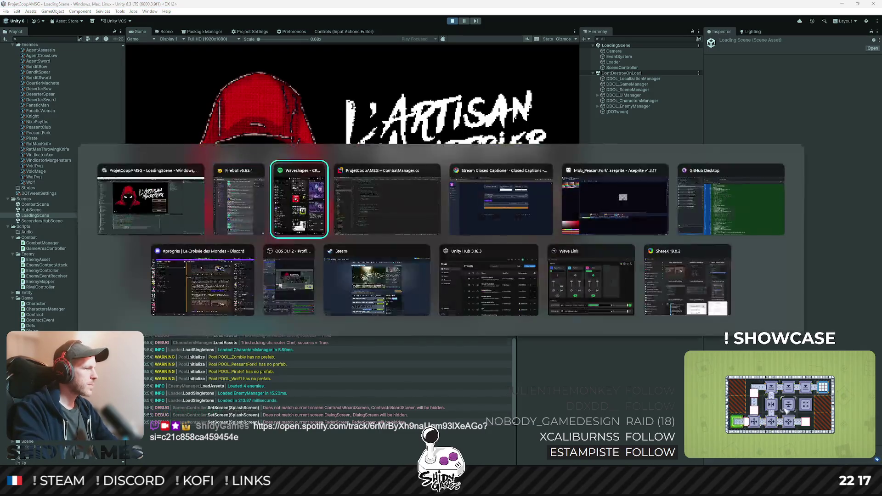
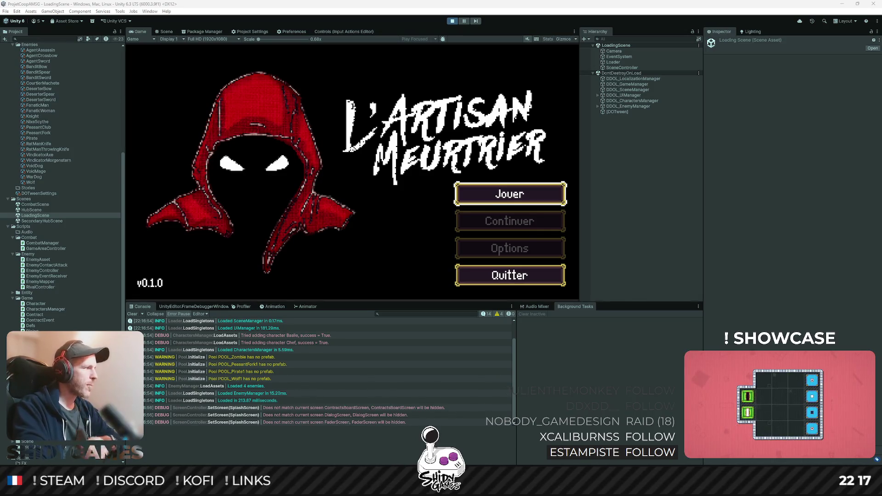
- Start the game with Jouer, read the contract at the board, then talk to the NPC to launch combat
key("alt+Tab")
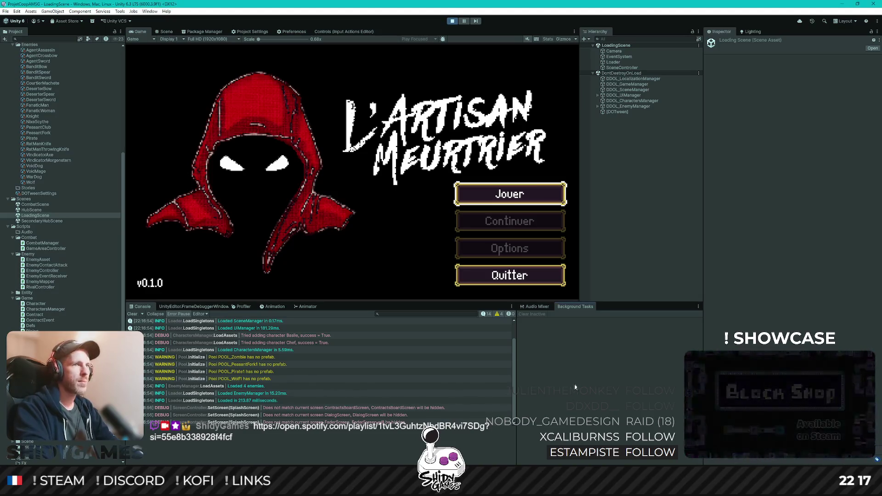
key("Return")
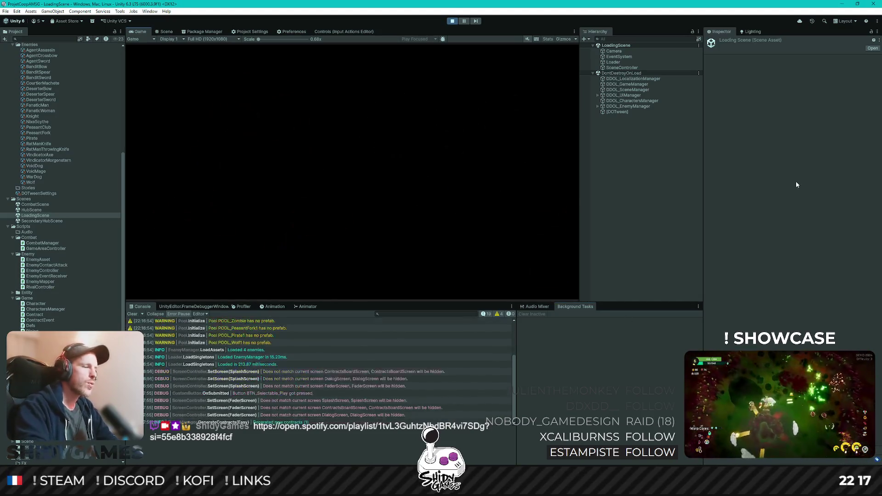
key("d")
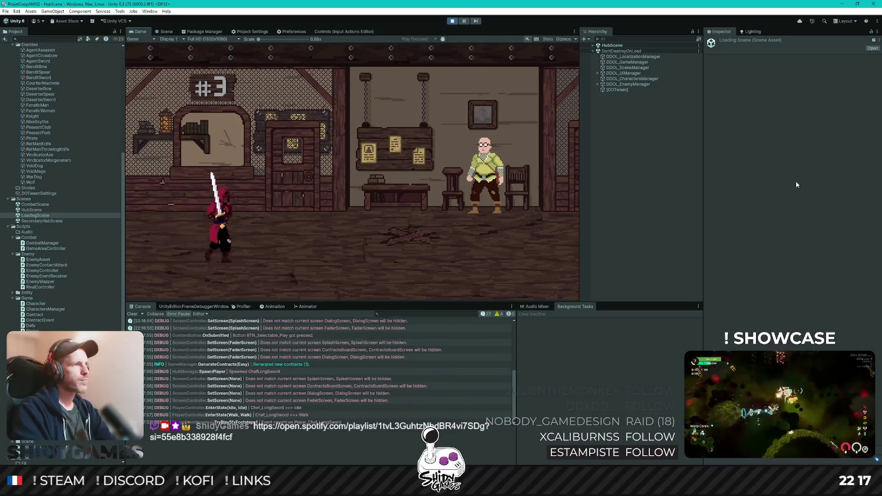
key("e")
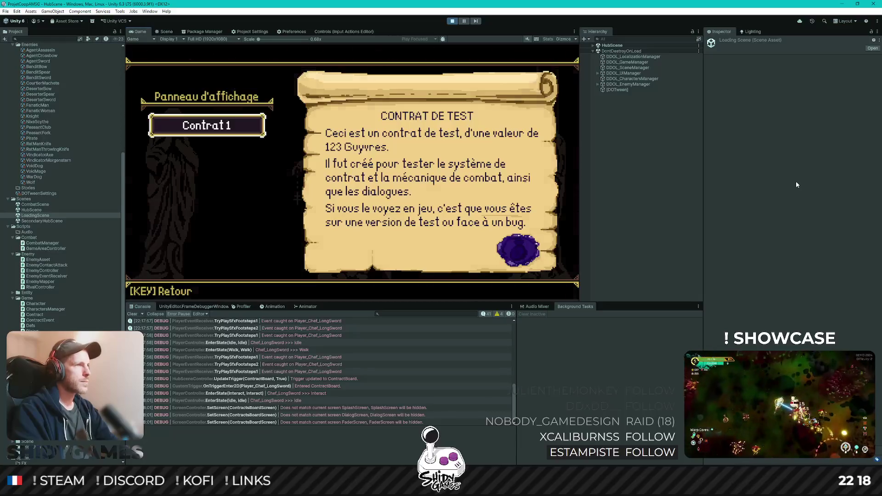
key("Escape")
key("d")
key("e")
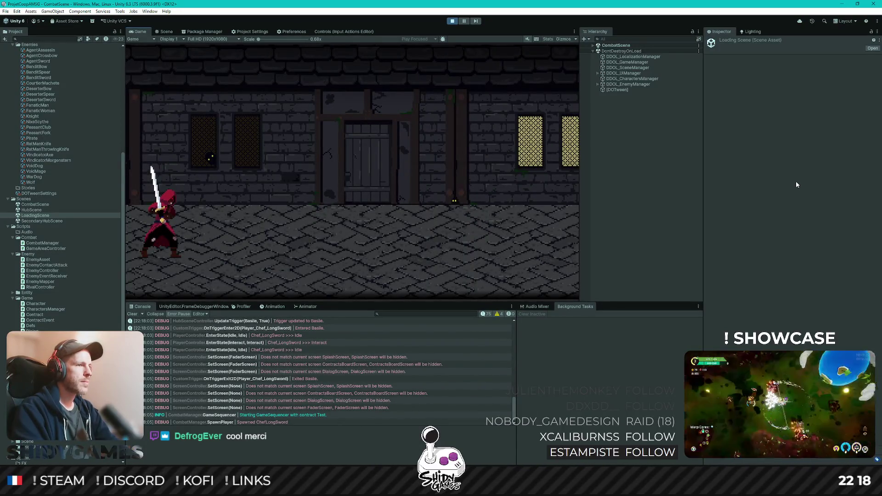
left_click(166, 31)
scroll(330, 185, "down", 5)
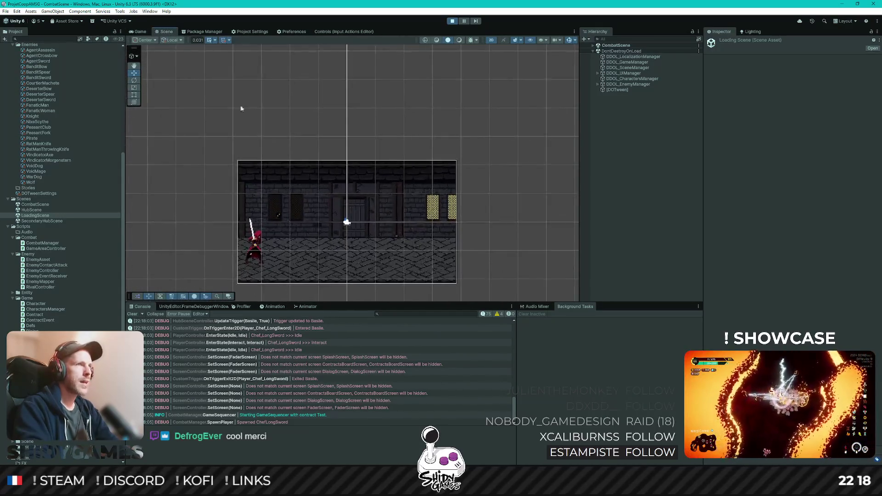
left_click(138, 31)
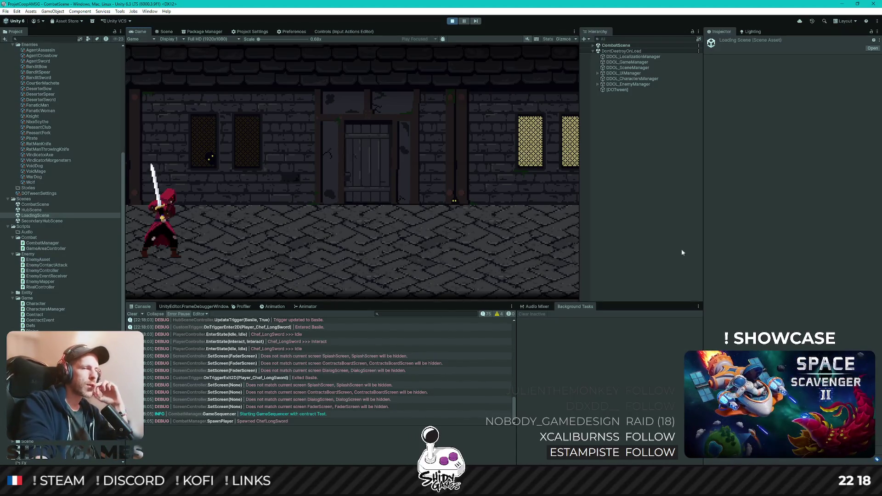
scroll(299, 368, "up", 5)
scroll(300, 371, "up", 5)
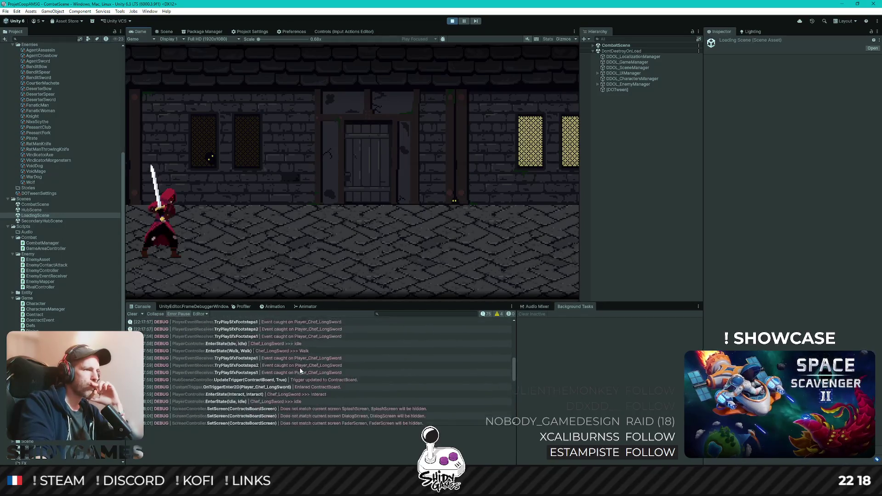
scroll(300, 368, "up", 5)
scroll(307, 356, "down", 2)
scroll(356, 356, "down", 2)
scroll(356, 356, "down", 2)
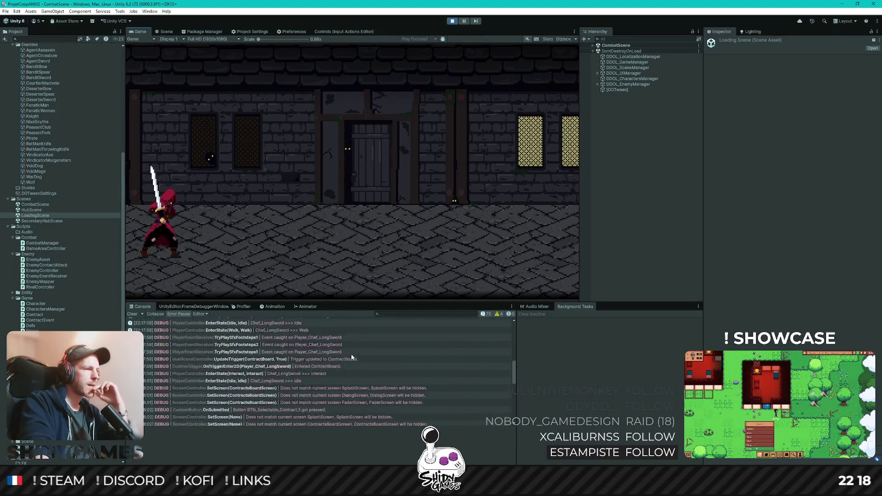
scroll(354, 350, "down", 3)
scroll(357, 347, "down", 2)
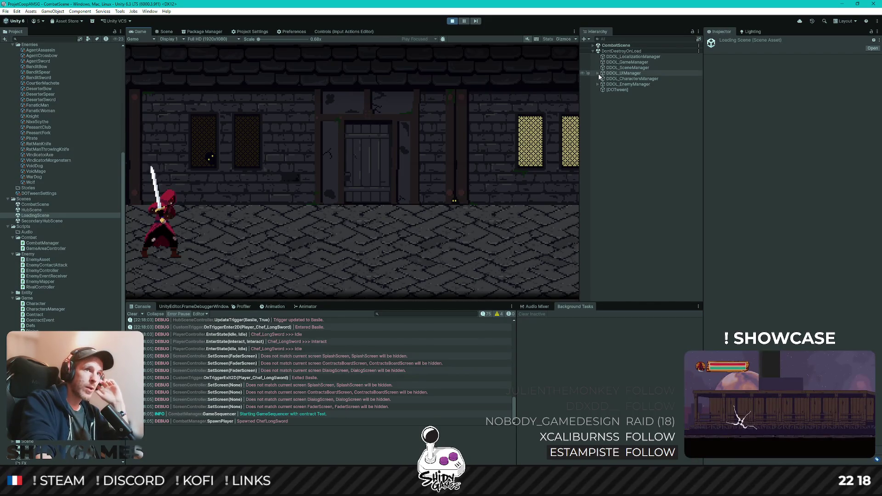
left_click(598, 73)
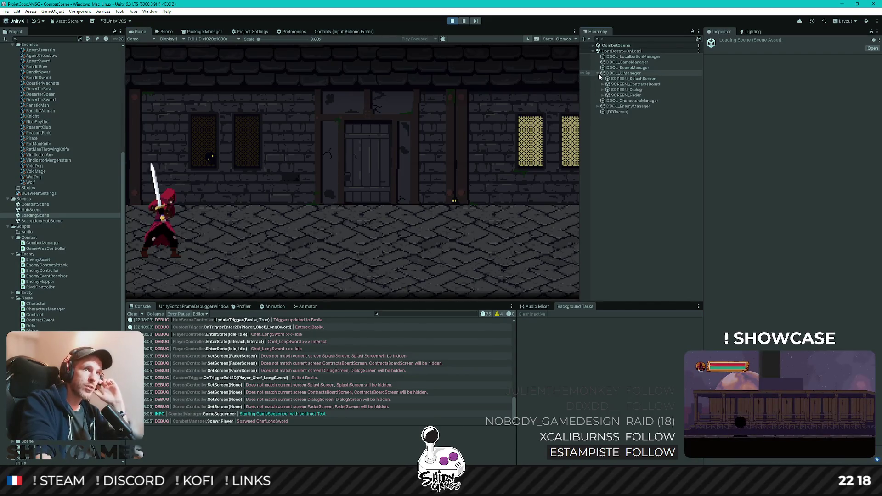
- Set SCREEN_Dialog's Canvas Group Alpha to 1 to read the Chef's line, then stop Play mode
left_click(630, 91)
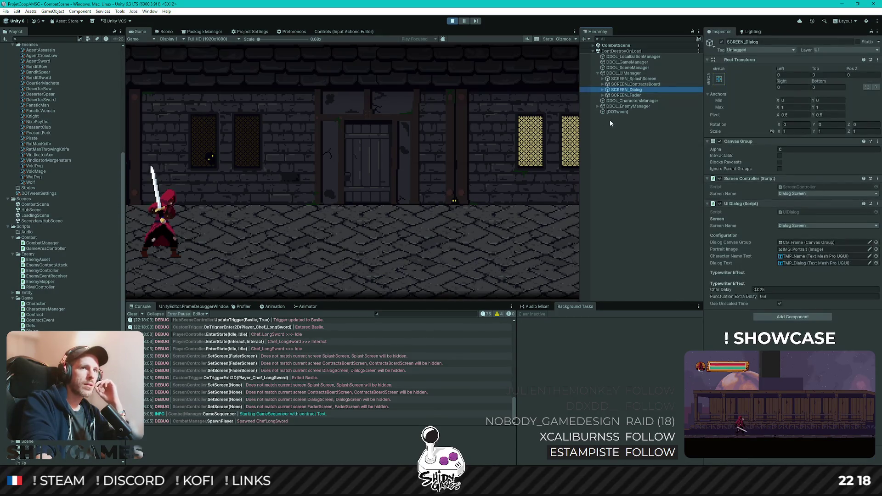
left_click(796, 149)
type("1")
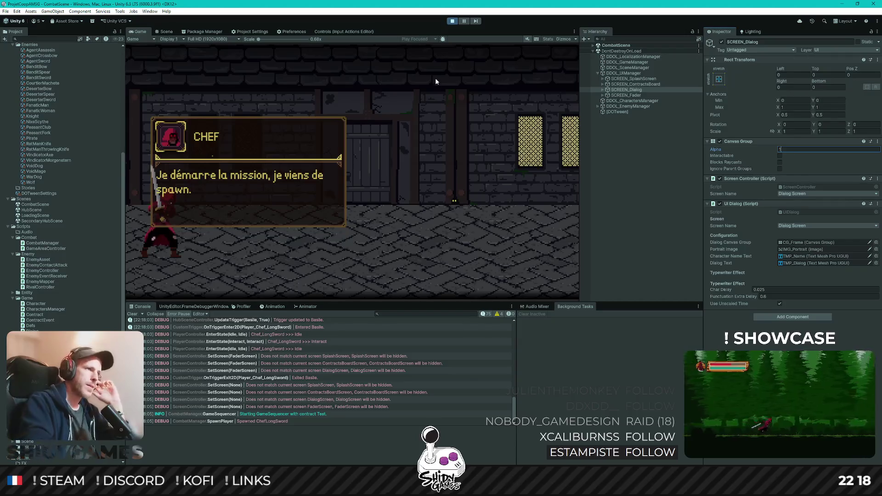
left_click(452, 21)
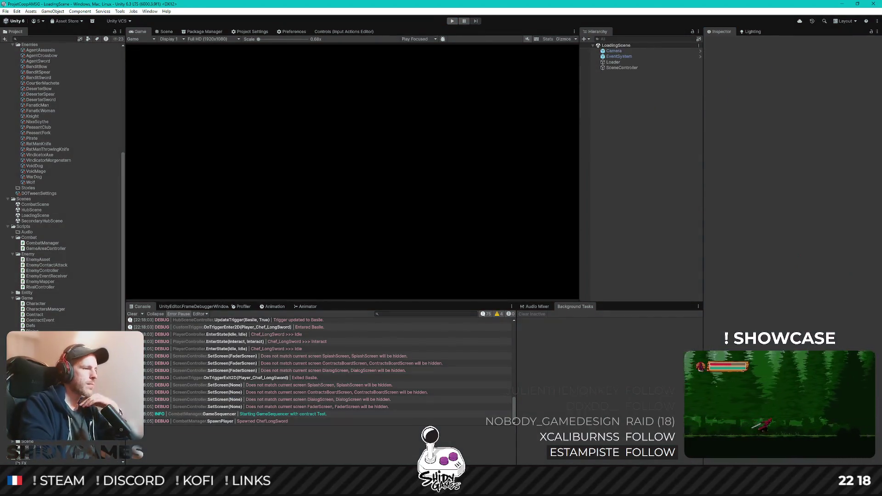
key("alt+Tab")
scroll(307, 347, "up", 5)
scroll(311, 310, "up", 10)
scroll(320, 253, "up", 10)
scroll(319, 252, "up", 5)
scroll(276, 173, "down", 1)
scroll(262, 139, "down", 1)
scroll(253, 111, "down", 1)
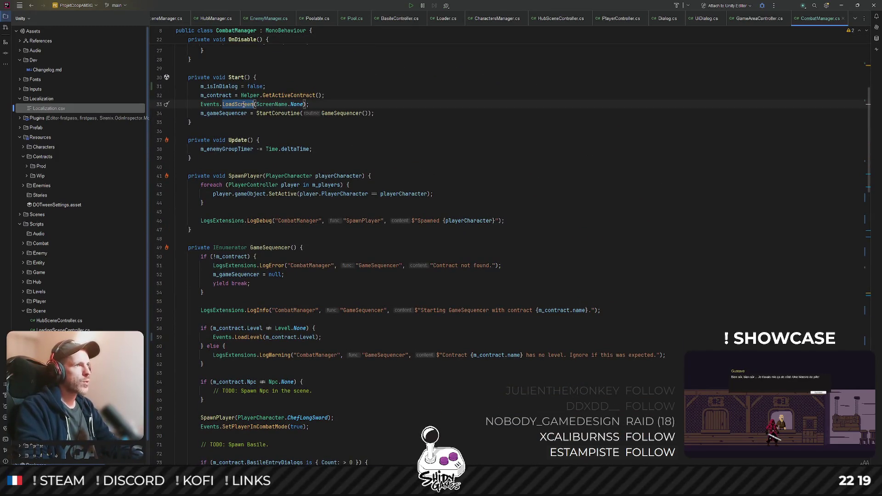
scroll(272, 210, "down", 3)
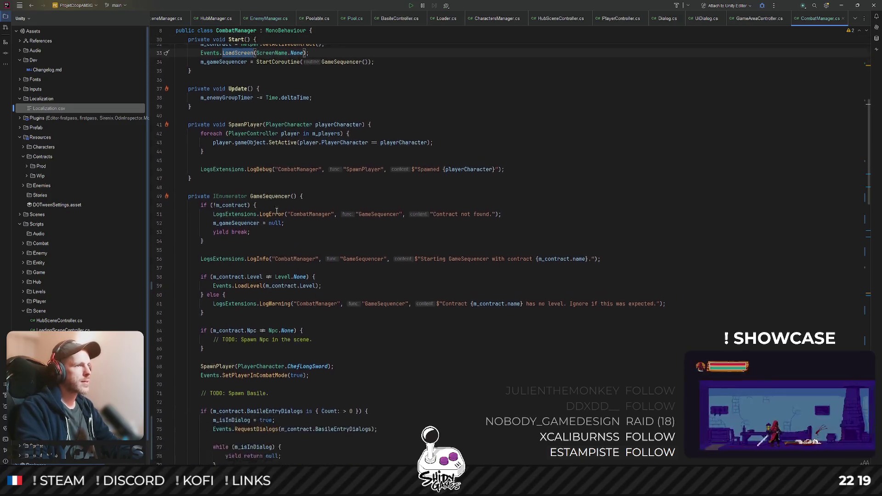
scroll(335, 139, "down", 3)
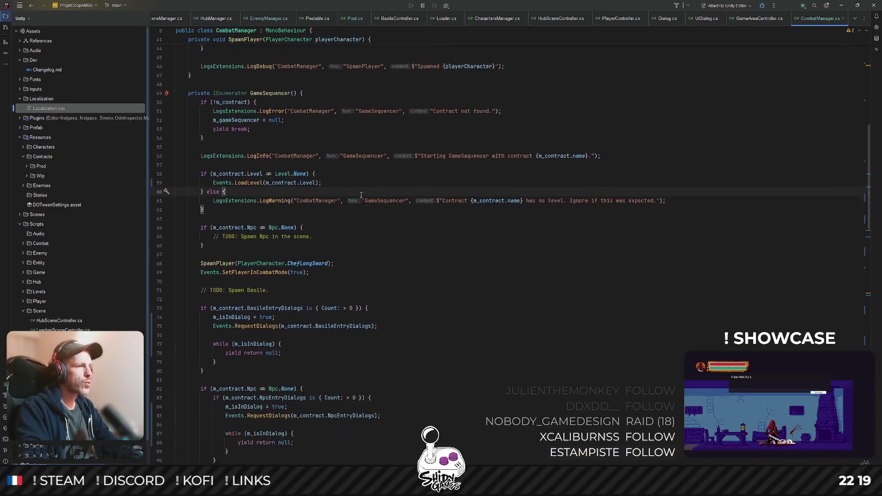
- Jump from GameSequencer's RequestDialogs call to Events.cs and inspect the DialogsCompleted event
left_click(275, 247)
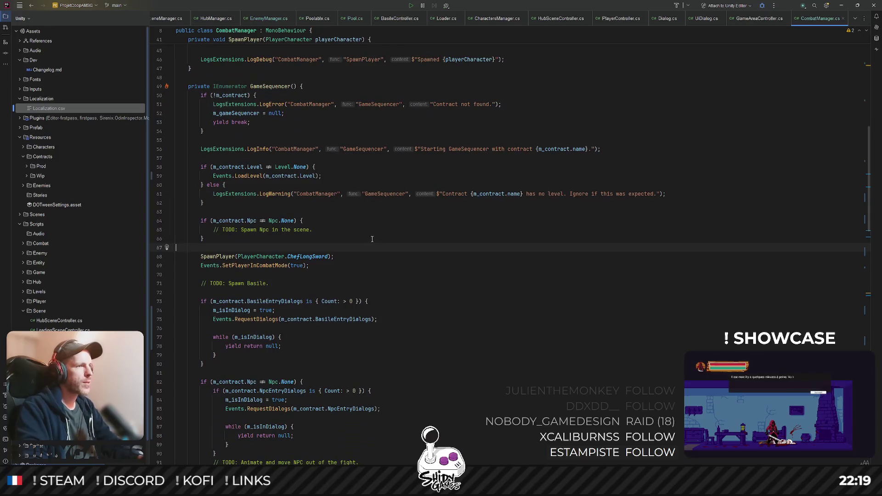
left_click(259, 319, "ctrl")
left_click(234, 199, "ctrl")
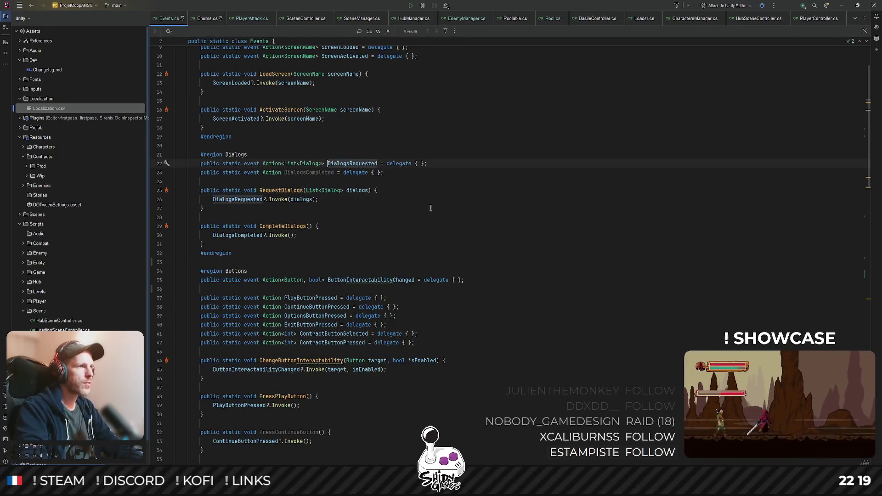
double_click(305, 172)
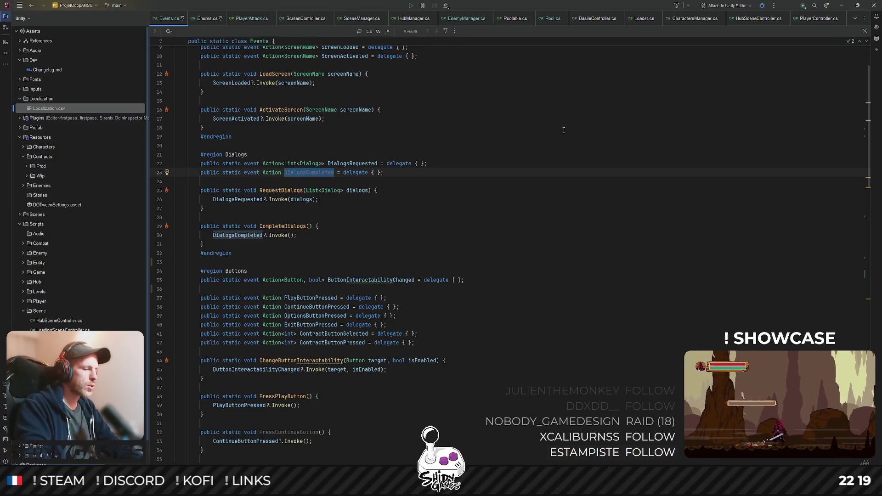
- Subscribe OnDialogCompleted to Events.DialogsCompleted in CombatManager's OnEnable
key("ctrl+shift+n")
type("combat")
key("Return")
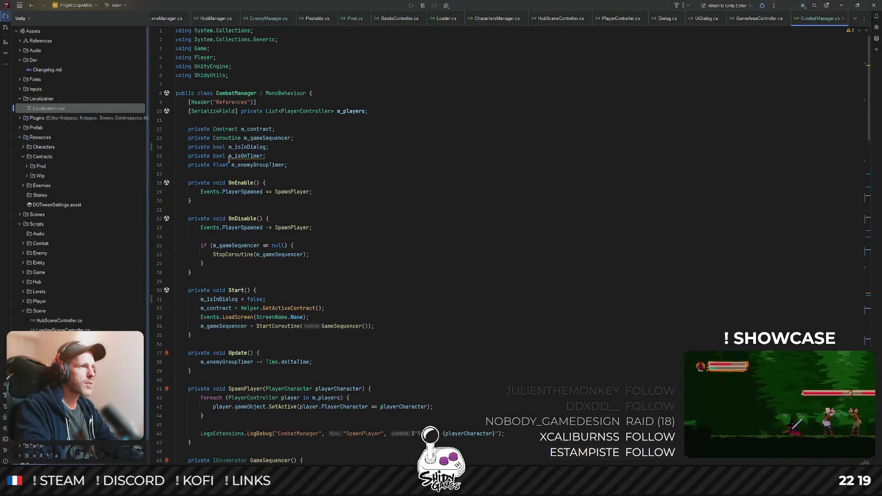
double_click(247, 147)
scroll(318, 169, "down", 2)
left_click(314, 138)
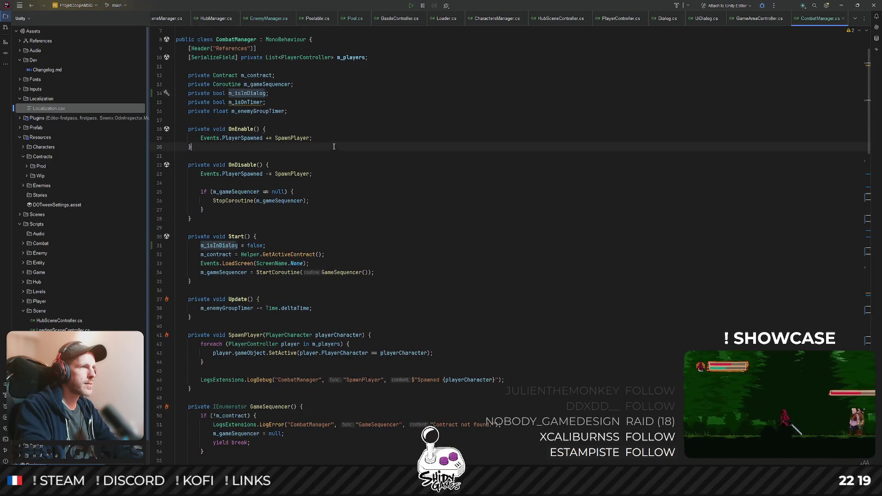
key("Return")
type("Events.Dialogs")
key("Return")
type("+= ")
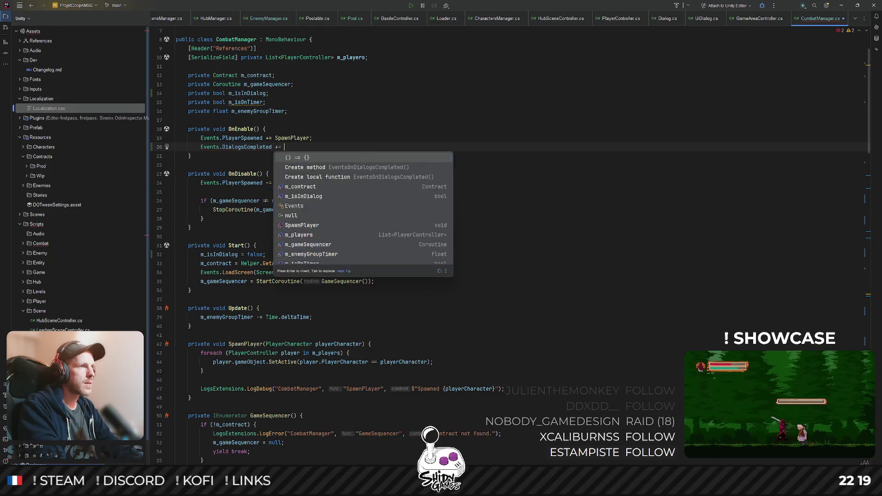
type("On")
key("Return")
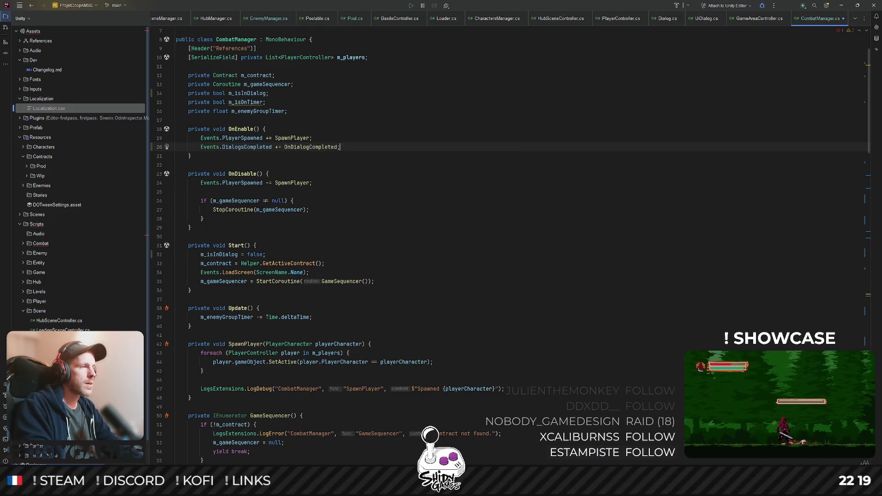
- Duplicate the line into OnDisable as a -= unsubscription, check OnDialogCompleted, and reopen Events.cs
key("ctrl+d")
key("alt+shift+Down")
key("alt+shift+Down")
key("alt+shift+Down")
key("alt+shift+Down")
key("ctrl+Left")
key("ctrl+Left")
key("ctrl+Left")
type("-")
key("End")
key("ctrl+Left")
key("ctrl+Left")
key("ctrl+Left")
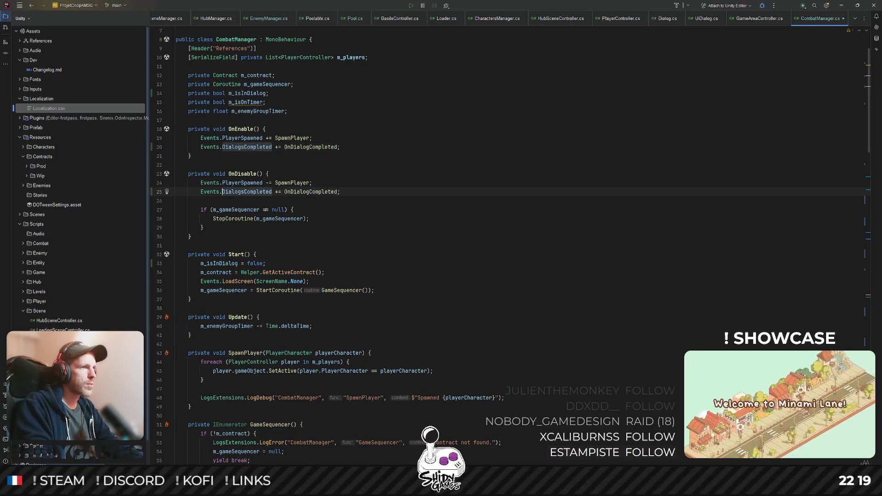
key("ctrl+Right")
key("Delete")
type("-")
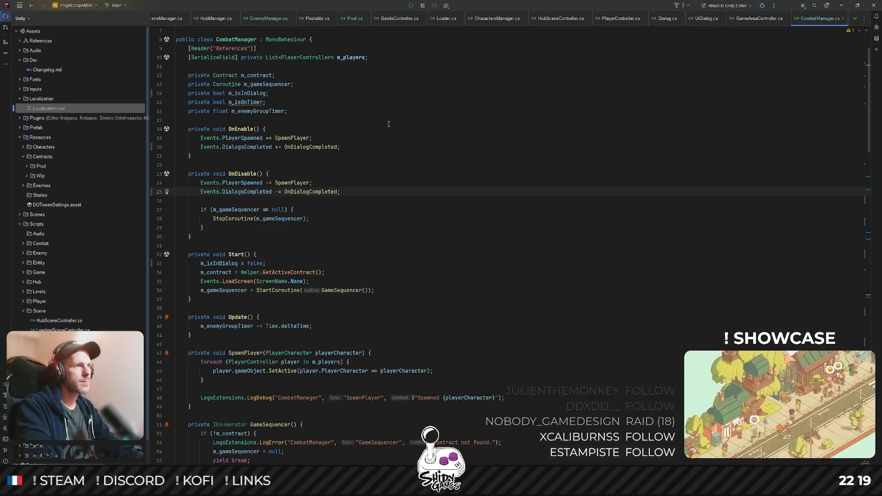
key("F12")
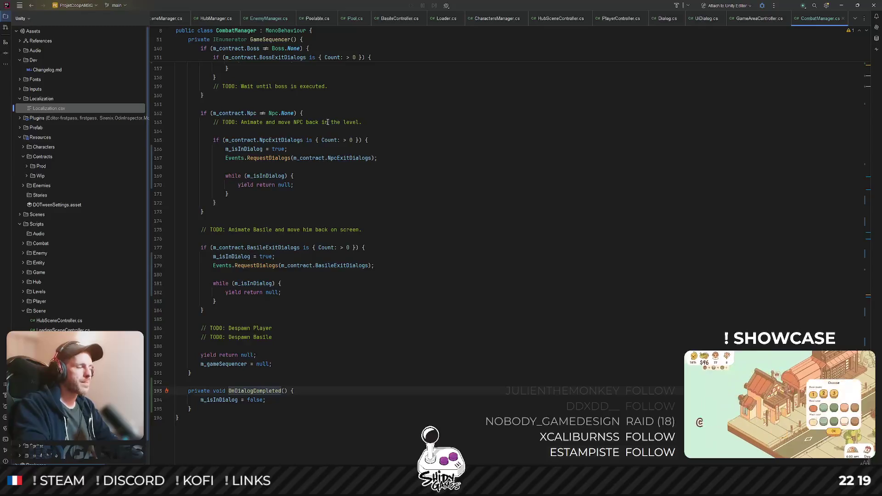
key("ctrl+shift+n")
type("event")
key("Return")
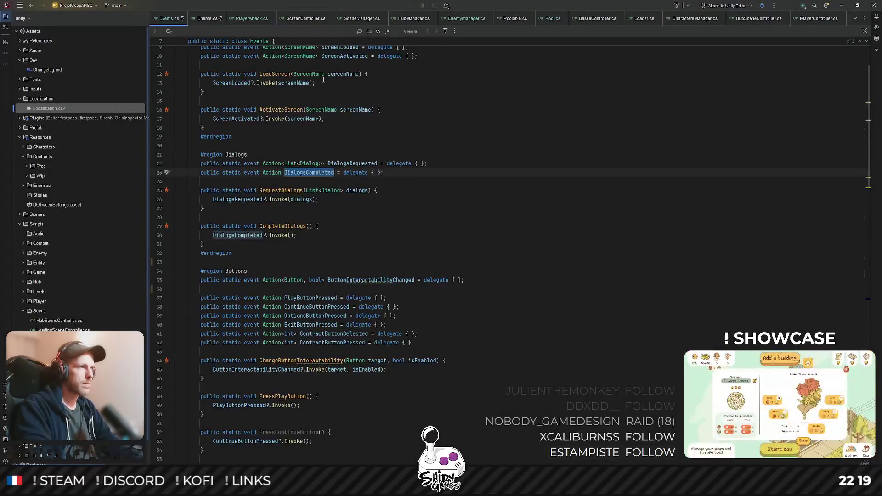
- Trace usages of RequestDialogs and DialogsRequested into UIDialog.cs and go to its RunDialogs method
key("shift+F12")
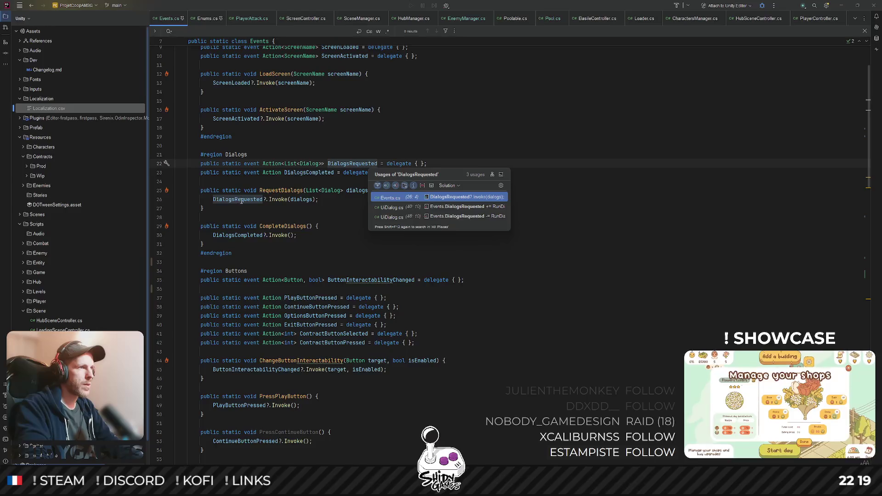
key("Escape")
left_click(269, 190, "ctrl")
key("Escape")
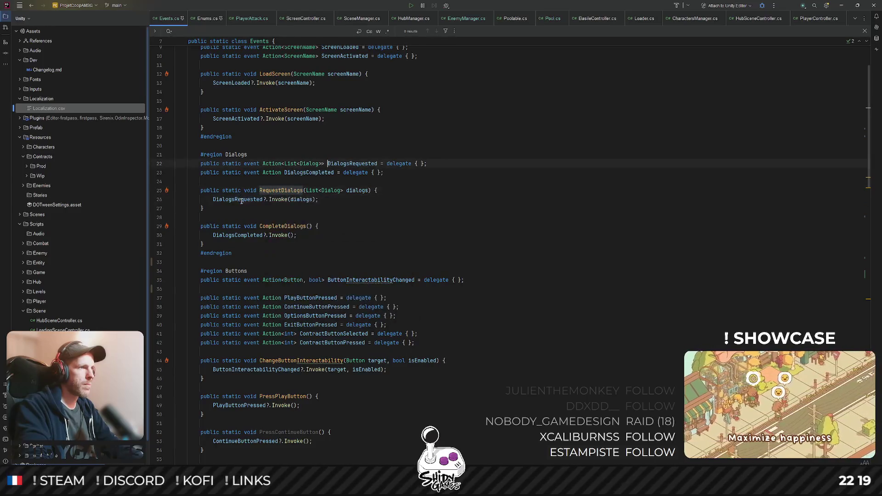
left_click(281, 195, "ctrl")
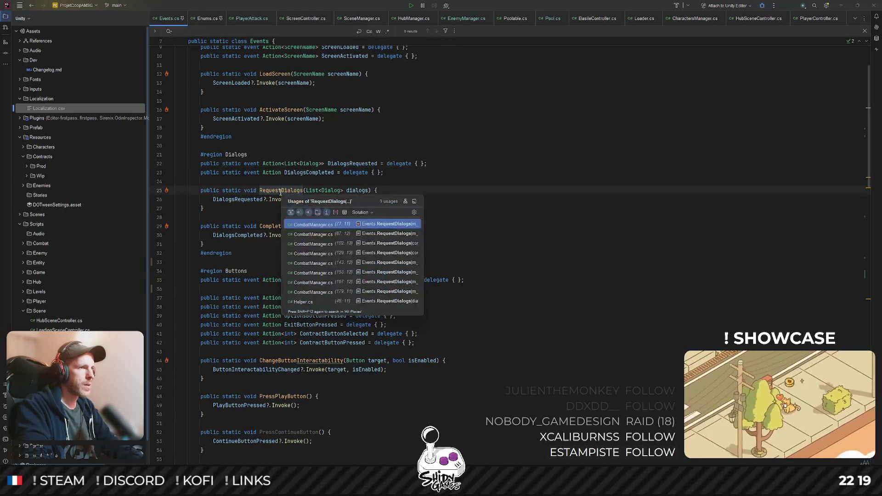
left_click(249, 199, "ctrl")
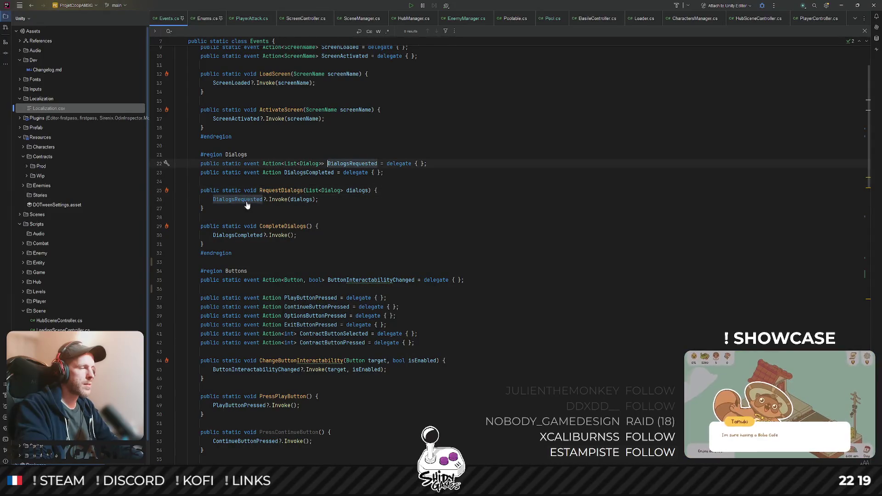
key("shift+F12")
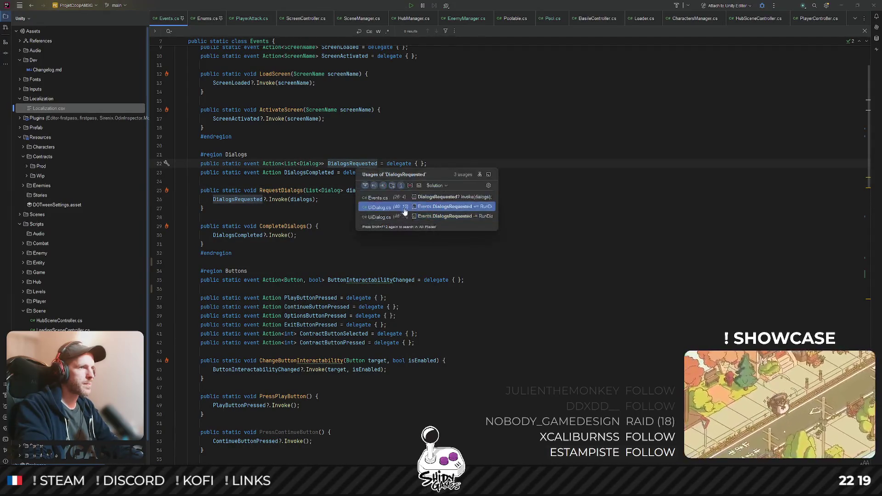
left_click(441, 209)
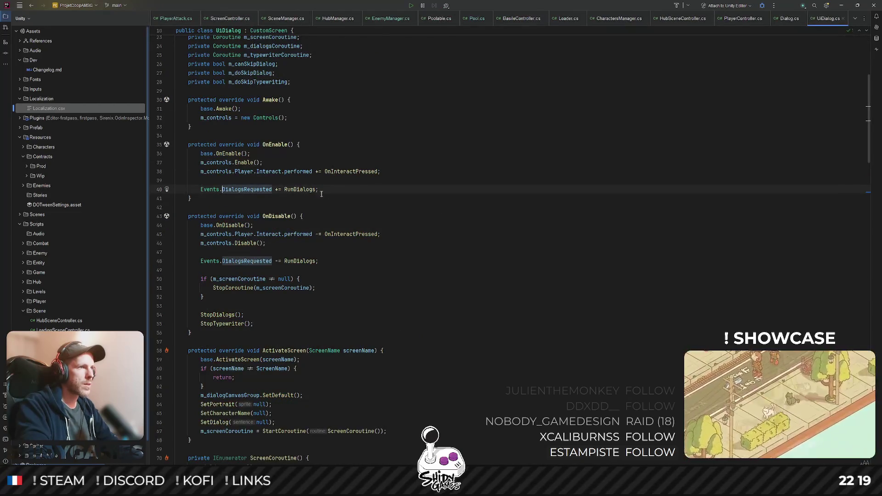
left_click(307, 189, "ctrl")
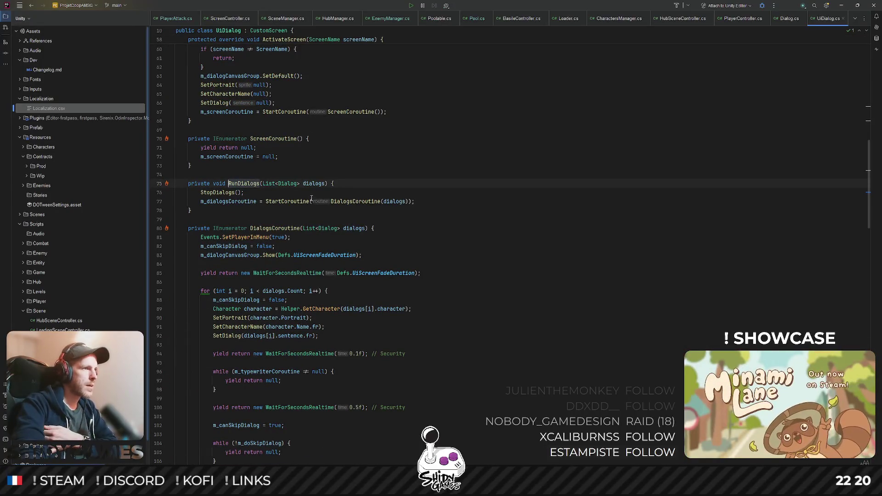
scroll(287, 199, "down", 3)
scroll(289, 197, "up", 3)
scroll(295, 192, "up", 3)
scroll(295, 191, "up", 2)
scroll(295, 191, "up", 3)
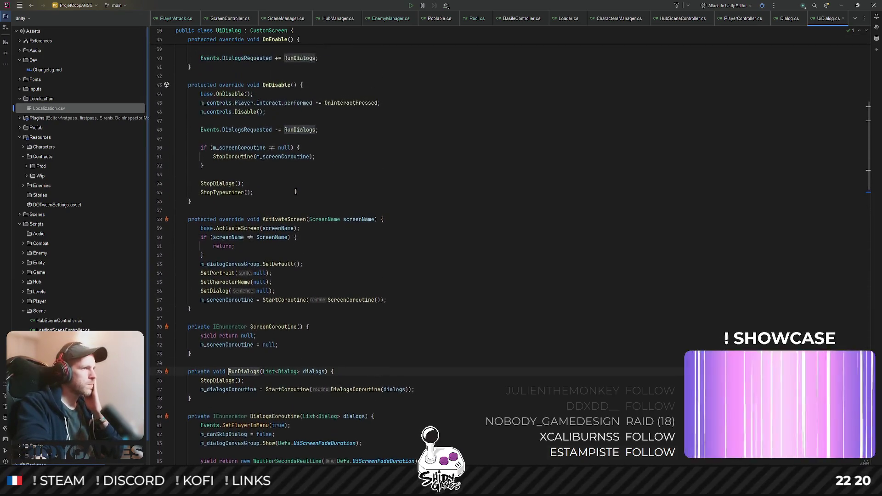
- Read through DialogsCoroutine, highlighting ActivateScreen, m_canSkipDialog and UiScreenFadeDuration usages
double_click(290, 220)
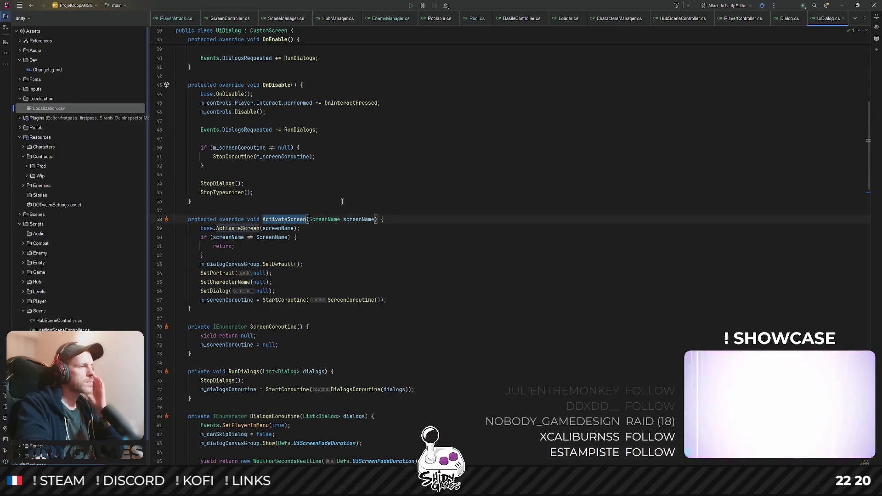
scroll(345, 201, "up", 2)
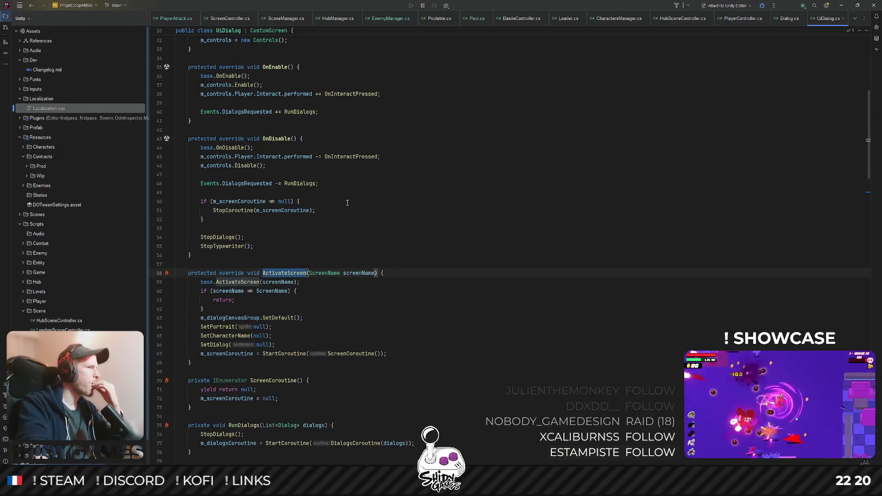
scroll(347, 202, "down", 2)
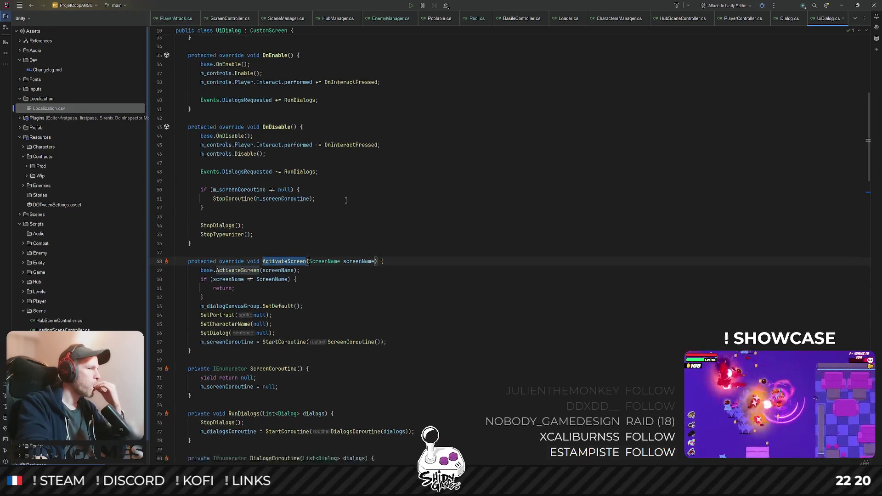
scroll(345, 200, "down", 4)
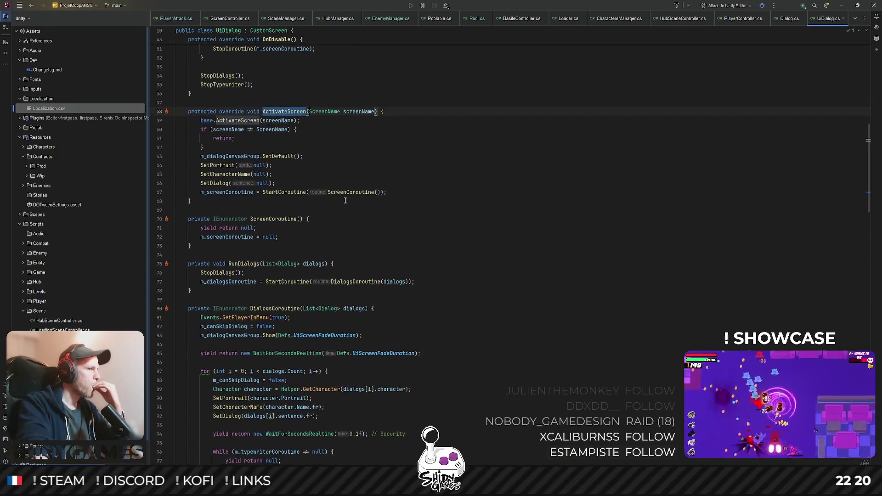
scroll(345, 200, "down", 3)
scroll(345, 201, "down", 5)
scroll(345, 201, "down", 5)
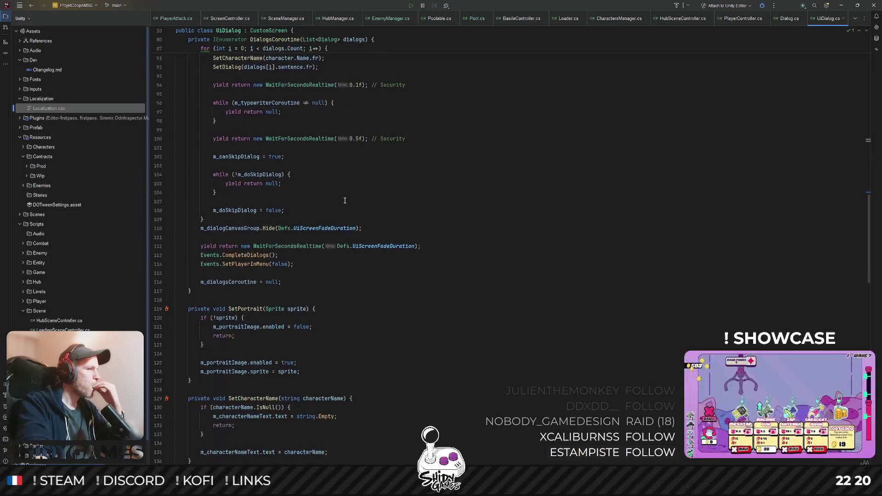
scroll(345, 201, "up", 4)
scroll(344, 201, "up", 2)
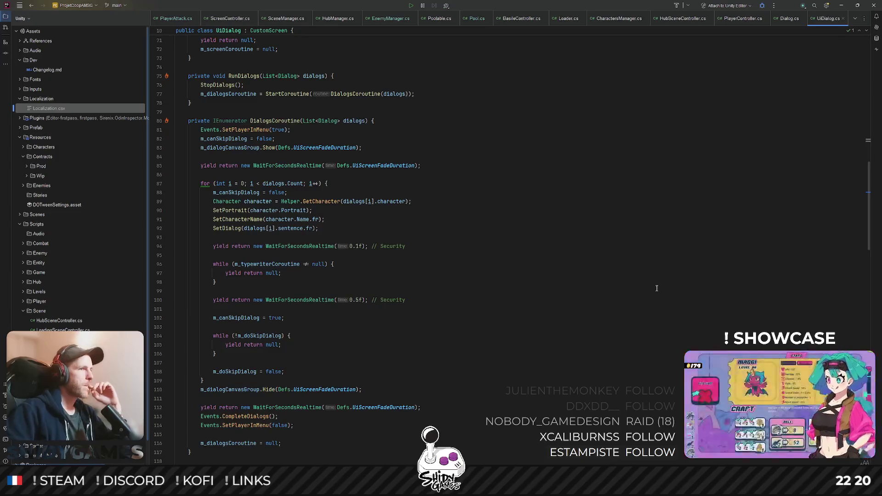
double_click(288, 121)
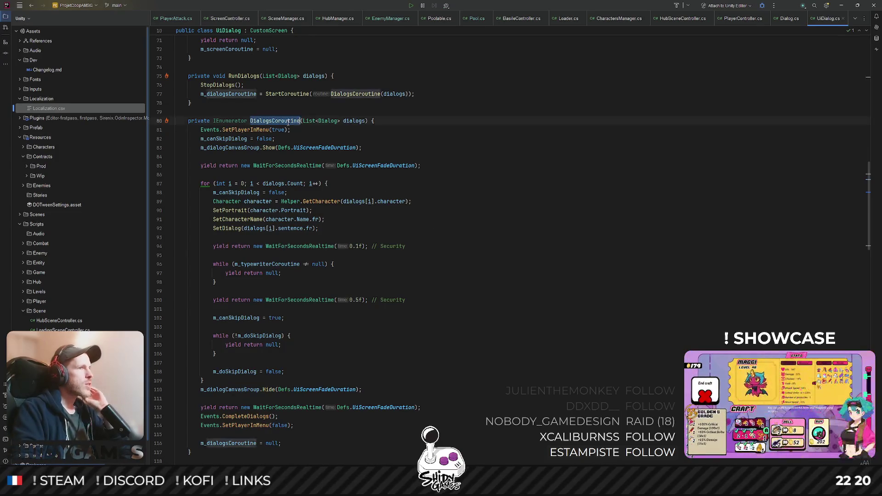
left_click(261, 130)
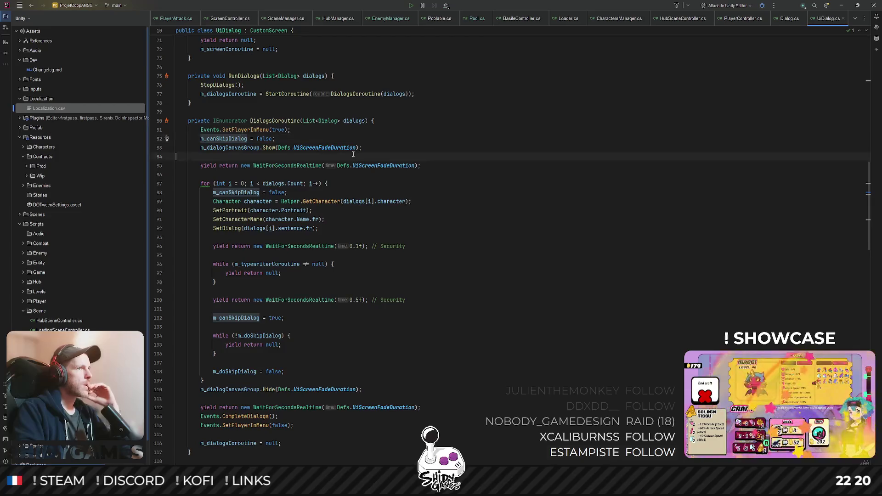
double_click(316, 147)
left_click(376, 173)
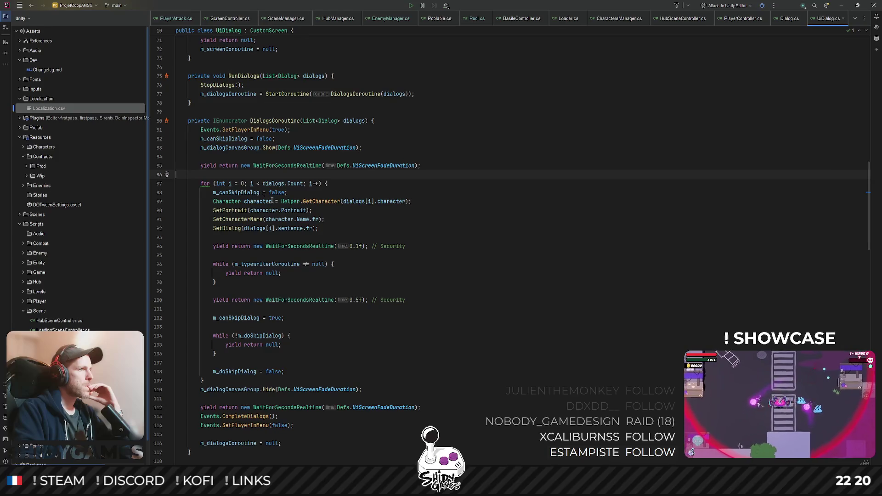
scroll(425, 213, "down", 2)
scroll(426, 214, "down", 4)
scroll(426, 213, "down", 2)
scroll(426, 214, "down", 1)
scroll(423, 214, "down", 3)
scroll(421, 215, "down", 3)
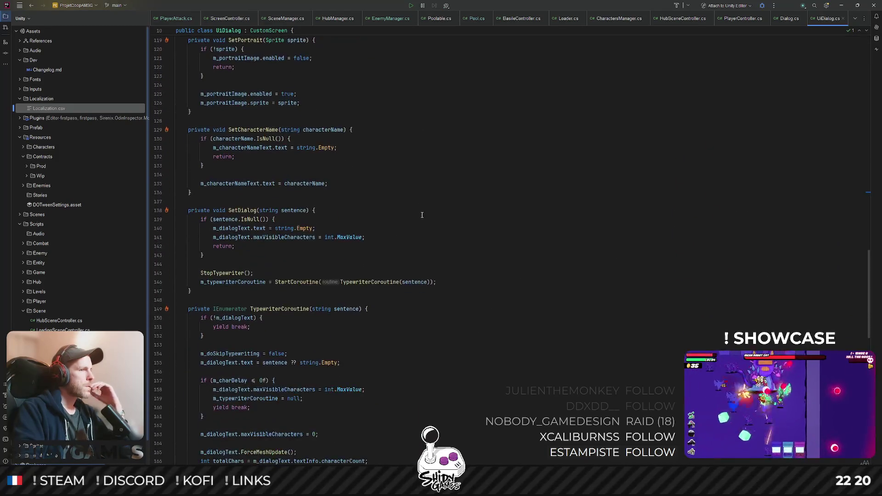
scroll(422, 215, "down", 1)
scroll(422, 215, "down", 2)
scroll(422, 215, "down", 8)
scroll(422, 216, "down", 7)
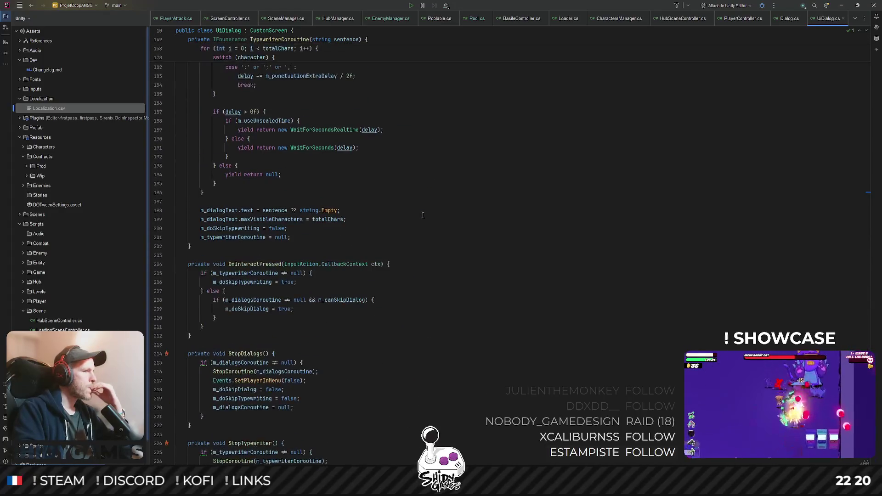
scroll(419, 217, "down", 1)
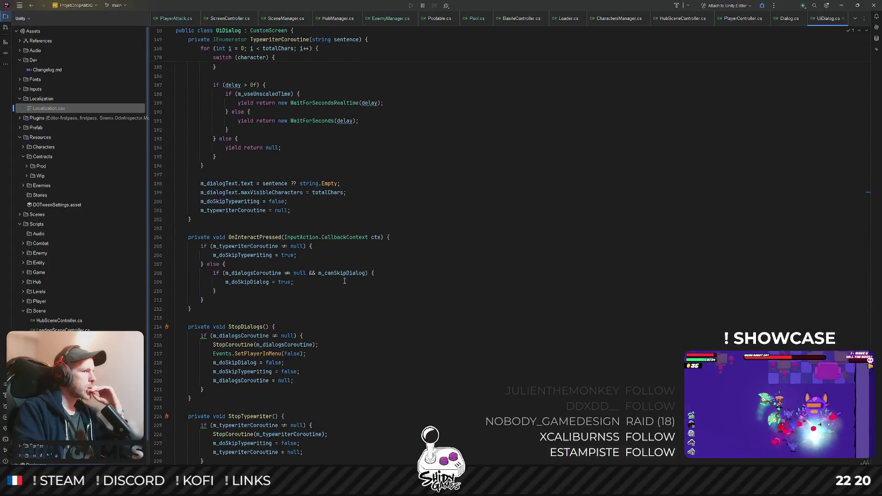
scroll(344, 281, "down", 2)
scroll(344, 278, "up", 3)
left_click(504, 213)
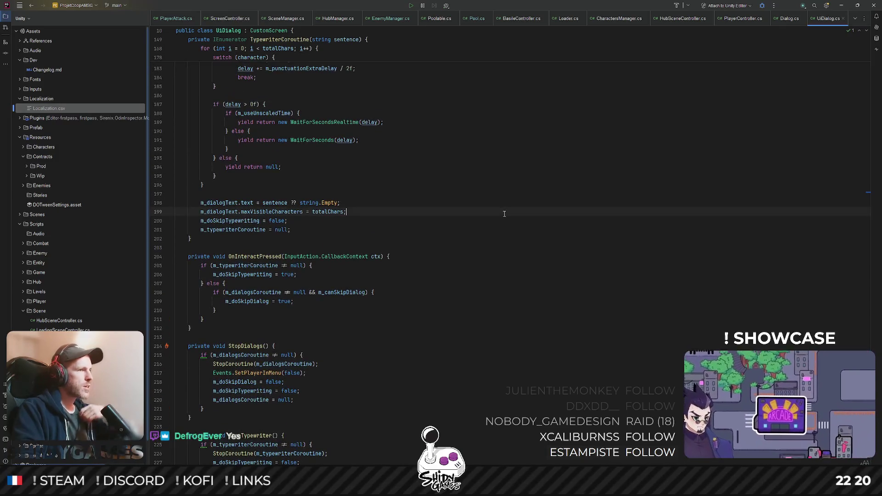
key("ctrl+shift+n")
type("hub")
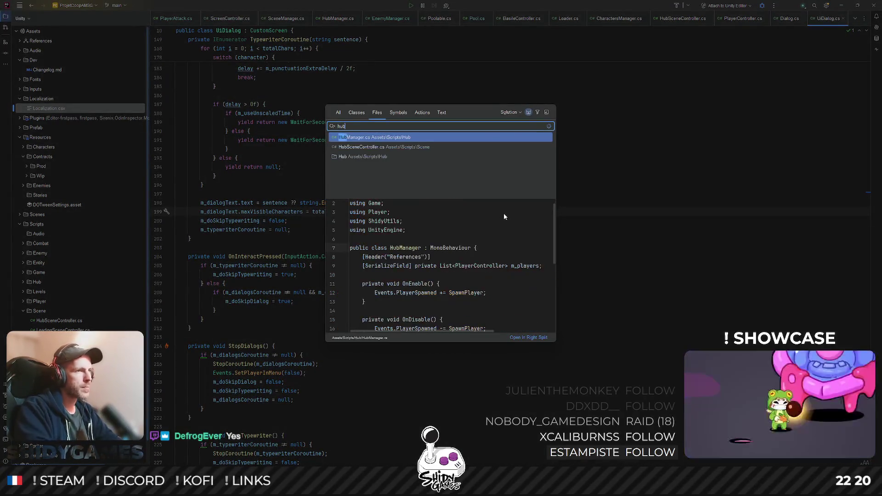
- Open HubManager.cs, then HubSceneController.cs from the file search
key("Return")
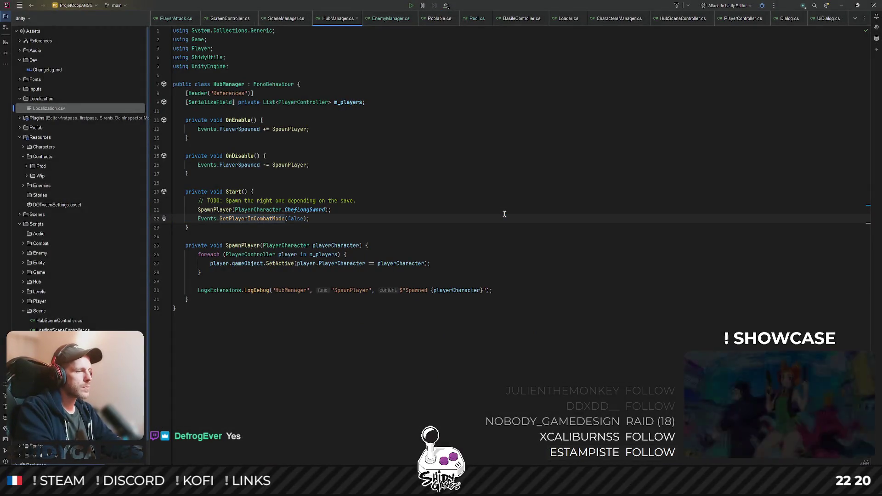
key("ctrl+shift+n")
type("huv")
key("BackSpace")
type("bsc")
key("Return")
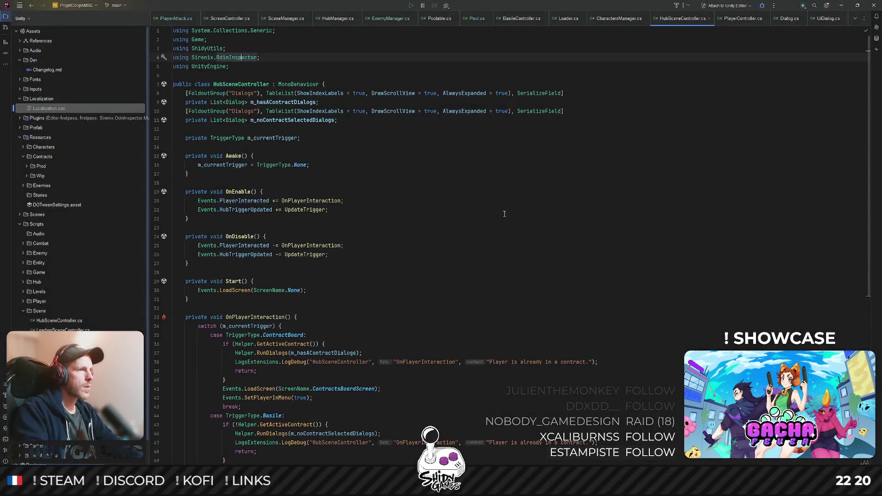
scroll(491, 64, "down", 5)
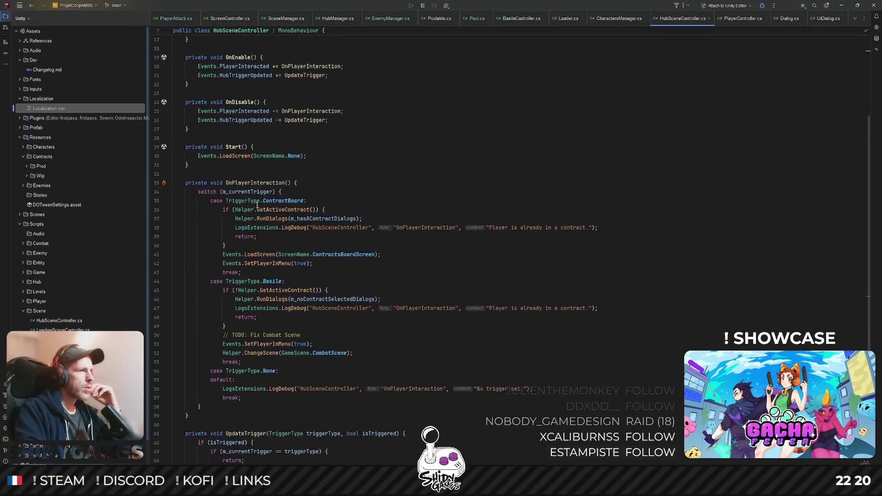
- Review the RunDialogs calls in OnPlayerInteraction and jump to the RunDialogs definition in Helper
left_click(266, 219)
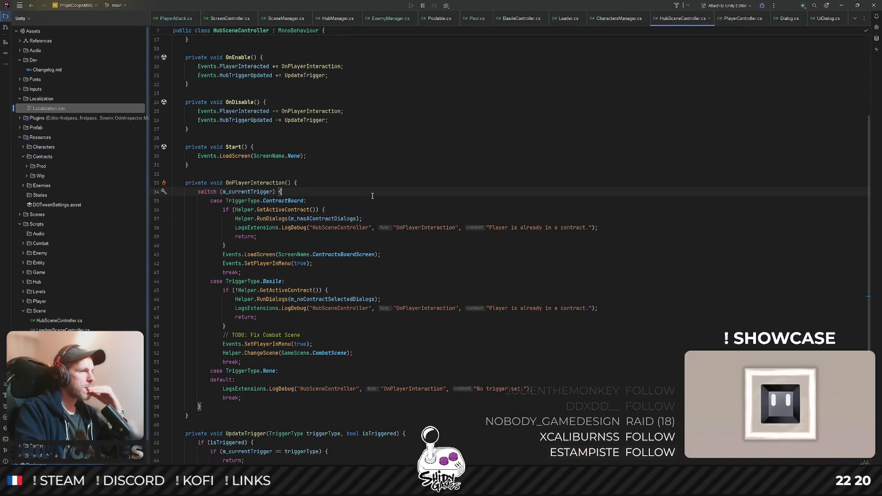
key("Up")
key("Up")
key("Up")
double_click(266, 219)
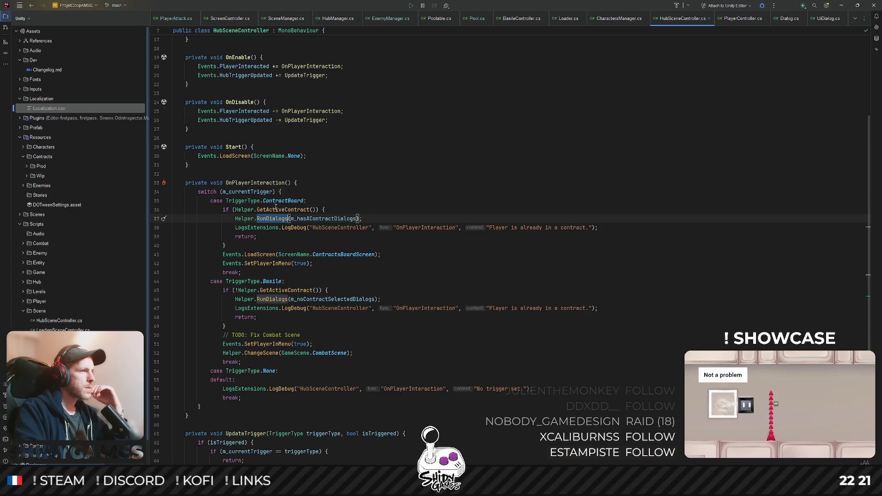
left_click(390, 213)
scroll(369, 217, "down", 1)
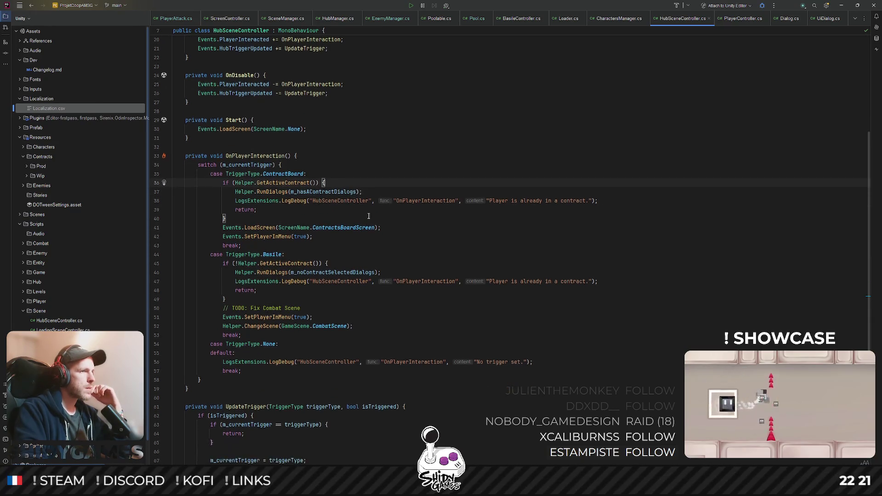
double_click(276, 192)
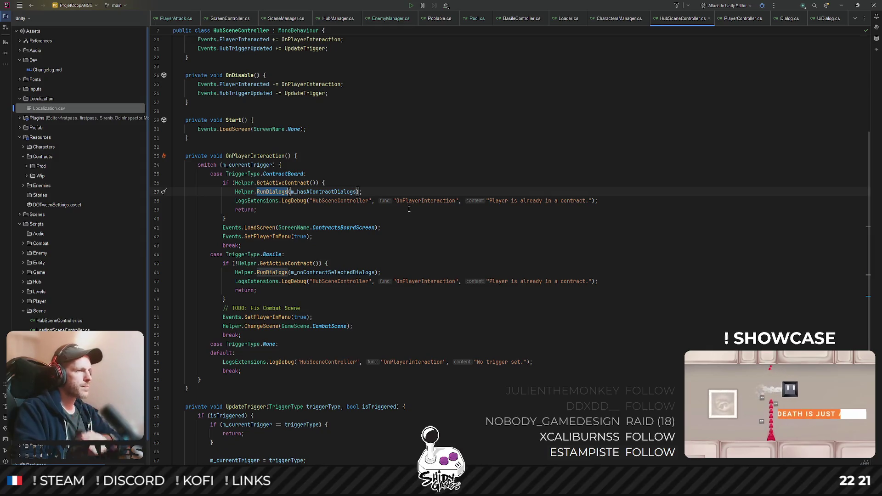
key("ctrl+f")
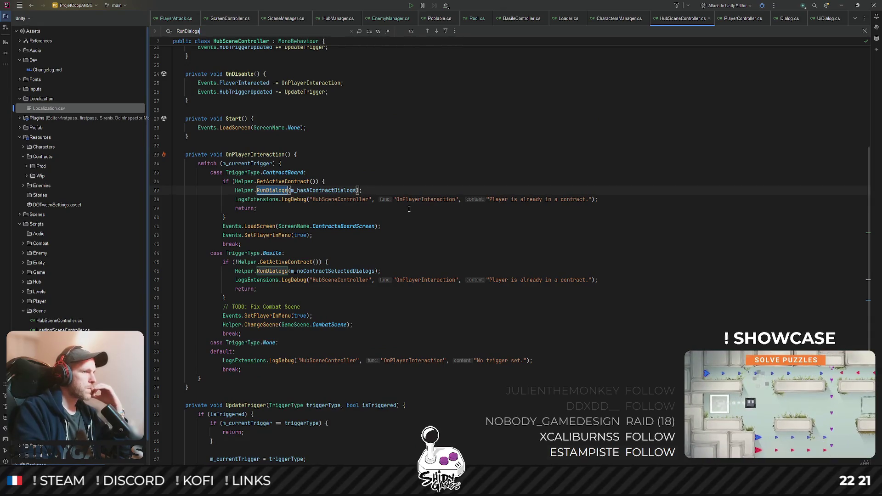
scroll(409, 208, "down", 2)
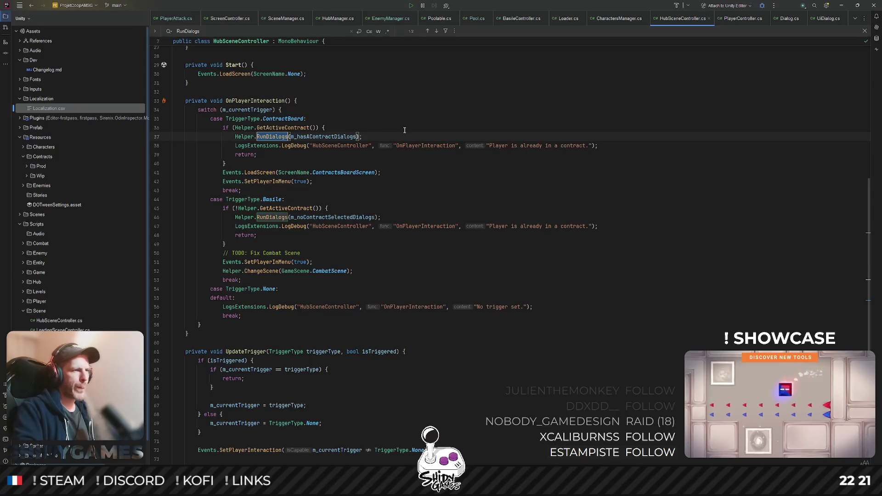
scroll(390, 304, "down", 2)
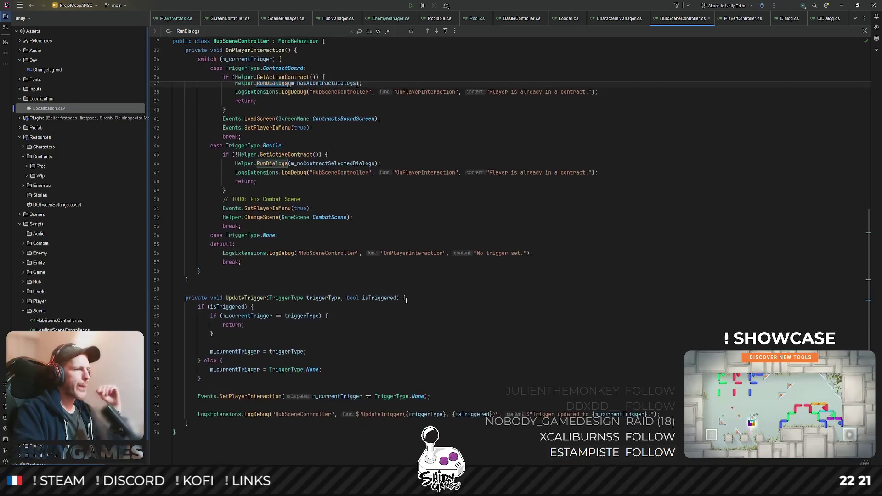
scroll(401, 297, "up", 2)
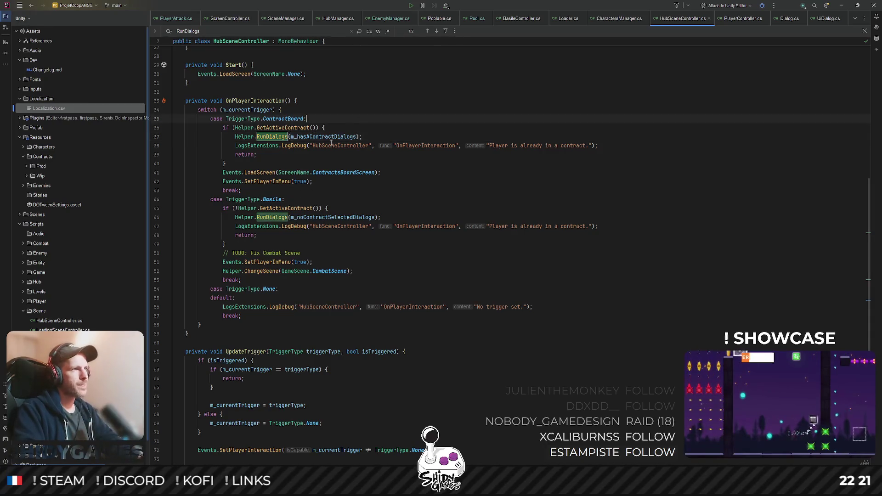
scroll(251, 202, "up", 5)
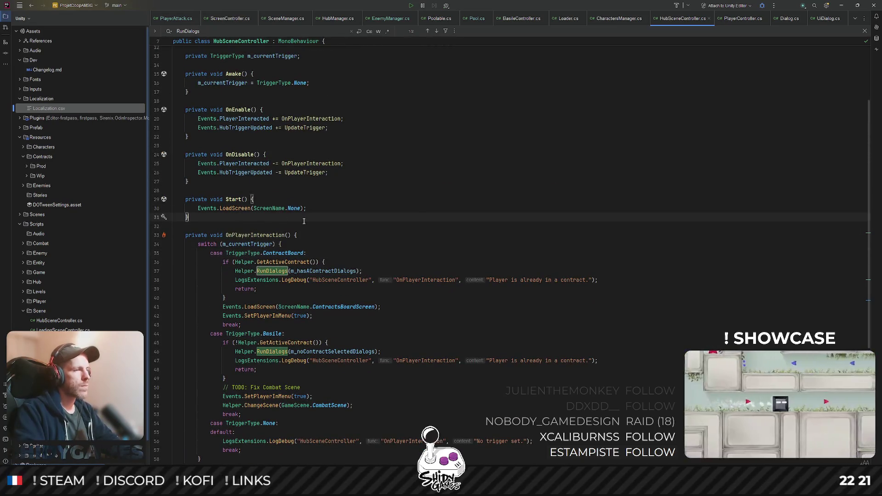
scroll(237, 215, "down", 1)
scroll(276, 218, "down", 1)
mouse_move(272, 217)
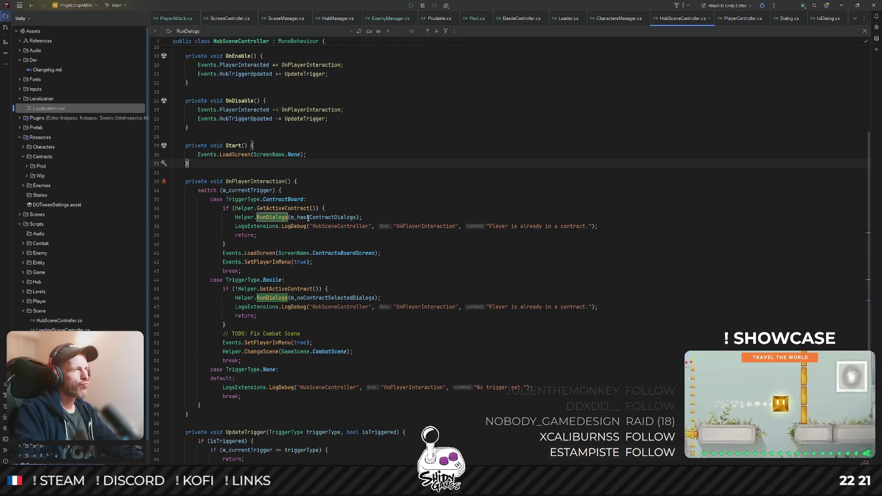
left_click(282, 221, "ctrl")
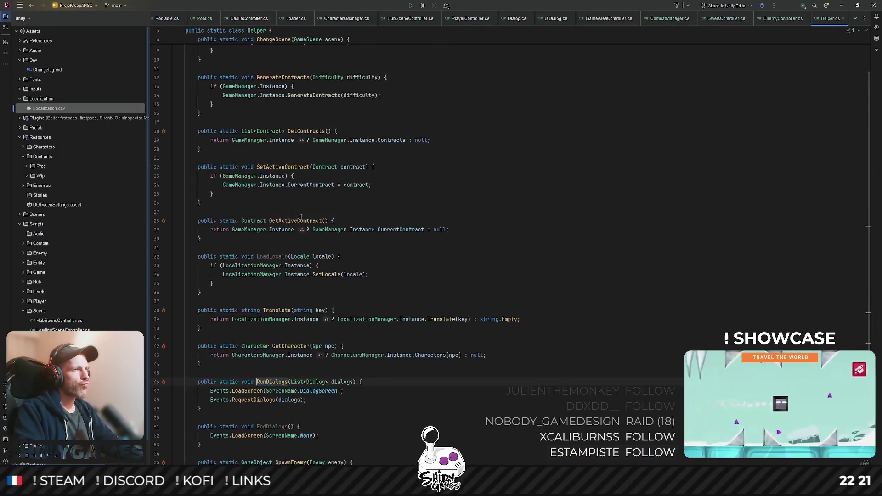
scroll(262, 310, "down", 2)
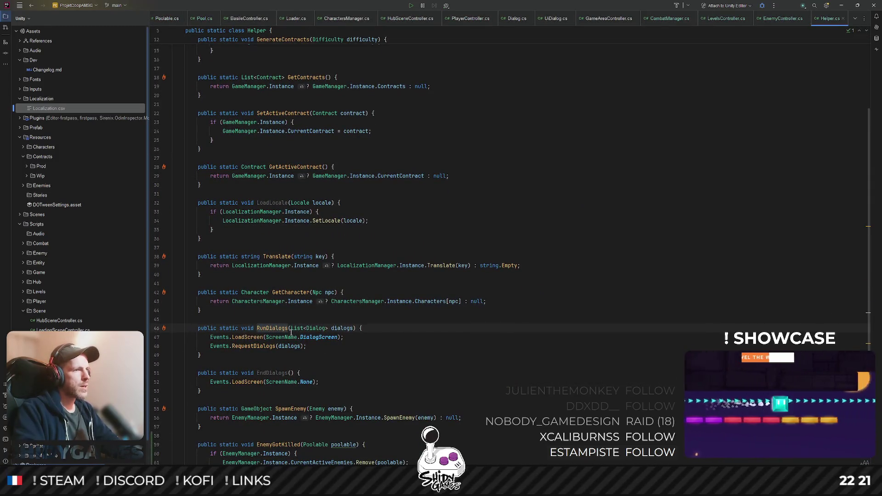
scroll(276, 307, "down", 1)
- Open CombatManager.cs and select the Events.RequestDialogs call on line 167
double_click(283, 301)
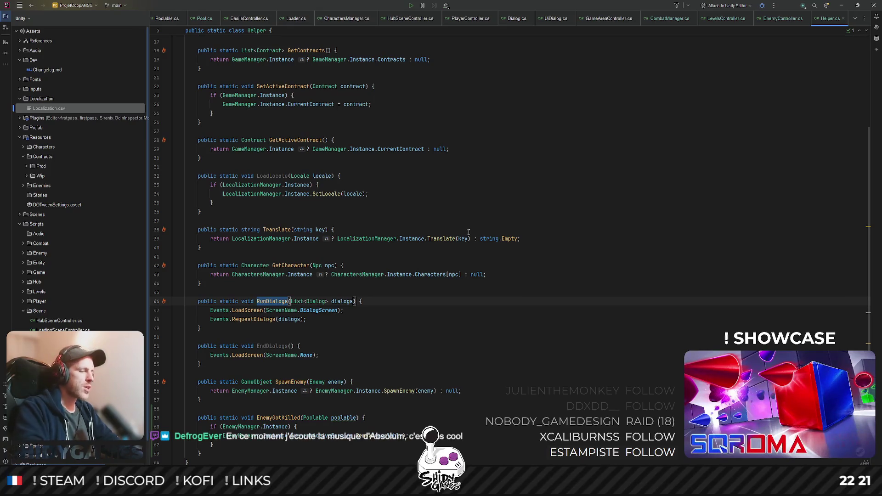
key("ctrl+shift+n")
type("combat")
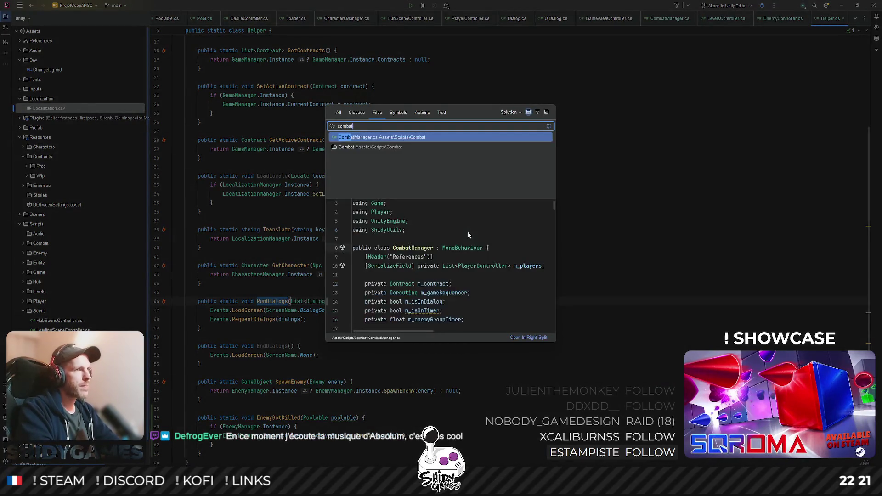
key("Return")
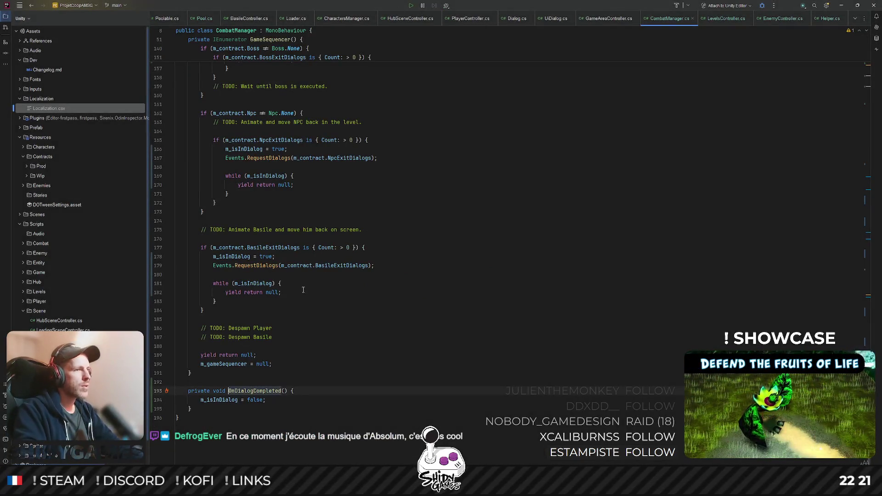
scroll(291, 337, "up", 6)
double_click(279, 319)
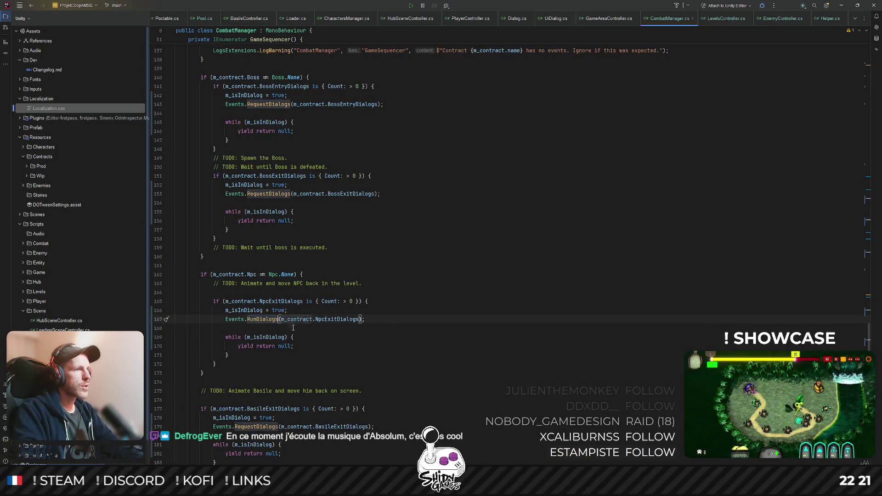
type("RunDialogs")
scroll(261, 276, "down", 3)
- Replace Events.RequestDialogs with Helper.RunDialogs on lines 167, 179, 153 and 143
left_click(235, 238)
type("Hel")
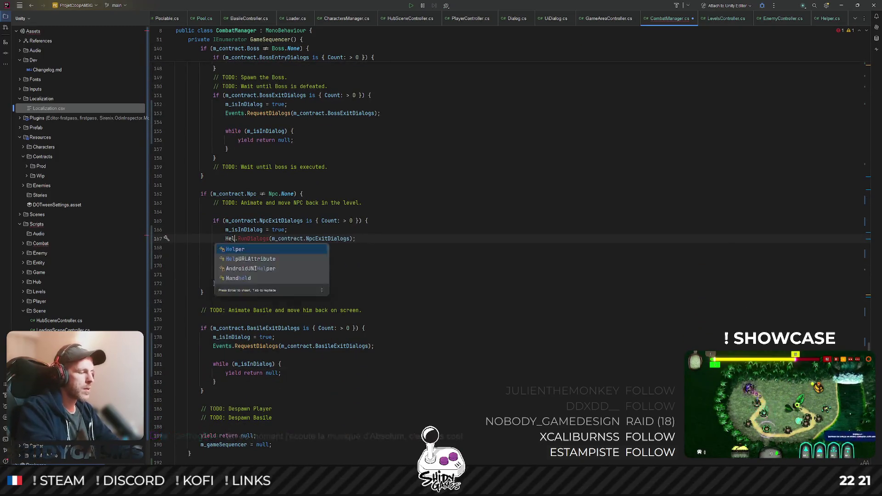
key("Return")
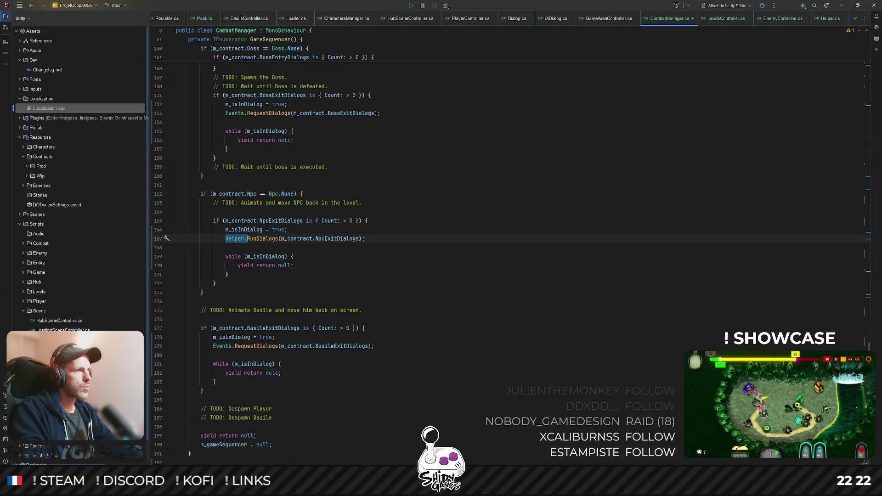
scroll(239, 239, "down", 2)
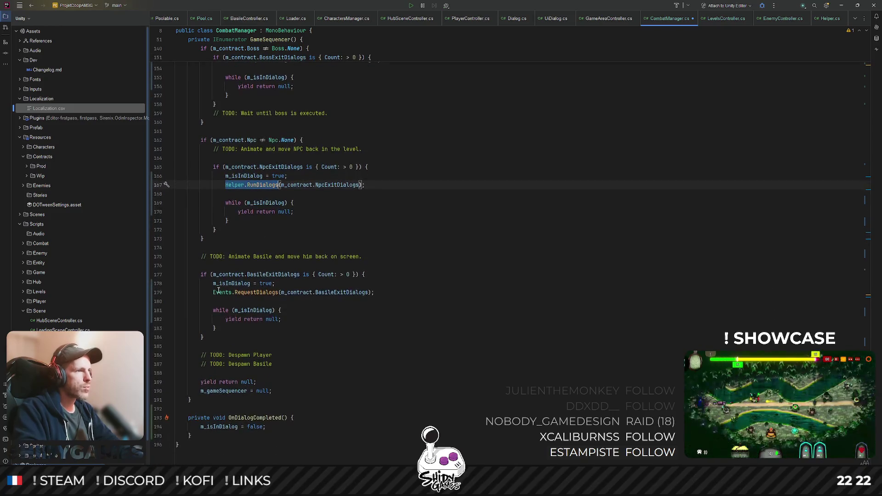
left_click_drag(213, 292, 279, 292)
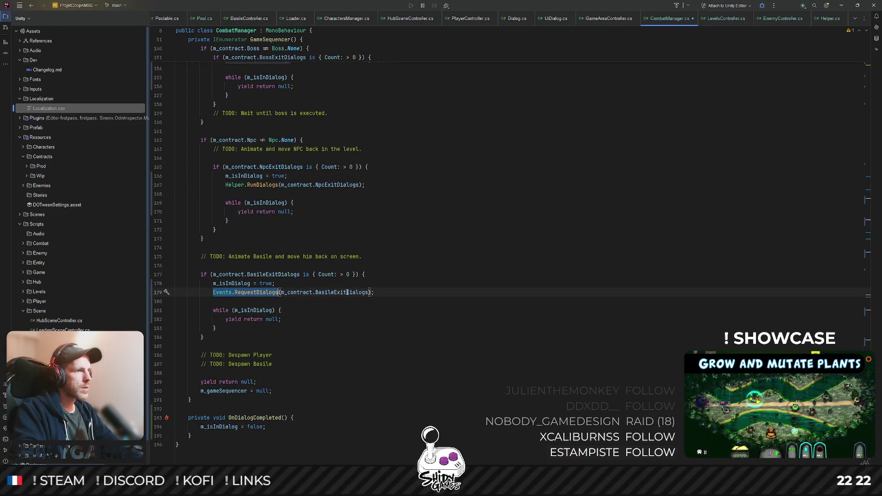
type("Helper.RunDialogs")
scroll(237, 254, "up", 8)
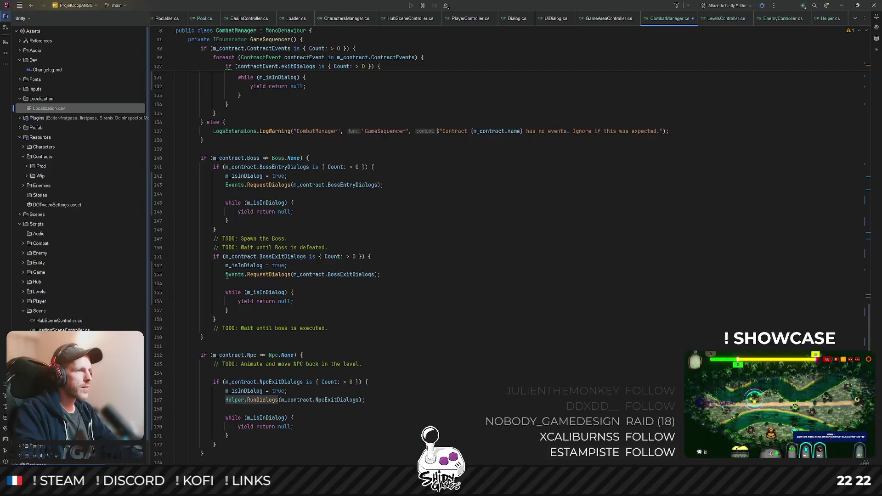
left_click_drag(226, 275, 278, 274)
type("Helper.RunDialogs")
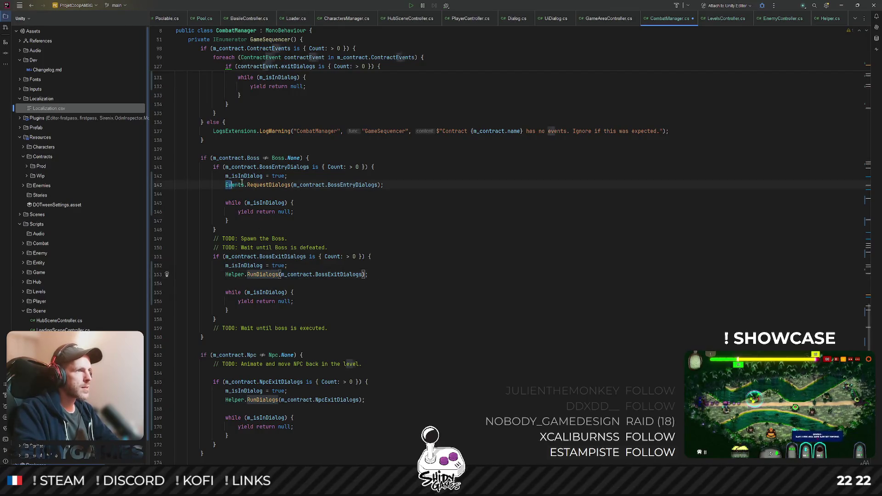
left_click_drag(226, 185, 287, 184)
type("Helper.RunDialogs")
scroll(282, 234, "up", 3)
scroll(274, 283, "up", 5)
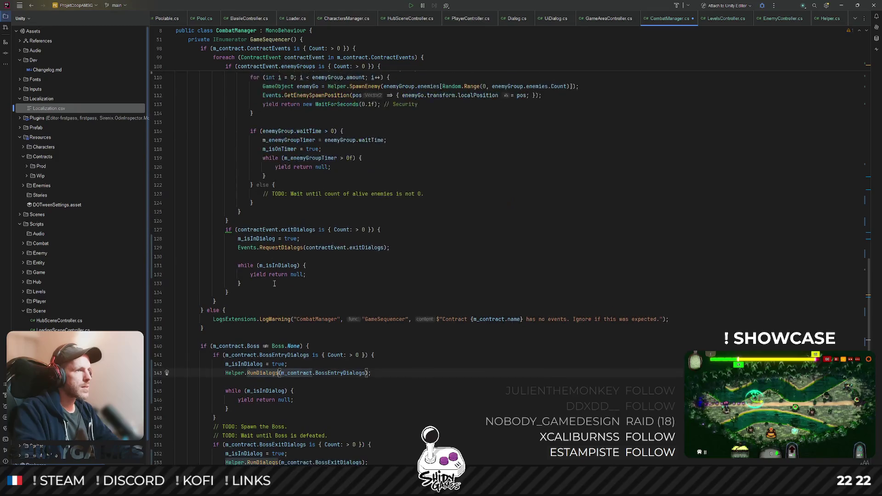
- Replace the remaining calls on lines 129, 102, 87 and 77, then return to Helper.RunDialogs
left_click_drag(238, 247, 301, 247)
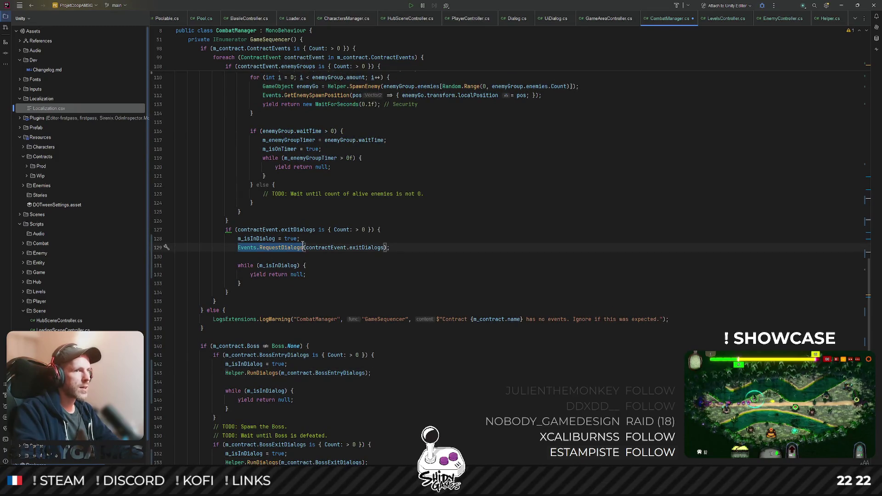
type("Helper.RunDialogs")
scroll(290, 252, "up", 4)
scroll(266, 265, "up", 2)
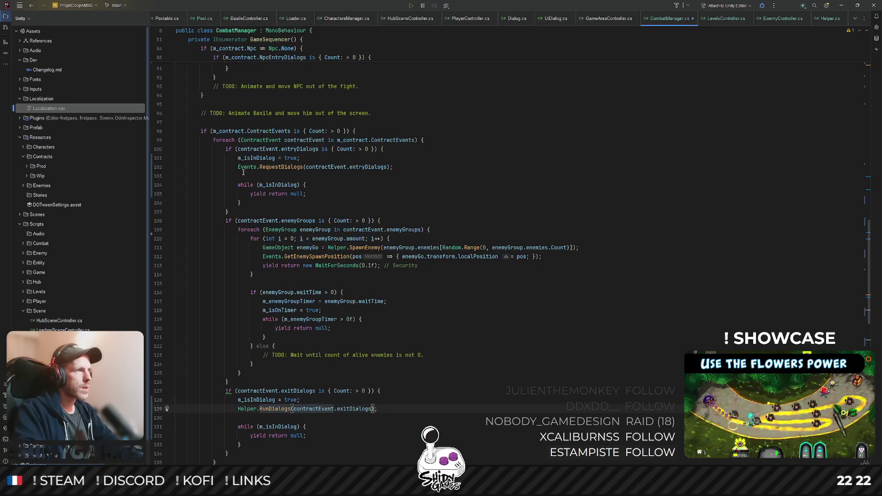
left_click_drag(239, 167, 301, 167)
type("Helper.RunDialogs")
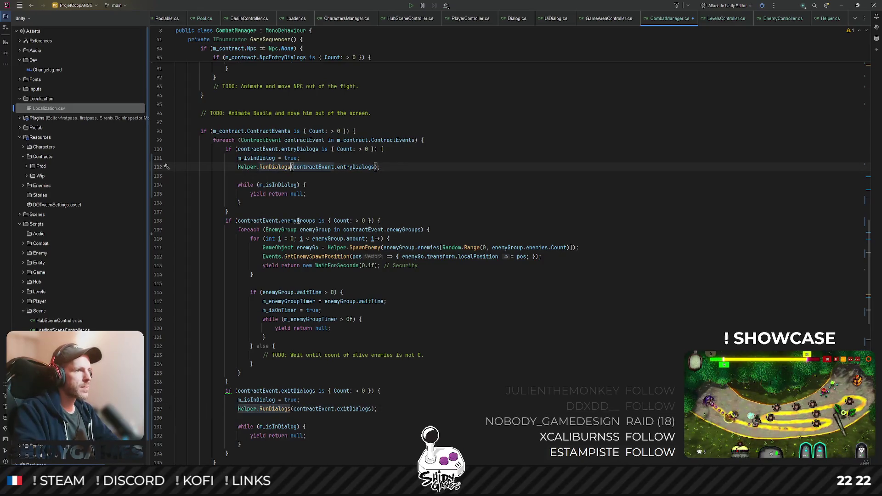
scroll(288, 279, "up", 6)
scroll(287, 279, "up", 1)
left_click_drag(225, 221, 297, 220)
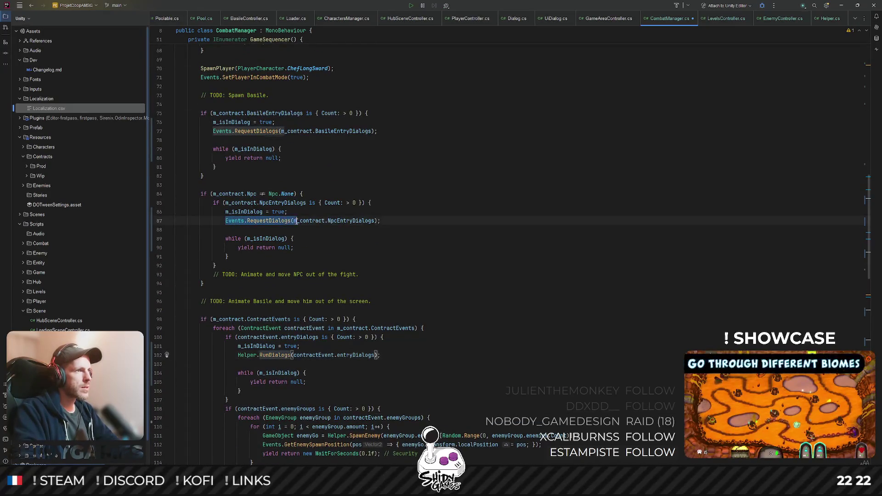
type("Helper.RunDialogs")
left_click_drag(213, 130, 276, 131)
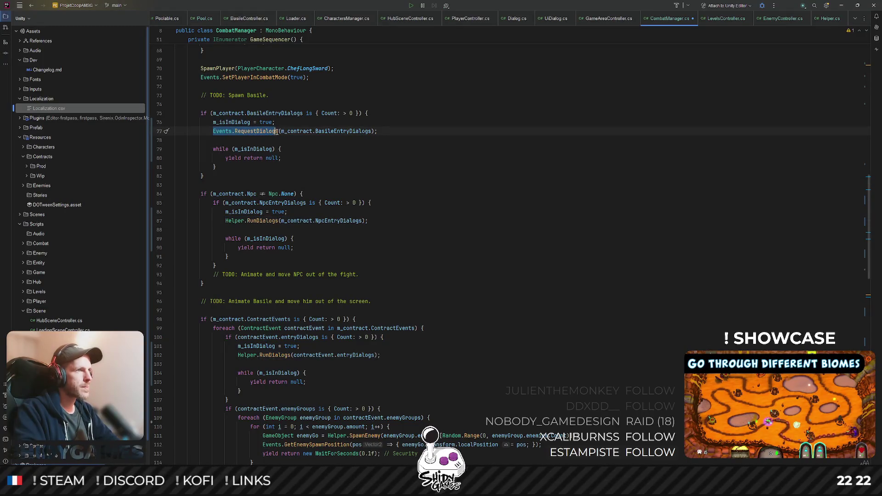
type("Helper.RunDialogs")
scroll(262, 207, "up", 4)
scroll(262, 207, "up", 2)
scroll(262, 207, "up", 2)
scroll(252, 238, "up", 13)
scroll(251, 238, "down", 7)
scroll(288, 228, "down", 11)
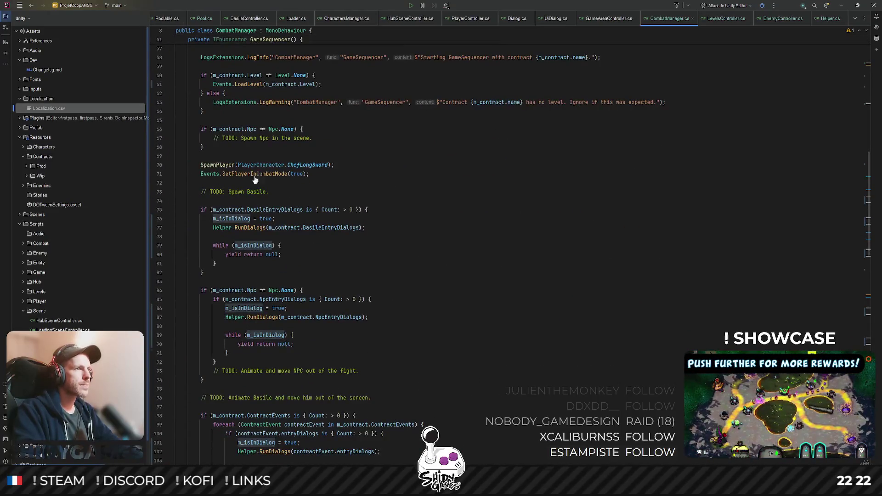
left_click(257, 228, "ctrl")
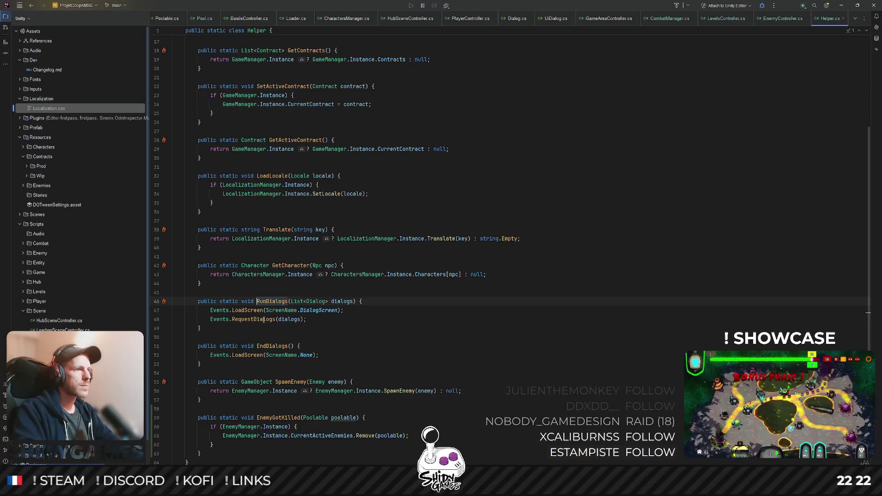
- Confirm Helper.EndDialogs is unused, open Dialog.cs and start a search for TableColumnWidth
left_click(269, 346, "ctrl")
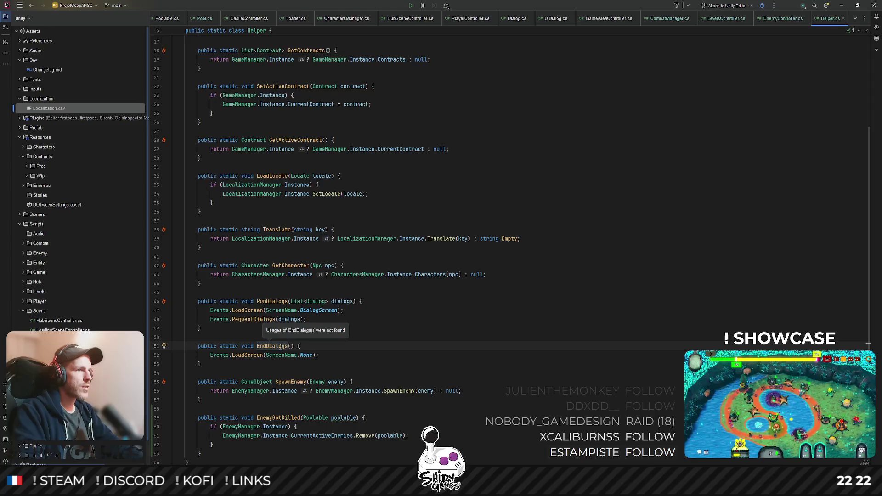
double_click(280, 345)
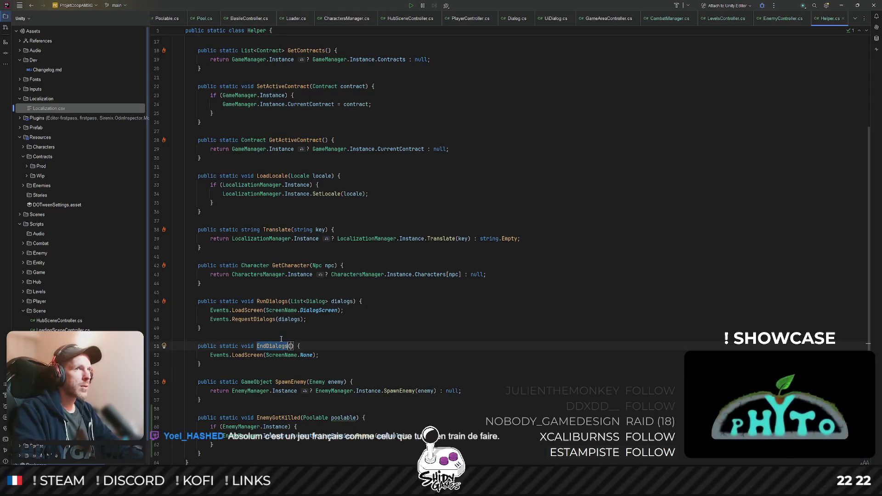
scroll(341, 337, "down", 2)
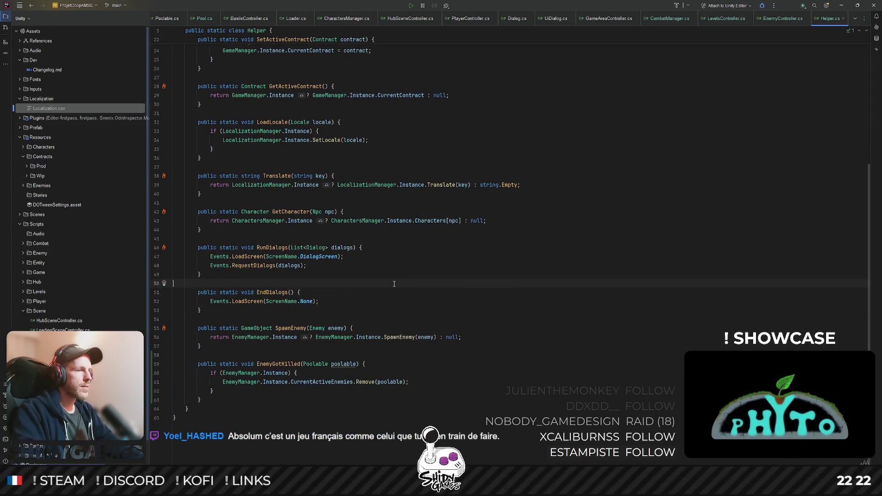
key("ctrl+shift+n")
type("c")
key("BackSpace")
type("dialog")
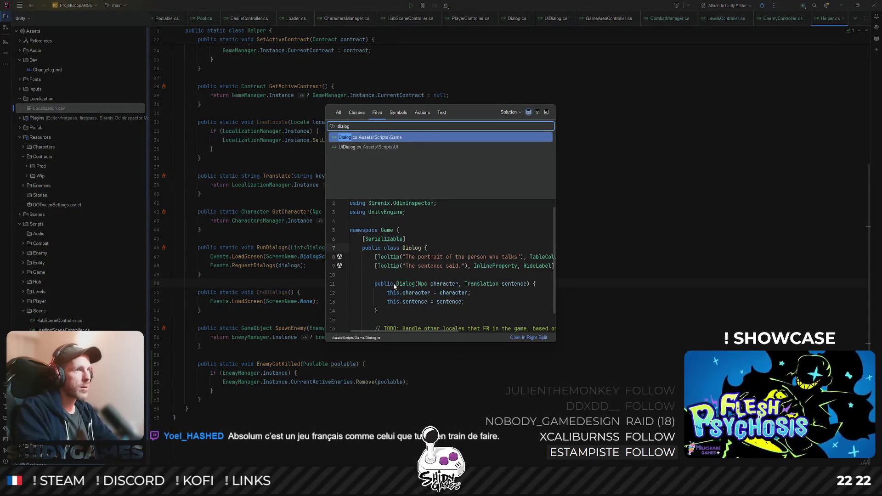
key("Return")
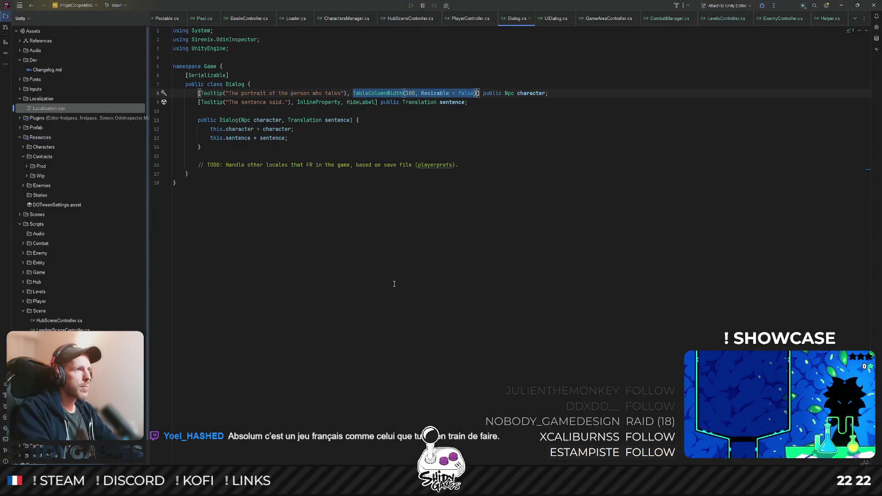
key("ctrl+shift+n")
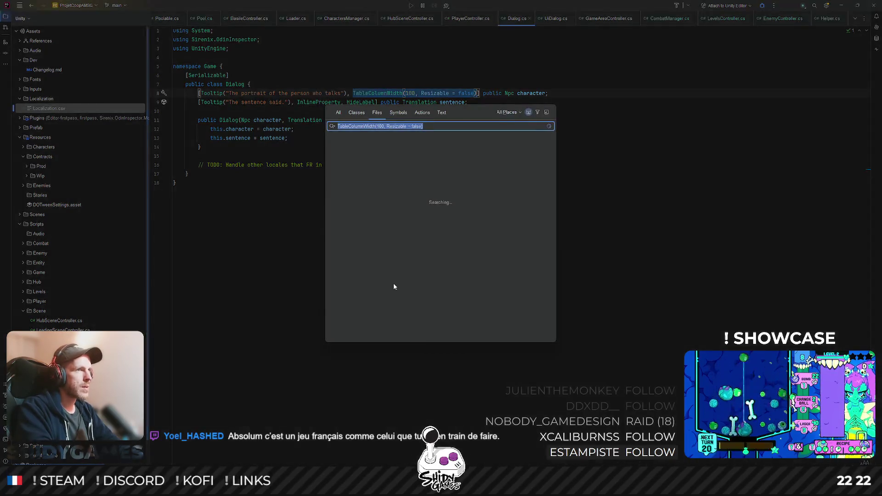
type("dialog")
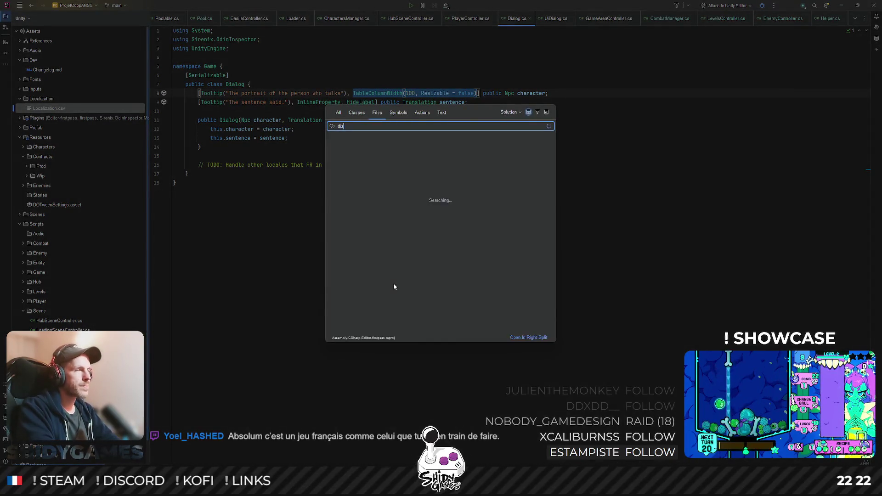
- Open UIDialog.cs and review TypewriterCoroutine and DialogsCoroutine down to the CompleteDialogs call
key("Down")
key("Return")
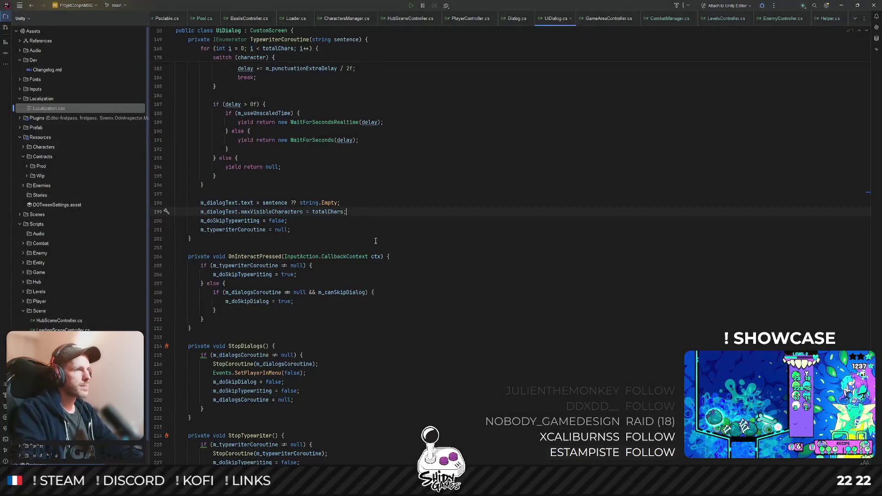
scroll(279, 310, "up", 1)
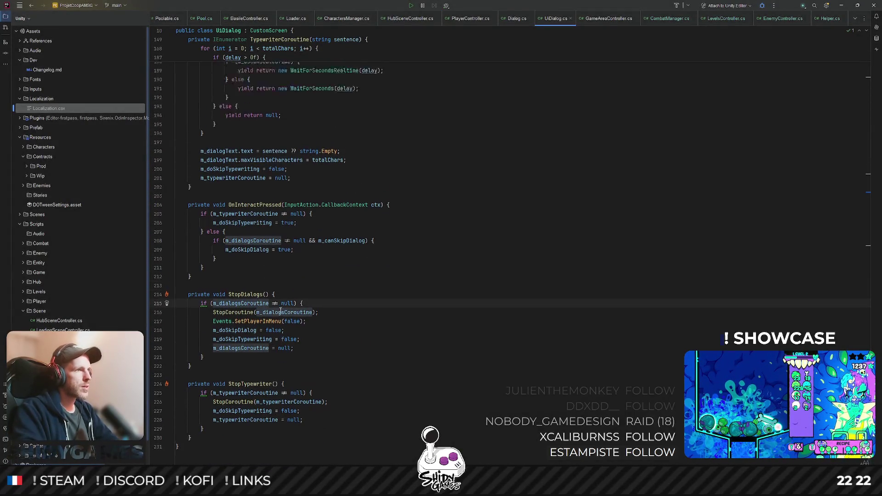
scroll(279, 311, "up", 8)
scroll(280, 310, "up", 7)
left_click(295, 113)
scroll(270, 243, "up", 7)
scroll(249, 160, "up", 5)
scroll(250, 200, "down", 6)
scroll(252, 229, "up", 2)
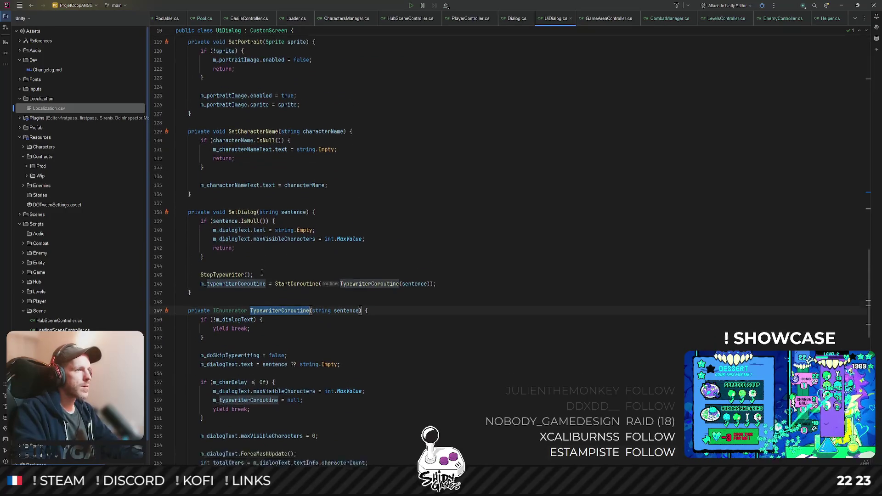
scroll(252, 228, "down", 2)
left_click(318, 247)
left_click(290, 276)
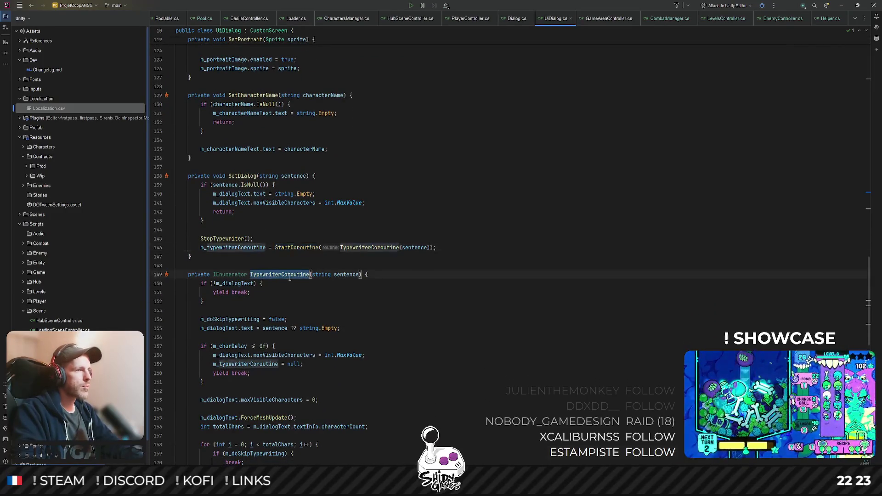
scroll(276, 269, "up", 3)
scroll(262, 258, "up", 3)
scroll(249, 250, "up", 3)
scroll(249, 250, "up", 5)
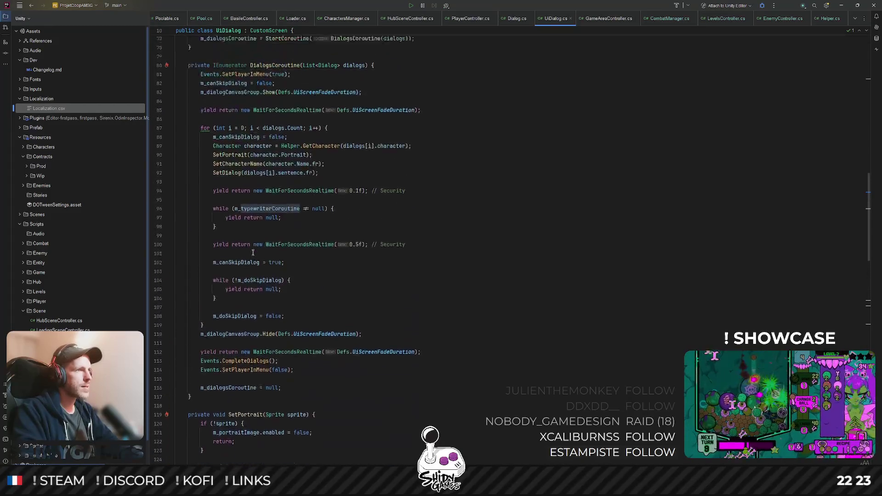
scroll(261, 206, "up", 4)
left_click(301, 141)
scroll(281, 172, "down", 1)
scroll(281, 172, "down", 4)
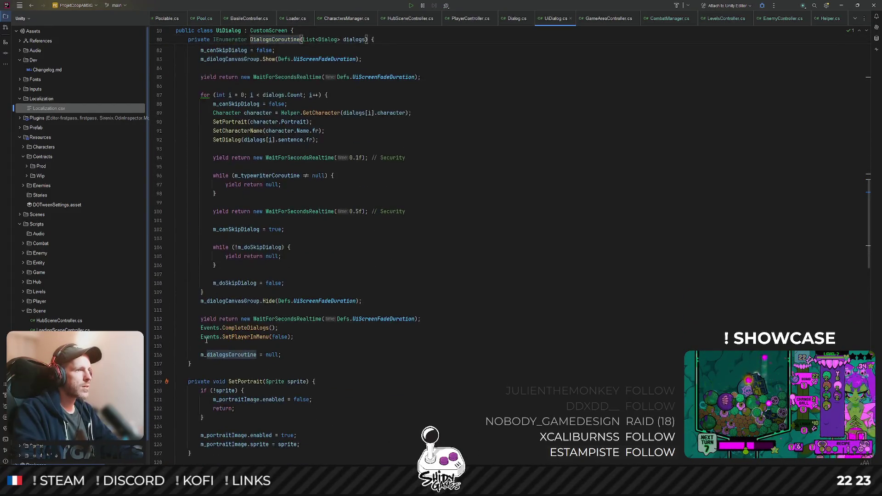
left_click(327, 328)
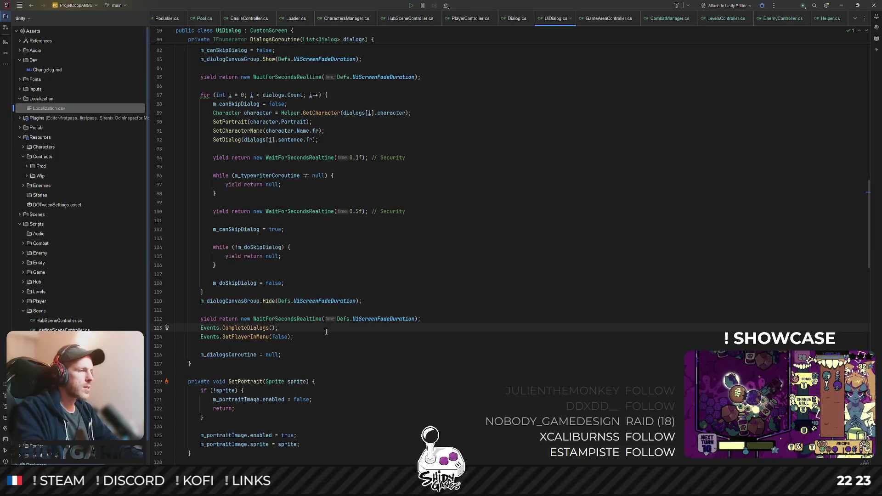
- Add a Helper.EndDialogs() call right after Events.SetPlayerInMenu(false) in DialogsCoroutine
key("Return")
type("EndDialogs(")
type(";")
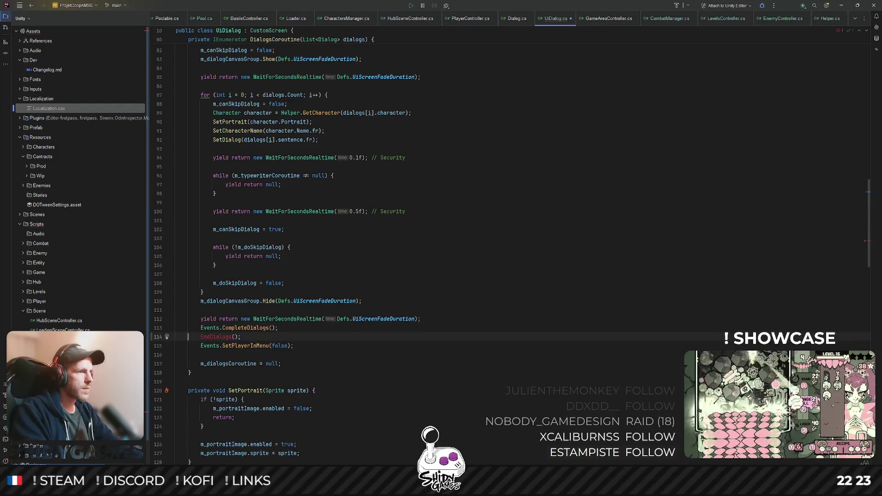
type("Helper.")
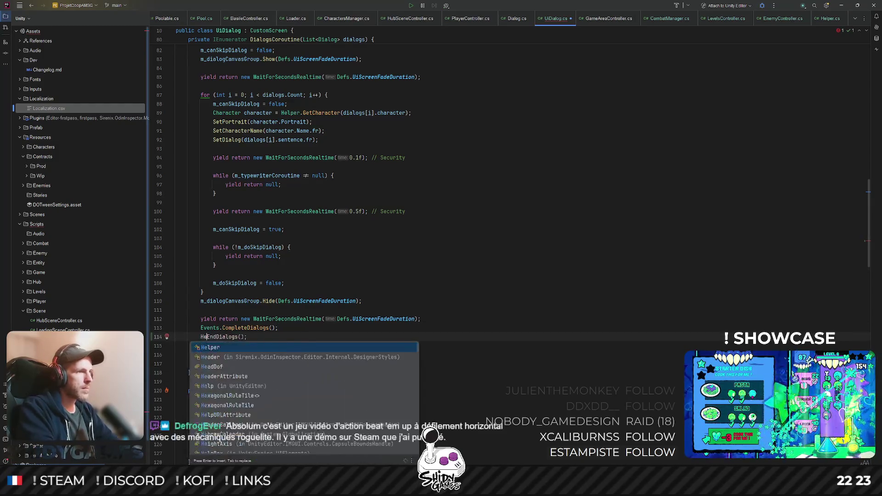
key("Escape")
type(".")
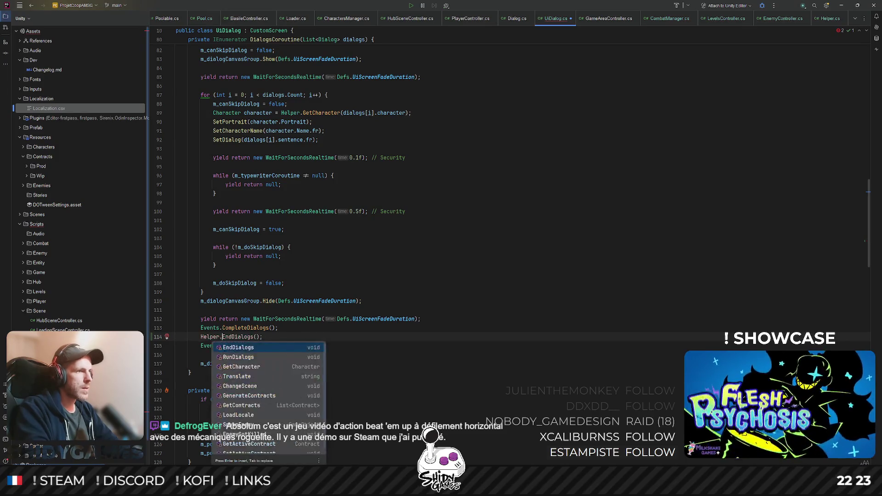
key("ctrl+shift+Down")
key("ctrl+shift+Down")
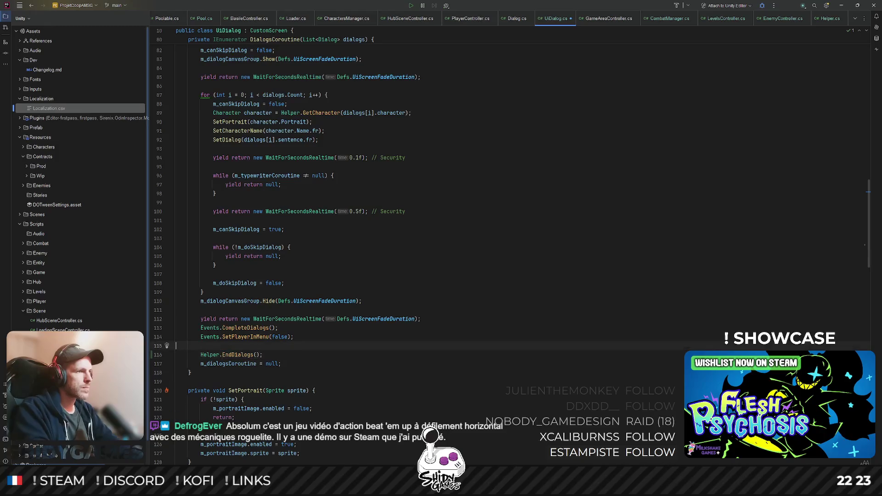
key("BackSpace")
key("Up")
key("Up")
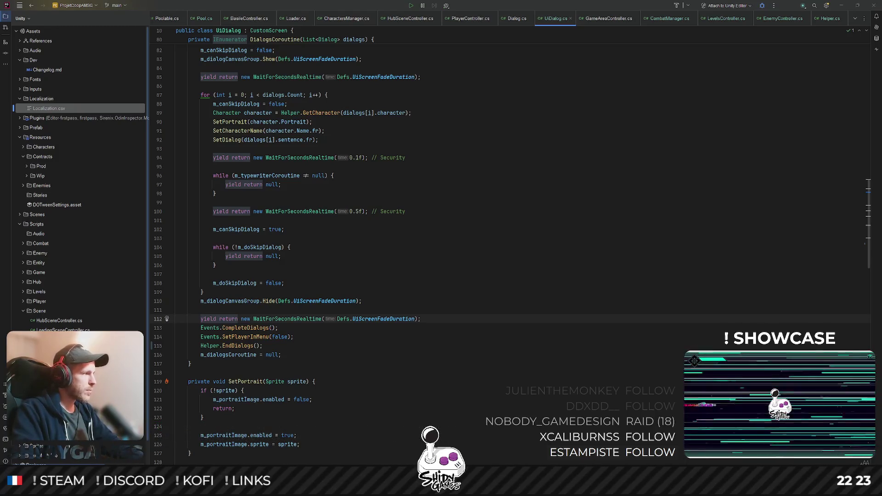
left_click(333, 364)
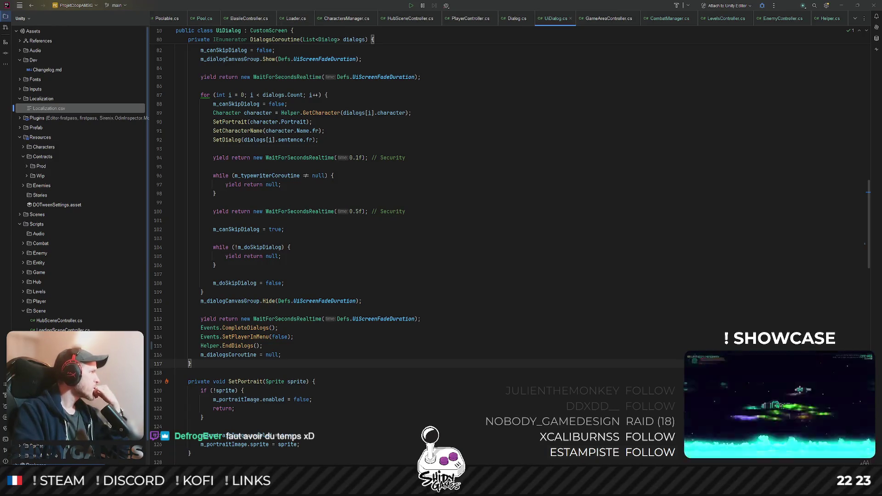
key("alt+Tab")
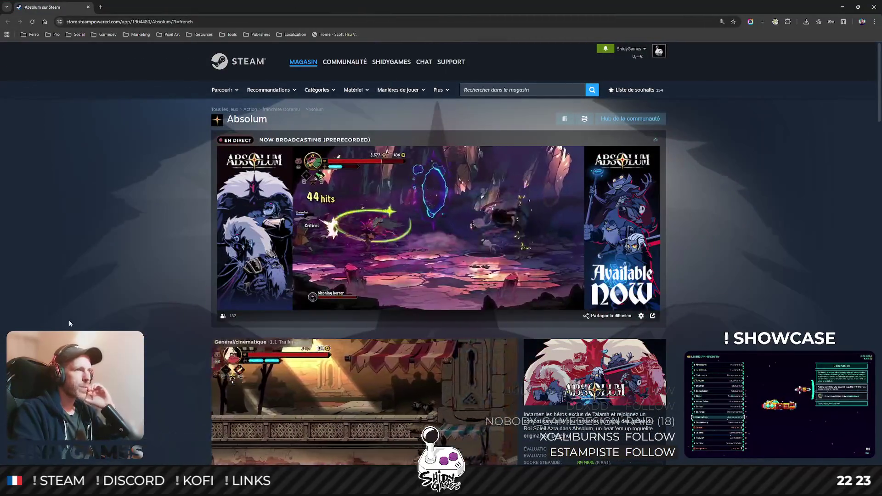
scroll(69, 322, "down", 1)
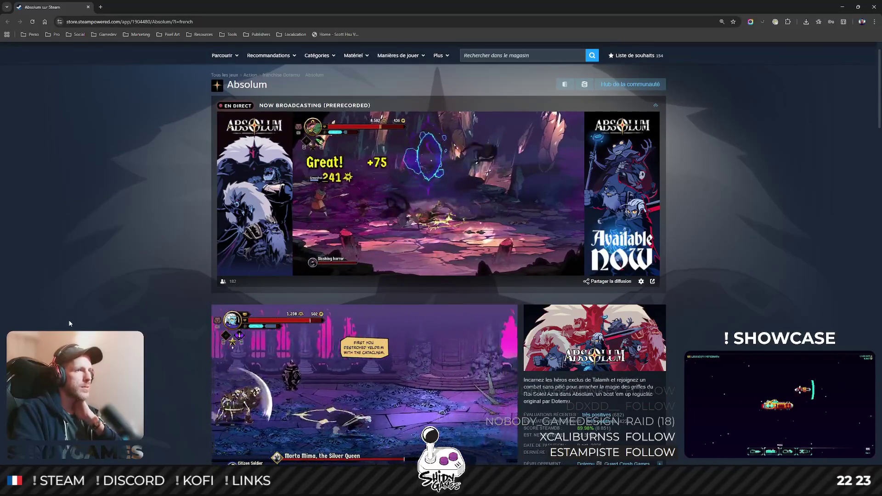
scroll(69, 323, "down", 1)
scroll(68, 323, "down", 1)
scroll(69, 323, "down", 2)
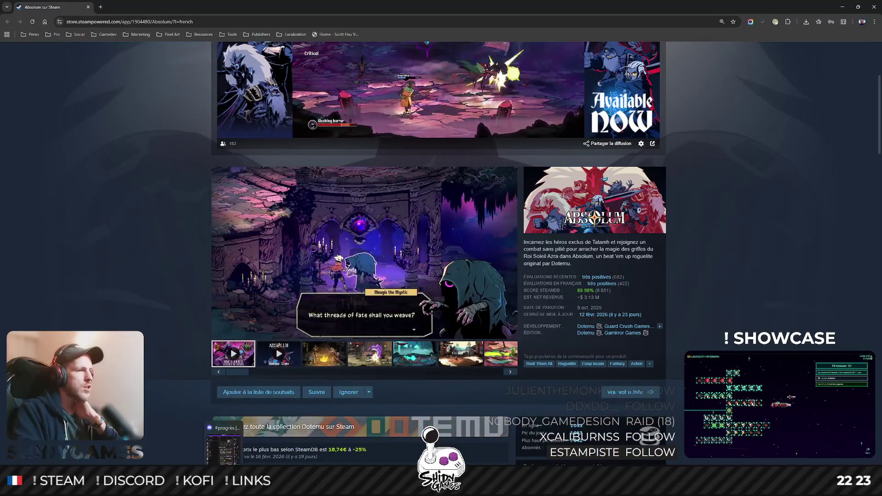
scroll(244, 359, "up", 1)
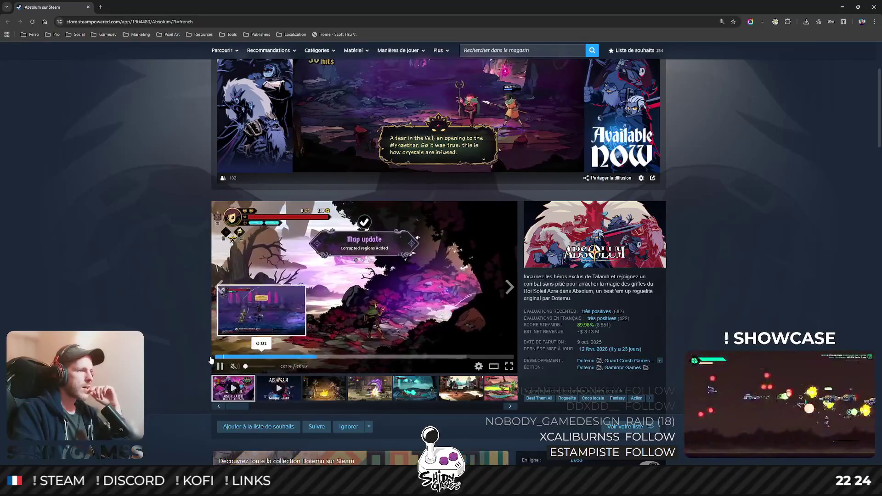
- Play the Absolum 1.1 update trailer in fullscreen on the store page
left_click(508, 367)
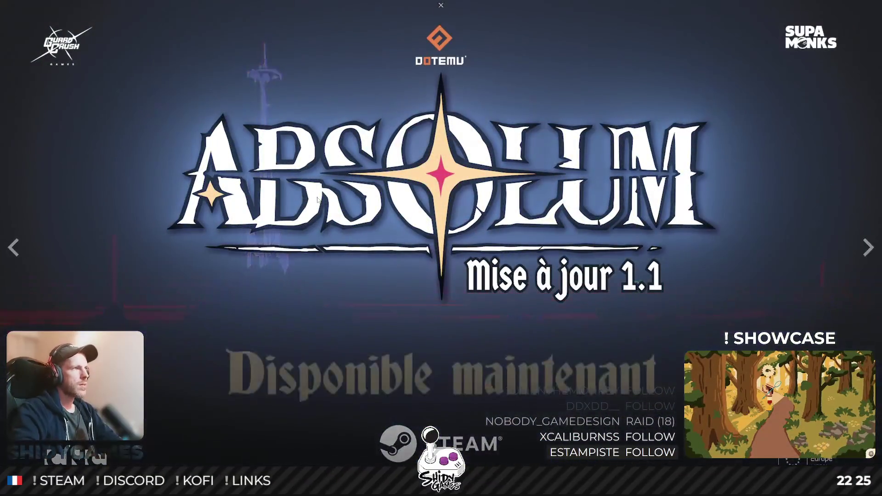
- Pause the trailer, check the subscriber and revenue figures, then minimize the browser
key("Escape")
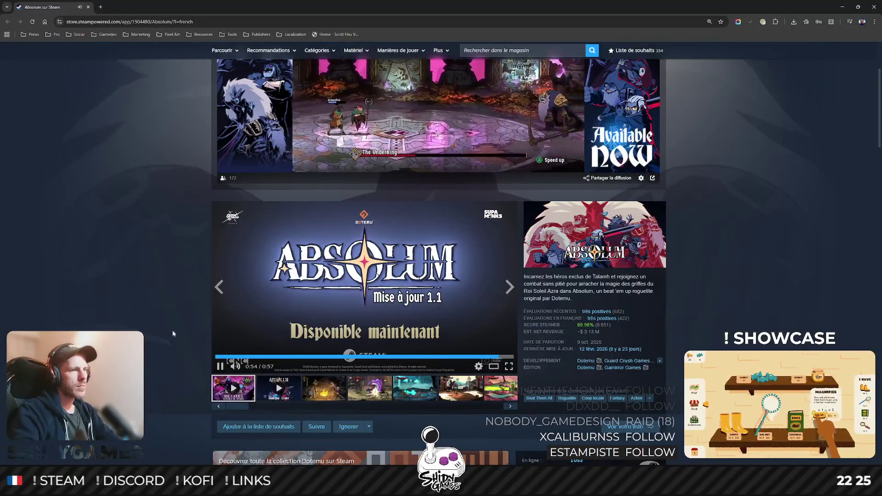
left_click(220, 366)
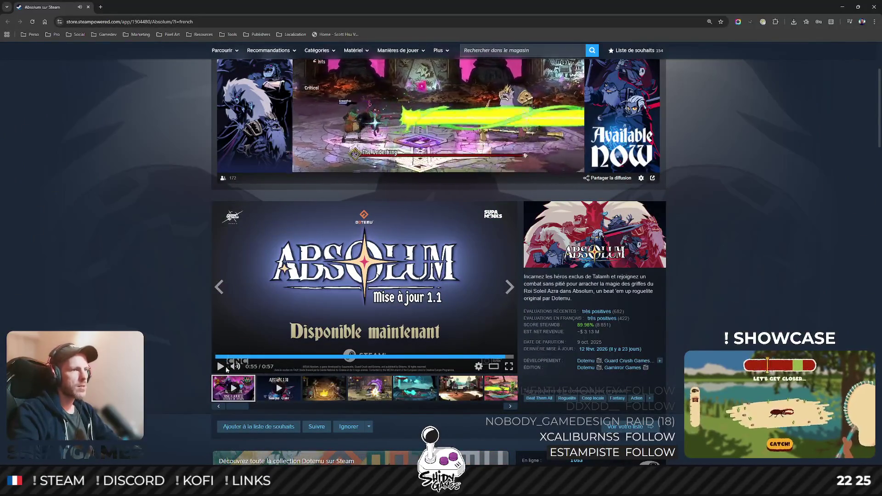
scroll(245, 279, "down", 3)
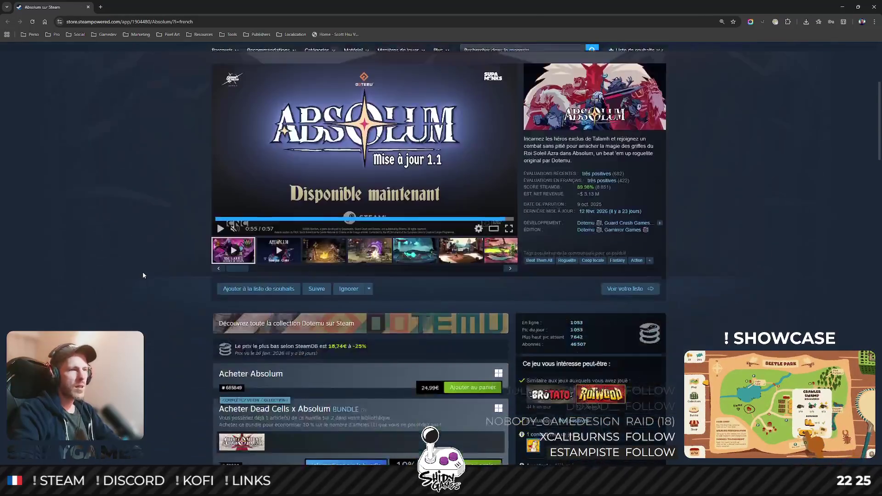
scroll(244, 279, "up", 3)
scroll(713, 270, "down", 6)
scroll(713, 270, "down", 4)
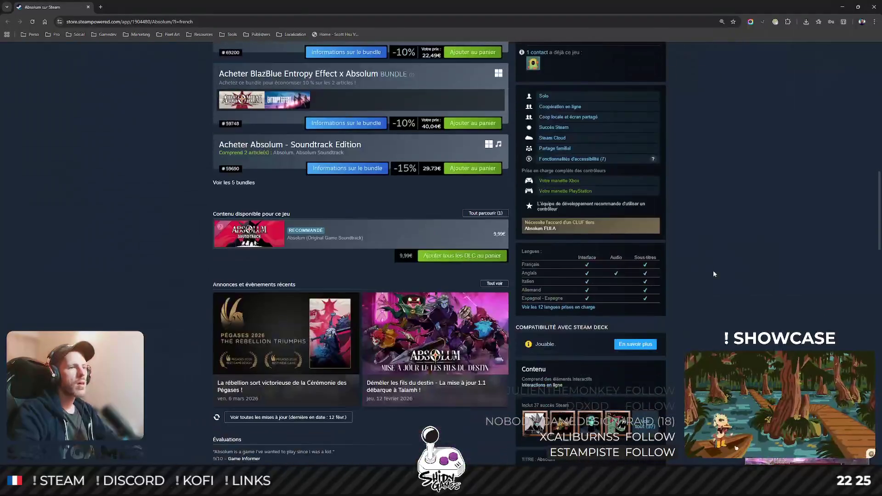
scroll(712, 273, "down", 3)
scroll(713, 274, "up", 10)
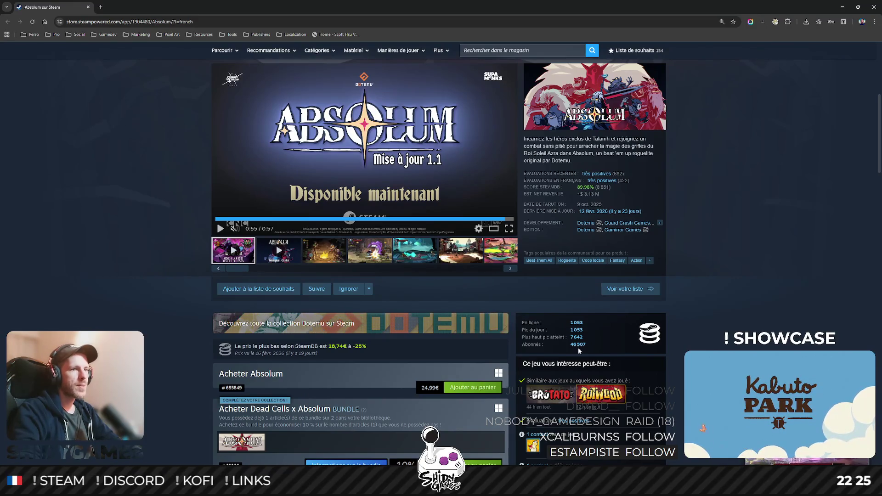
double_click(577, 343)
scroll(740, 326, "down", 1)
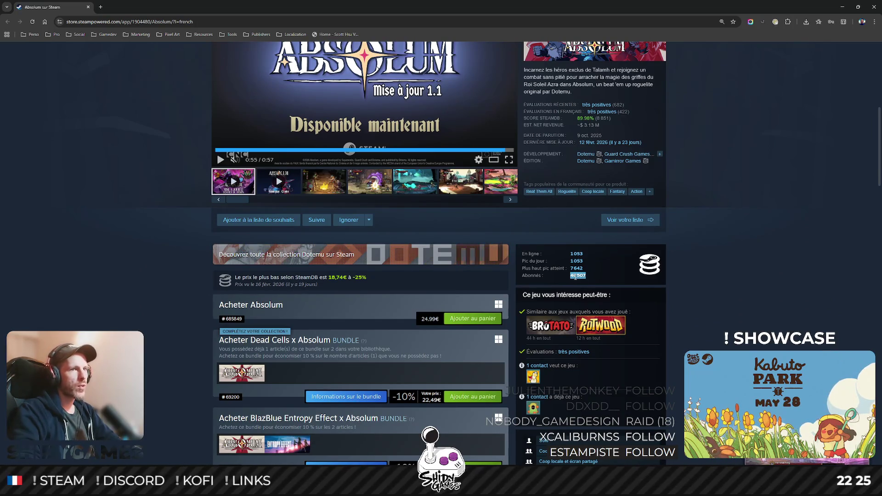
left_click_drag(577, 124, 612, 126)
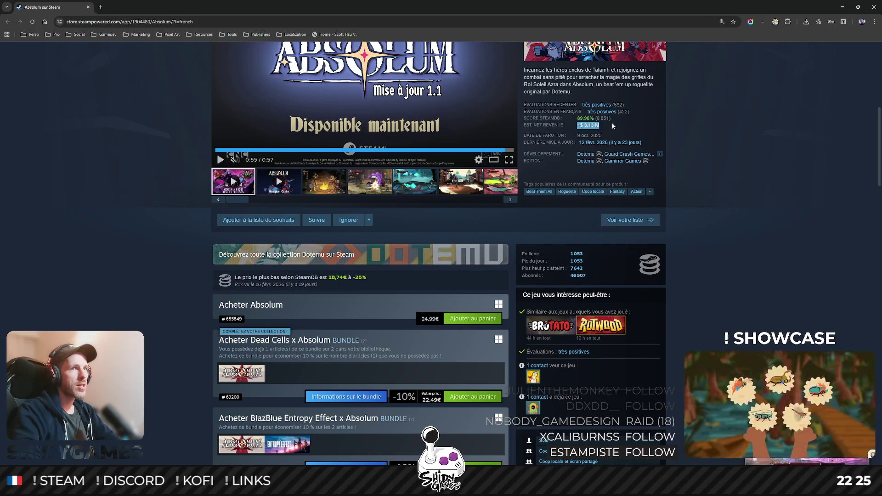
left_click(855, 8)
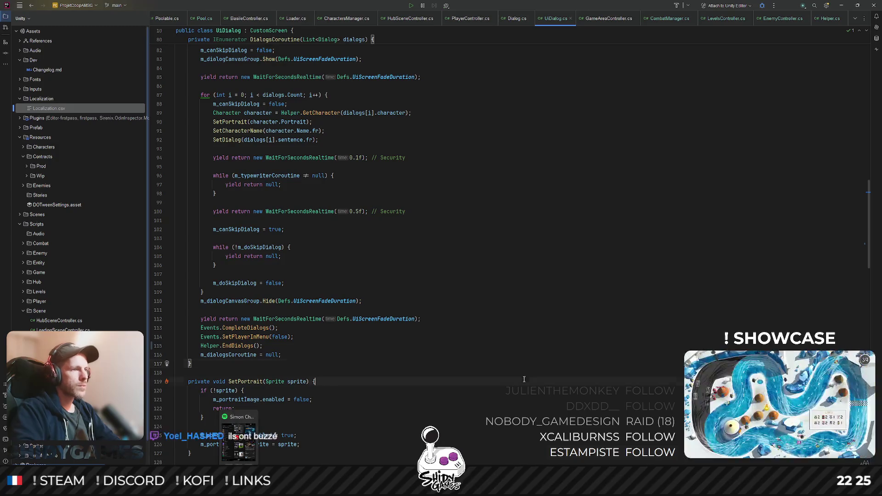
- Leave UIDialog.cs in Rider and switch back to the Unity editor
left_click(594, 246)
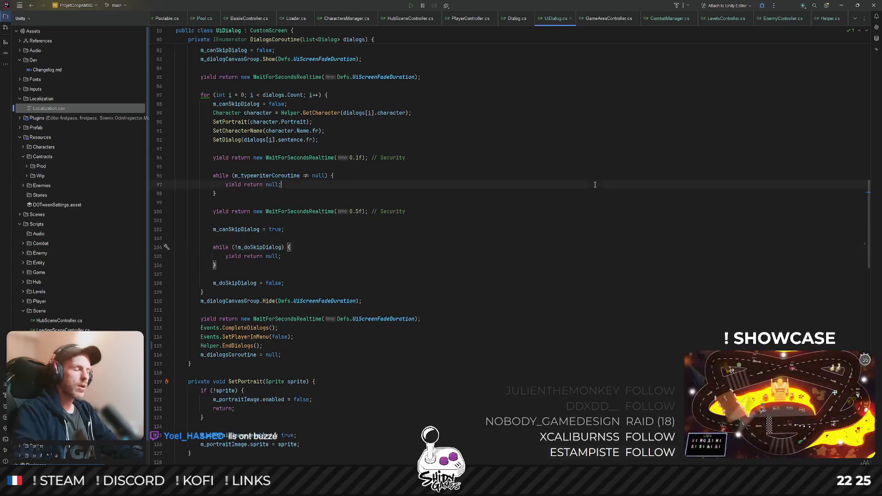
key("alt+Tab")
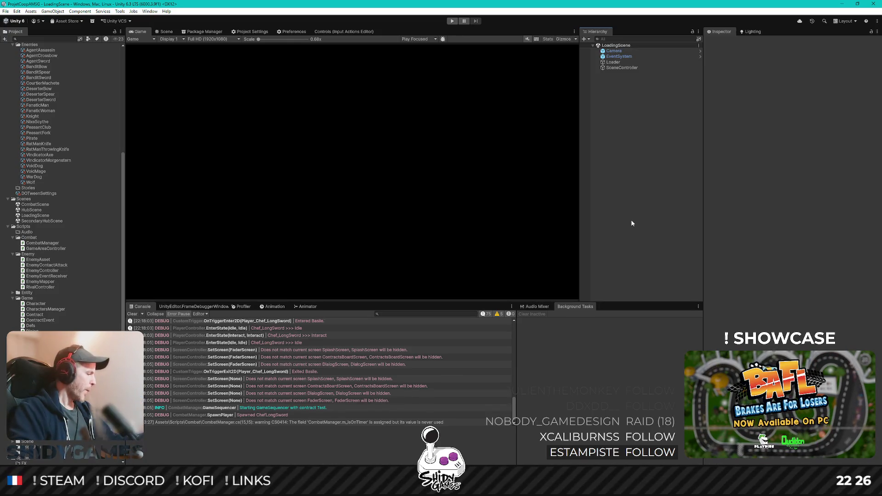
- Clear the console, enter Play mode, choose Jouer and walk right into the hub
left_click(132, 314)
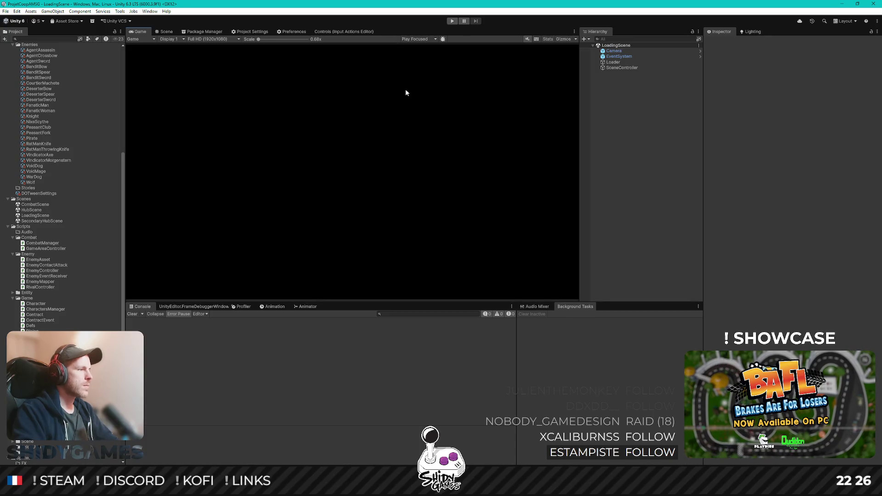
left_click(452, 21)
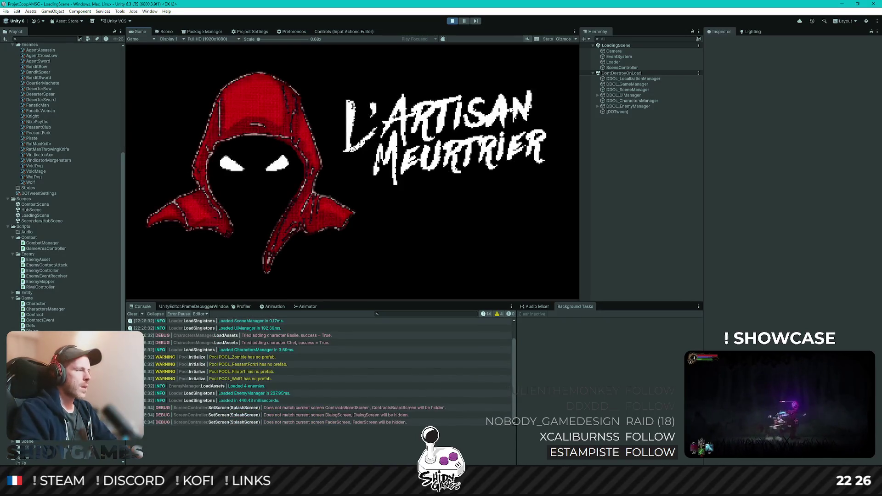
key("Return")
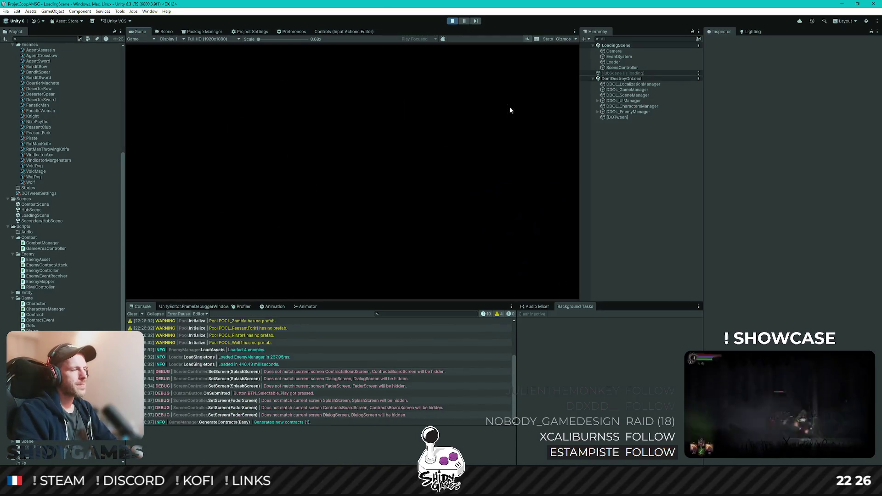
key("d")
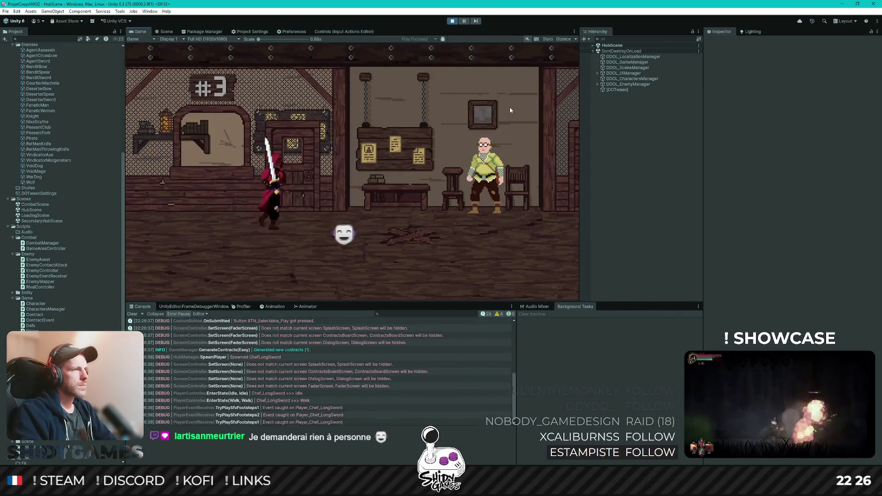
- Pick a contract from the board and launch it with the NPC to reach the combat scene
key("e")
key("Return")
key("d")
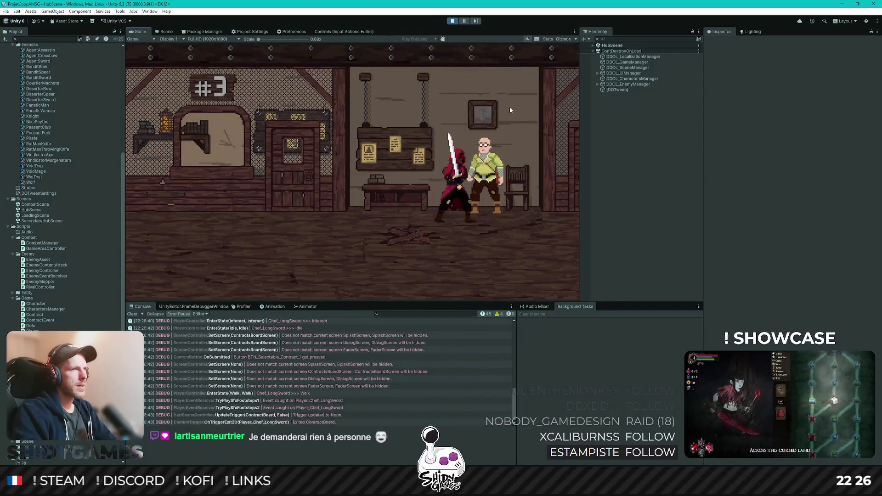
key("e")
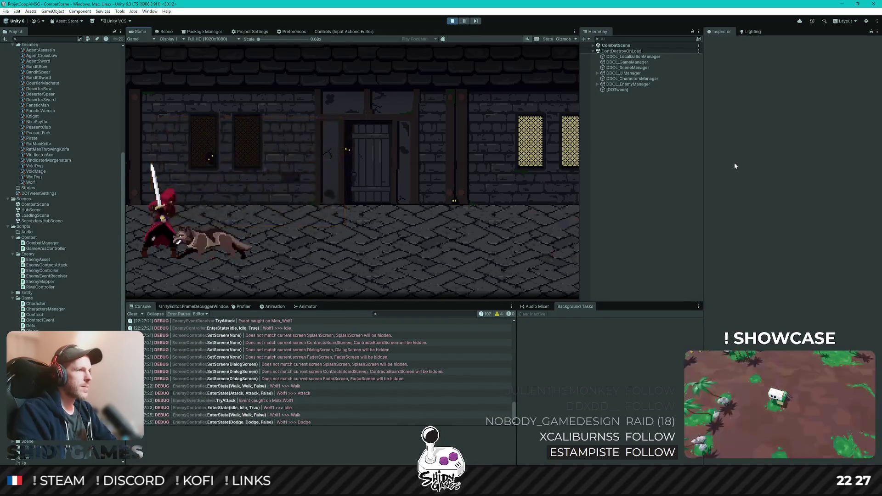
- Attack the peasants with the sword and move right away from the wolf
key("Right")
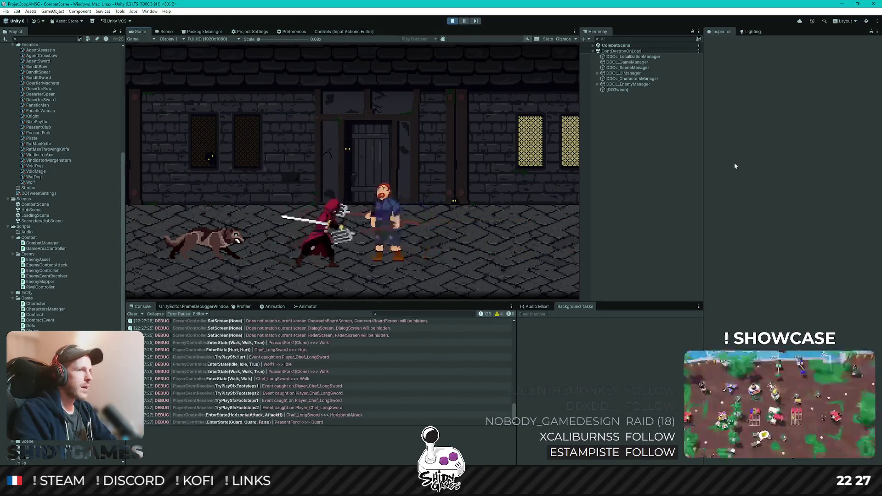
key("x")
key("x")
key("Right")
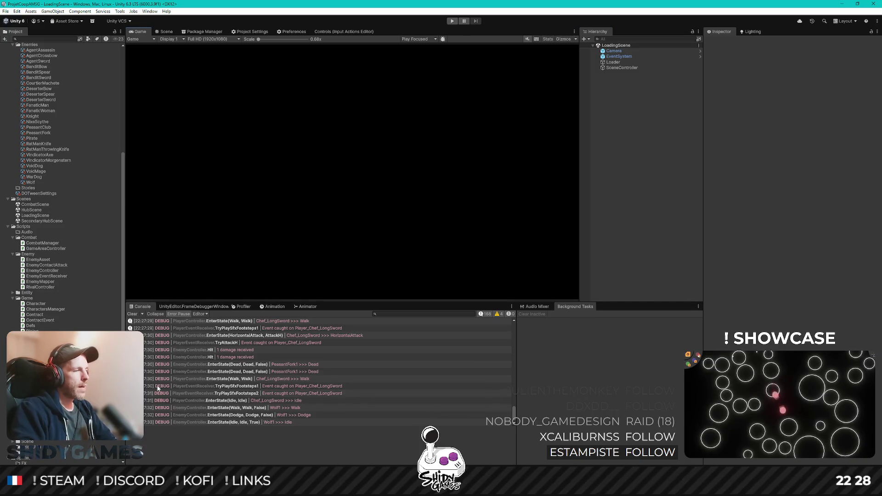
- Switch to Rider and open CombatManager.cs at its GameSequencer coroutine via file search
key("alt+Tab")
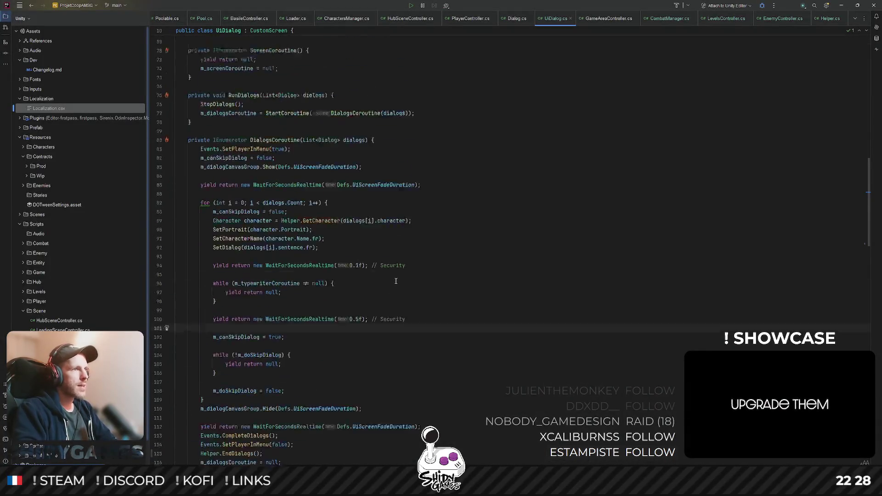
scroll(396, 281, "down", 2)
scroll(393, 304, "down", 2)
scroll(390, 325, "down", 1)
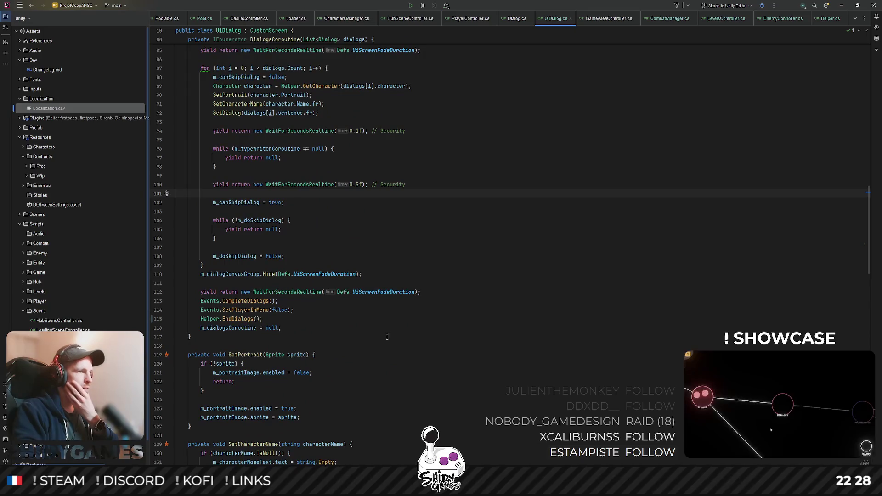
scroll(383, 329, "up", 2)
key("ctrl+shift+n")
type("combatma")
key("Return")
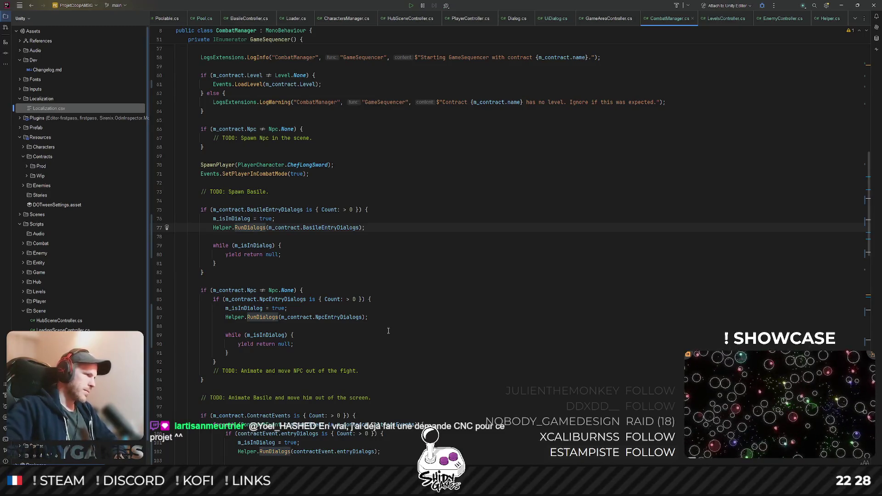
- Add an empty 'if (' inside GameSequencer's enemy wait loop and bring up a file search
left_click(462, 283)
scroll(407, 256, "up", 1)
scroll(407, 256, "up", 3)
scroll(413, 262, "up", 5)
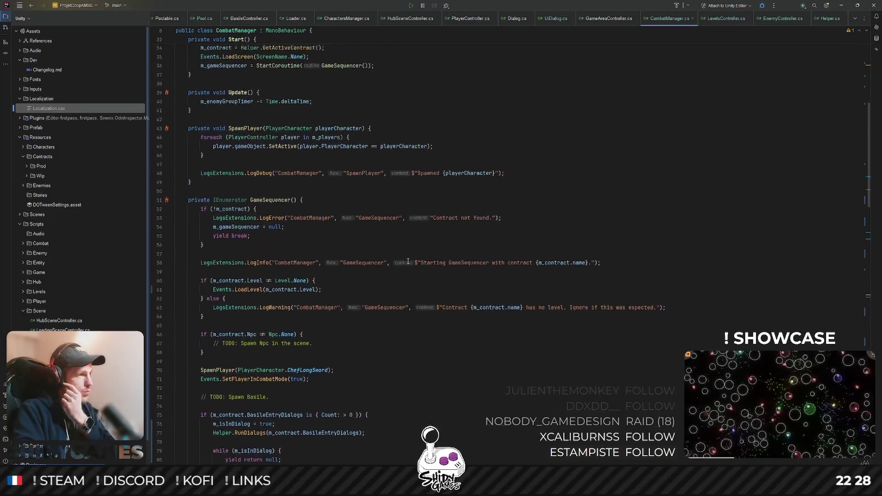
scroll(419, 271, "up", 1)
scroll(420, 270, "down", 3)
scroll(422, 271, "down", 3)
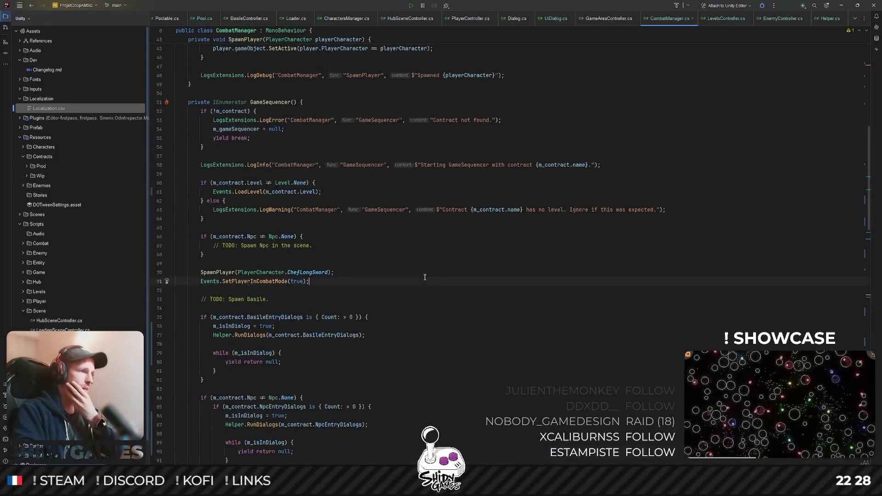
scroll(428, 272, "down", 1)
scroll(428, 271, "up", 3)
scroll(428, 272, "up", 2)
scroll(428, 272, "down", 5)
scroll(428, 272, "up", 6)
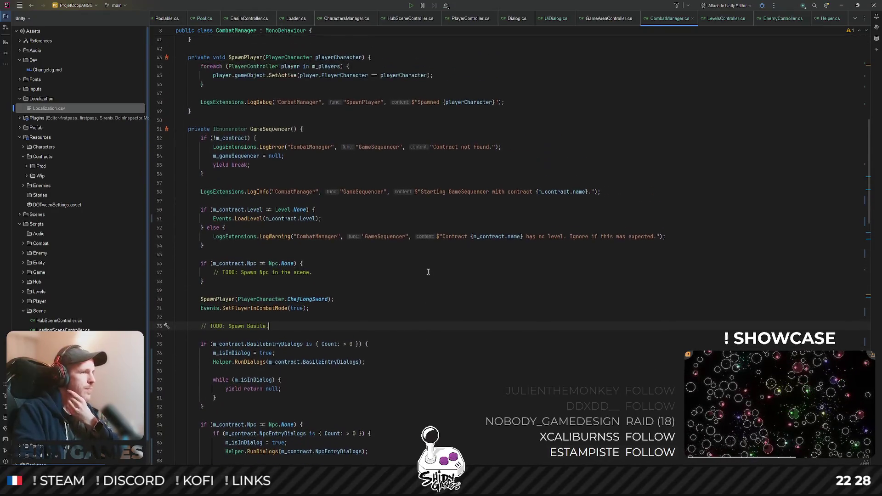
scroll(428, 272, "down", 3)
scroll(428, 271, "up", 1)
scroll(428, 272, "down", 4)
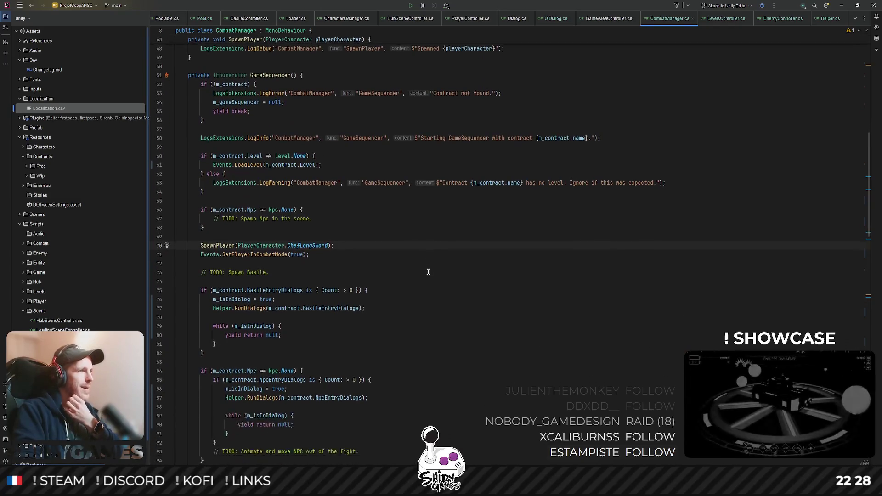
scroll(427, 272, "down", 2)
scroll(428, 272, "up", 5)
scroll(428, 272, "up", 8)
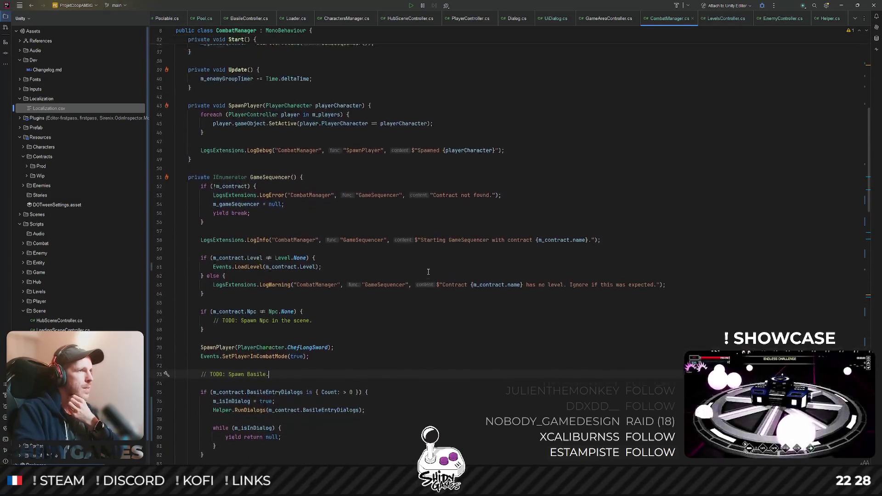
scroll(428, 271, "up", 4)
scroll(428, 271, "down", 2)
scroll(428, 271, "down", 2)
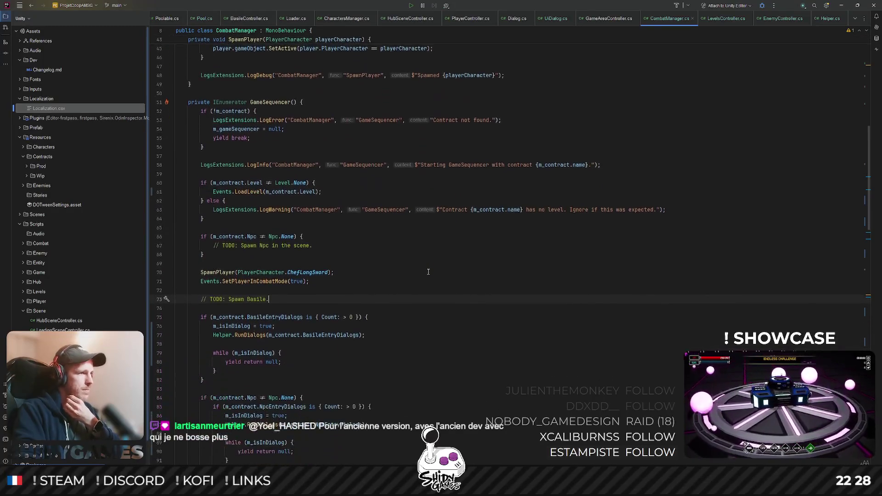
scroll(428, 272, "down", 2)
scroll(428, 272, "down", 2)
scroll(428, 272, "down", 6)
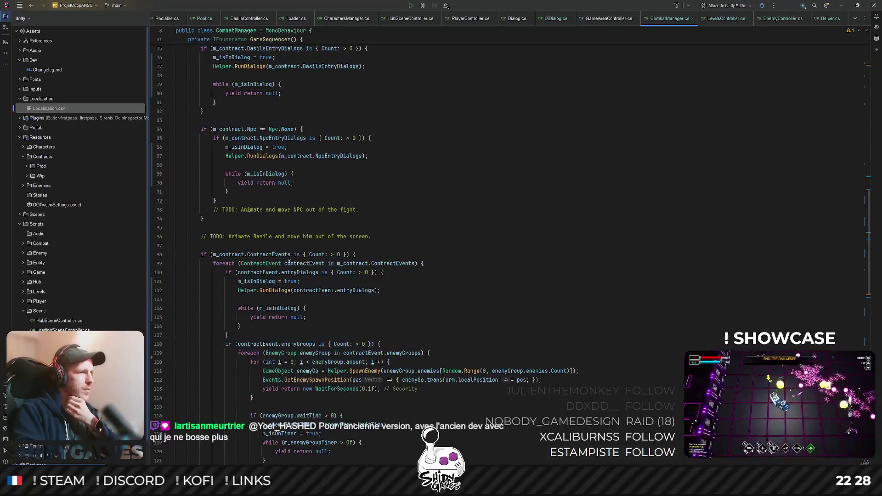
left_click_drag(239, 255, 389, 263)
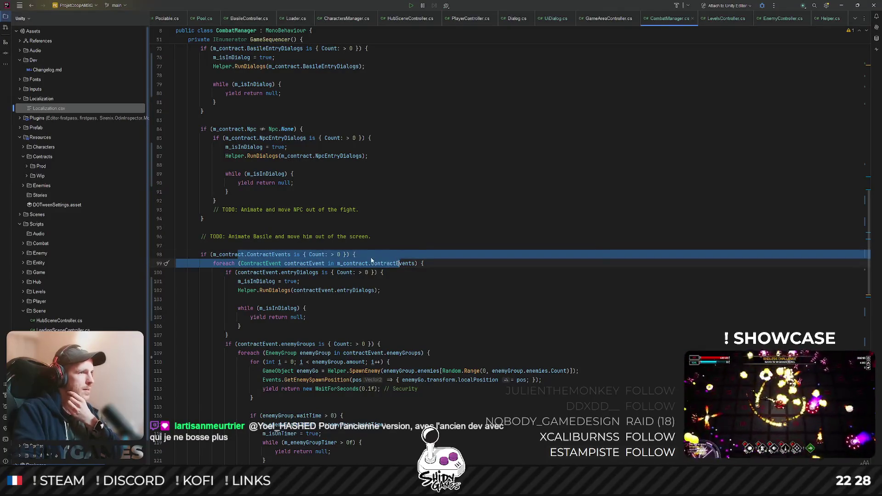
left_click(370, 300)
scroll(368, 274, "down", 2)
scroll(338, 172, "down", 1)
scroll(328, 189, "down", 1)
scroll(317, 207, "down", 2)
scroll(310, 219, "down", 1)
scroll(309, 219, "down", 1)
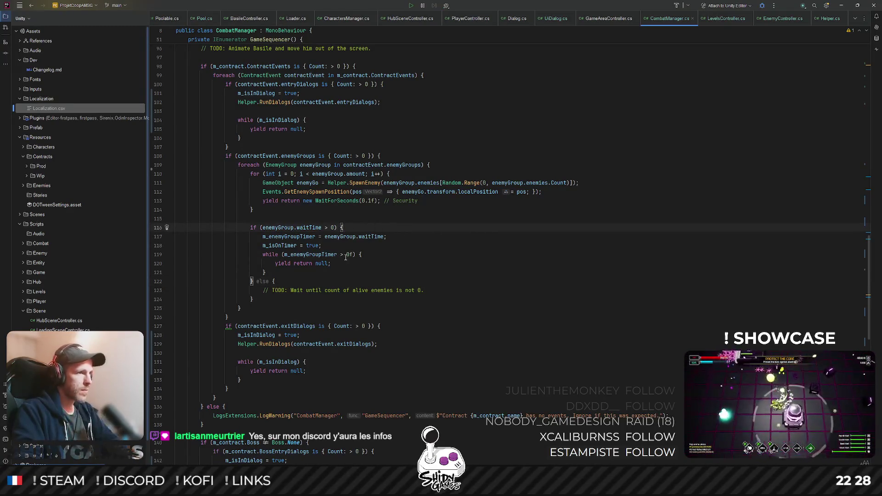
left_click(400, 253)
key("Return")
type("if (")
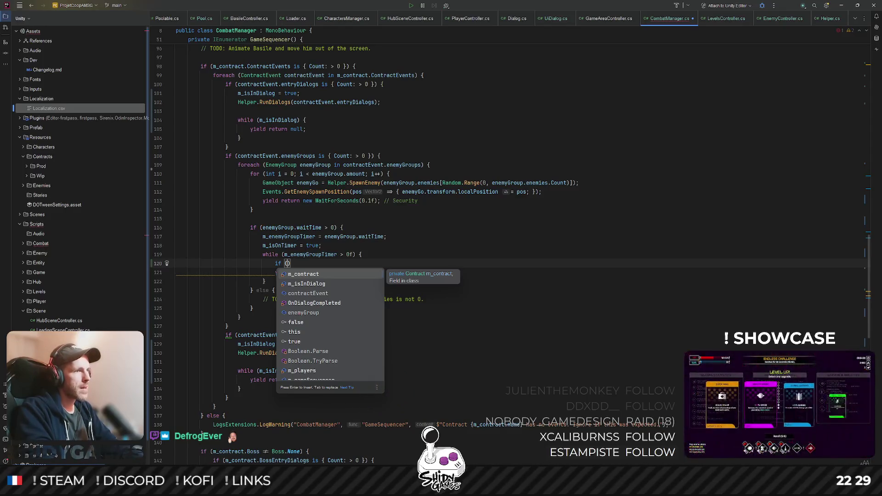
key("Escape")
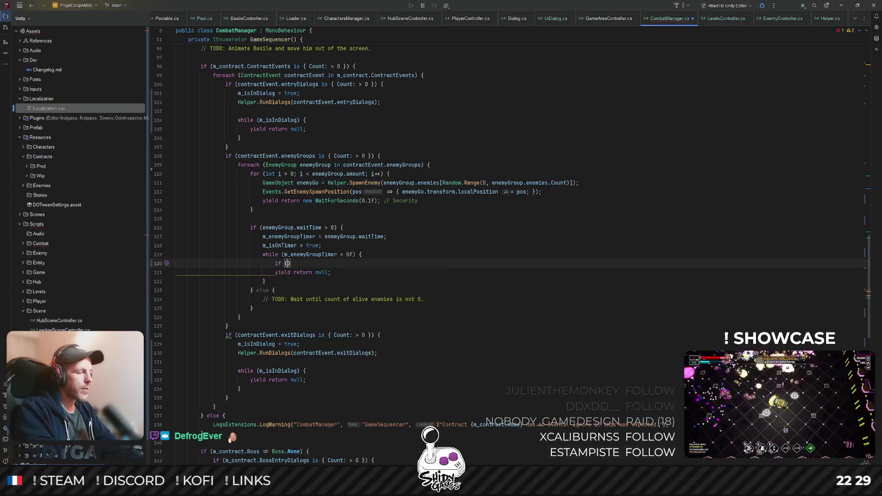
key("ctrl+shift+n")
type("helper")
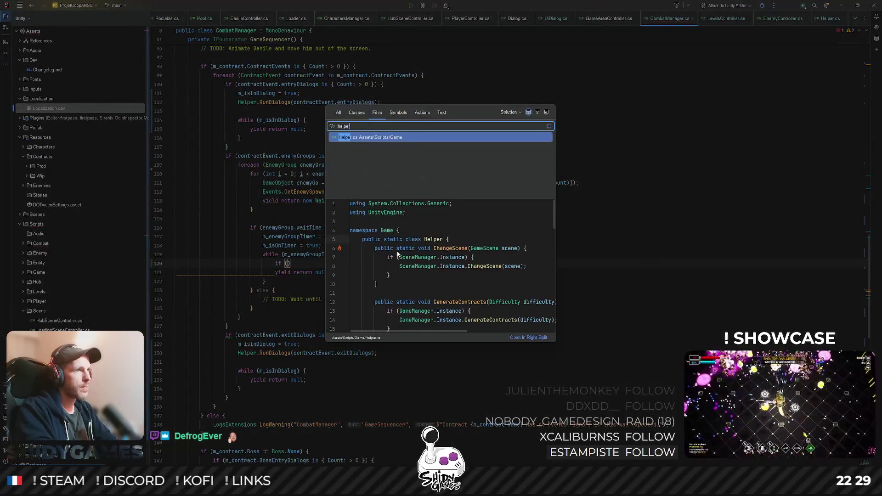
- Open Helper.cs and begin a new 'public int' method after EnemyGotKilled
key("Return")
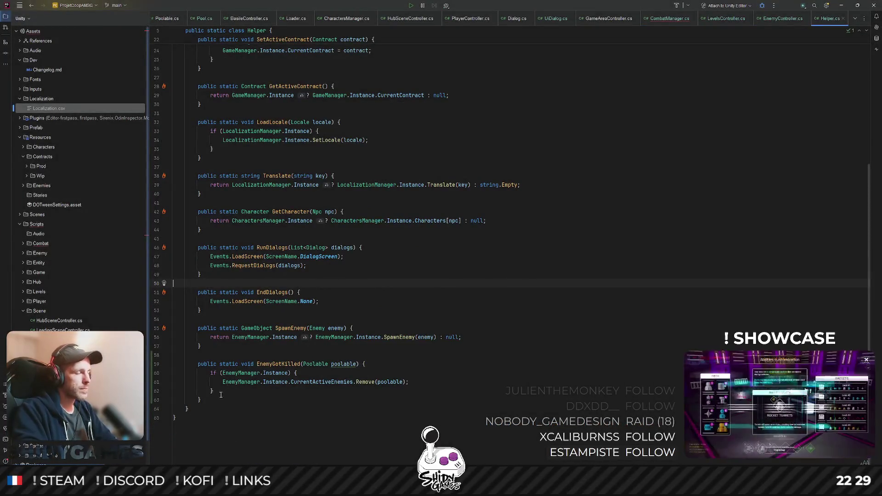
key("Down")
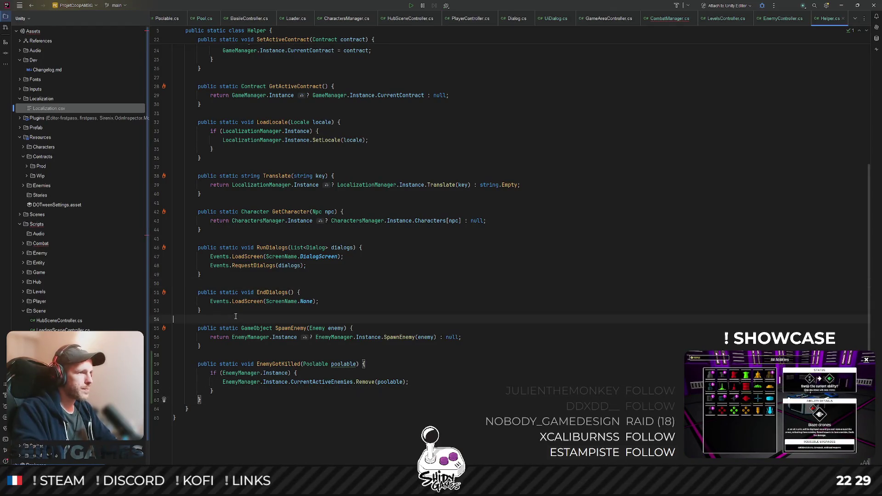
key("Down")
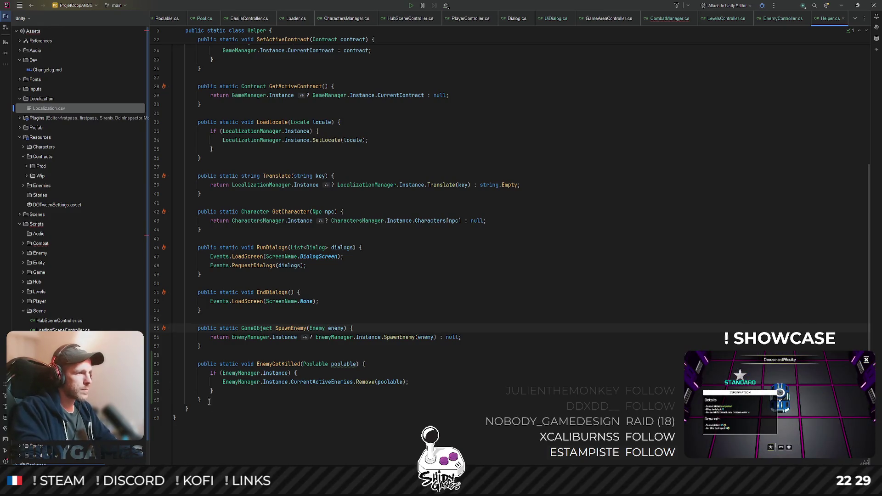
key("Return")
key("Return")
type("public int")
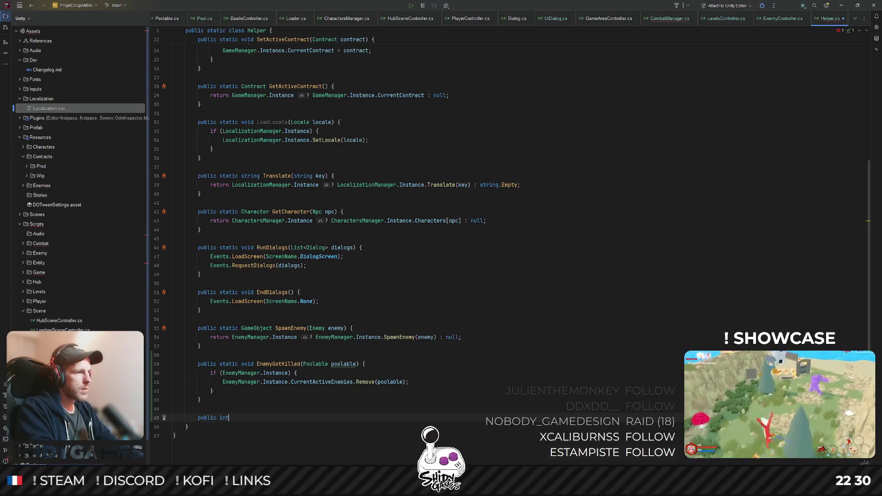
key("BackSpace")
key("BackSpace")
key("BackSpace")
type("static int ")
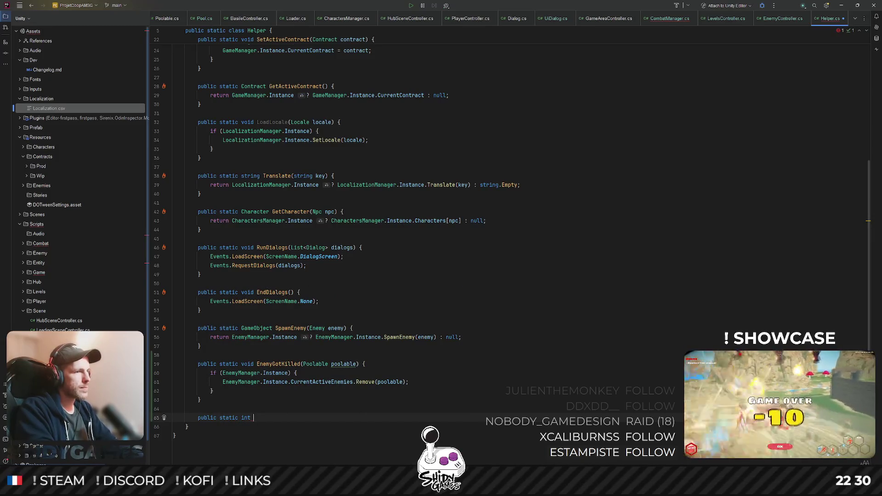
type("GetCurrentEnemyCount")
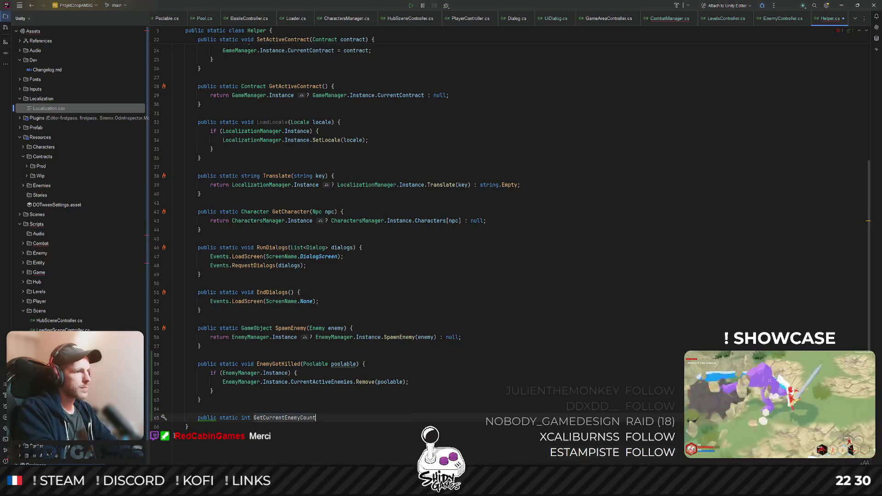
type("() {")
- Close the GetCurrentEnemyCount method's braces and remove the blank line inside its body
key("Return")
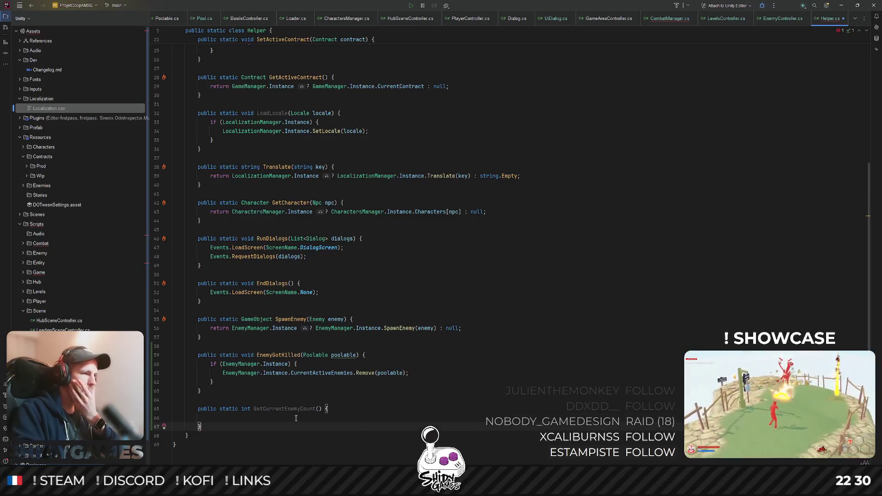
scroll(320, 391, "down", 1)
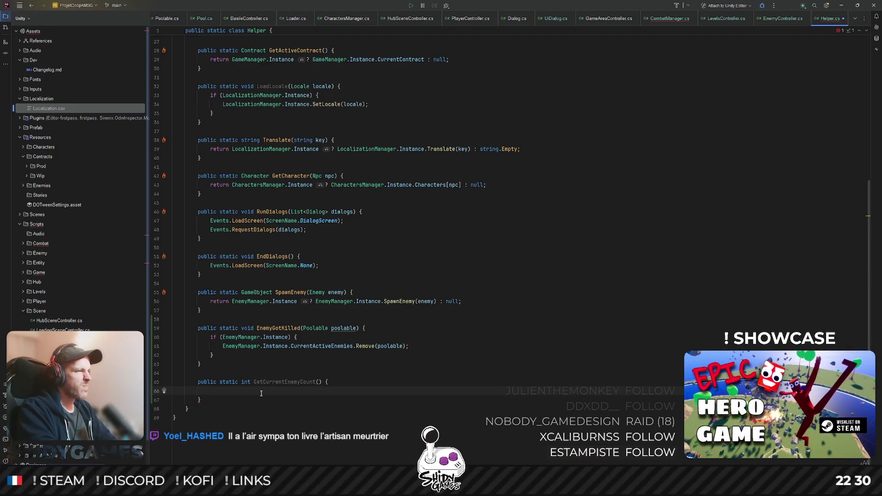
key("BackSpace")
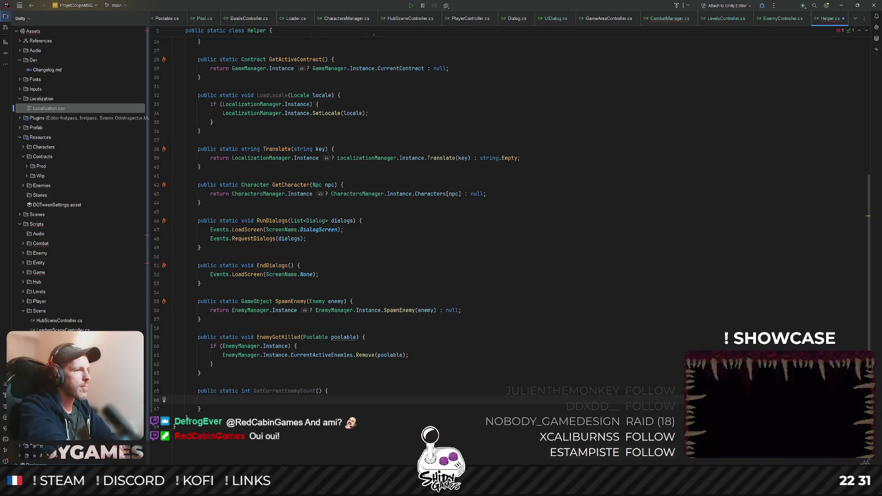
type("if (EnemyManager")
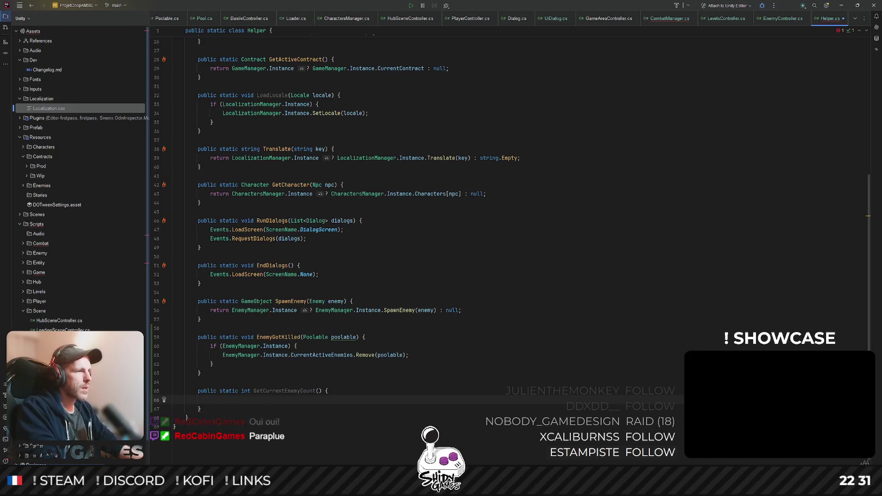
type(".")
- Return EnemyManager.Instance's CurrentActiveEnemies.Count, or 0 when there is no EnemyManager, as a ternary
key("Return")
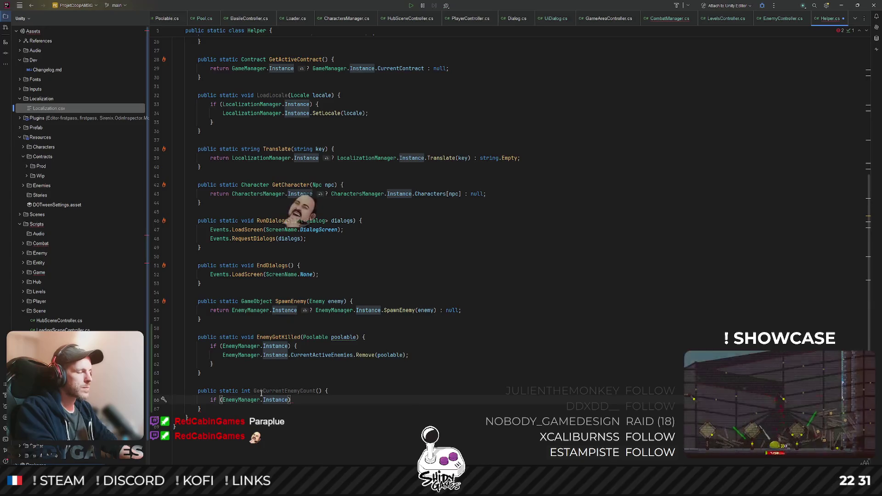
key("ctrl+w")
key("ctrl+w")
key("BackSpace")
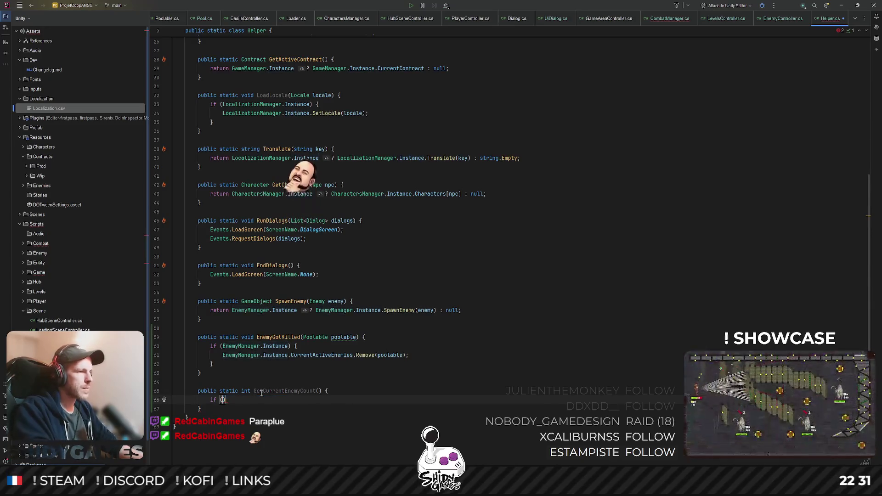
key("ctrl+w")
key("BackSpace")
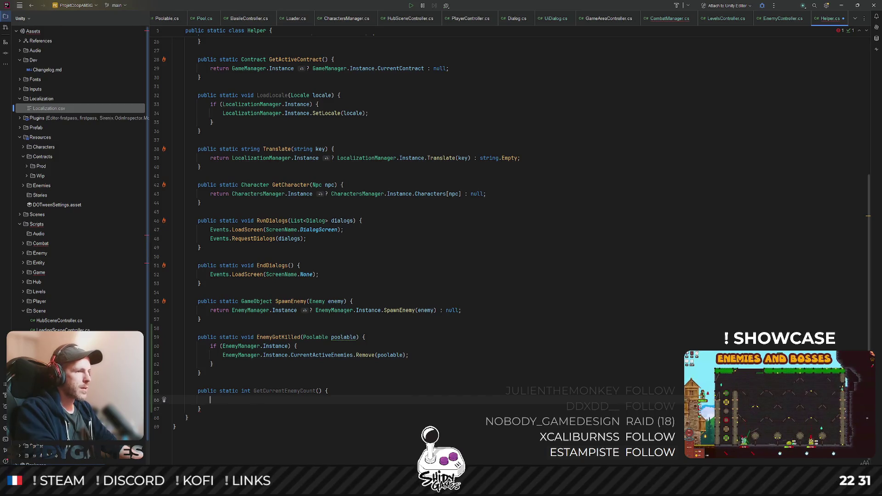
type("return ")
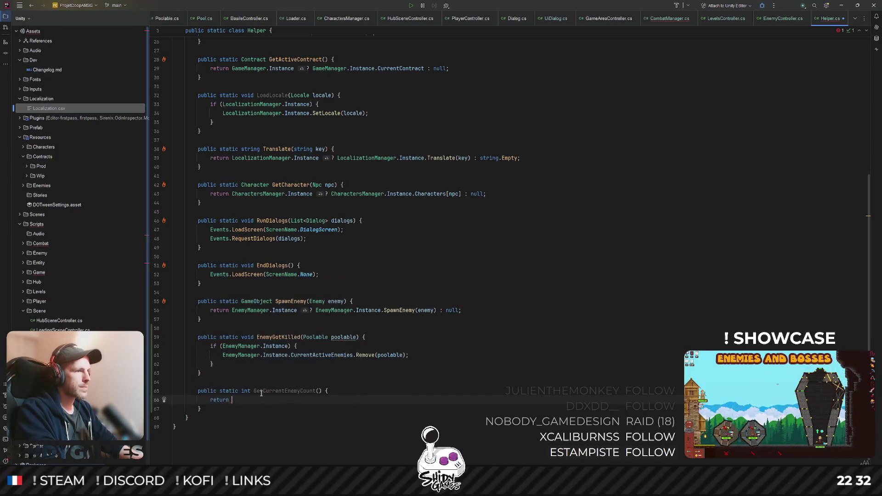
type("EnemyManager.Instance")
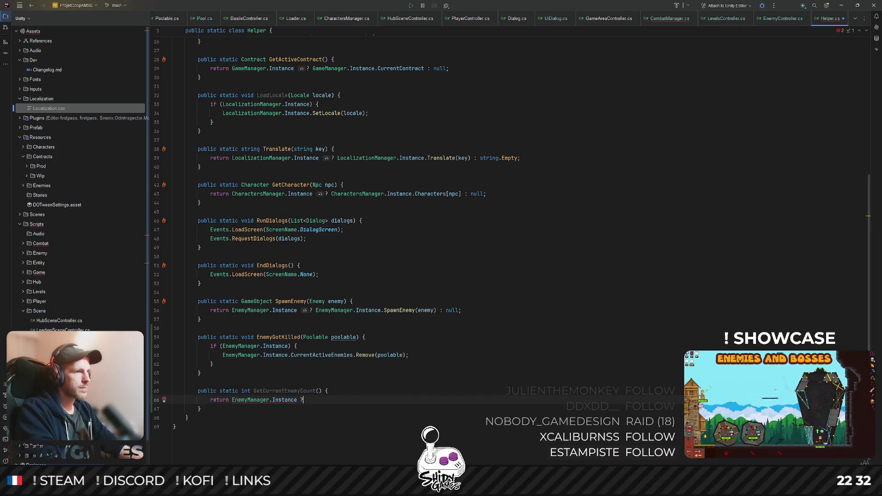
type(" ? EnemyManager.Instance.")
key("Return")
type(".Count : 0;")
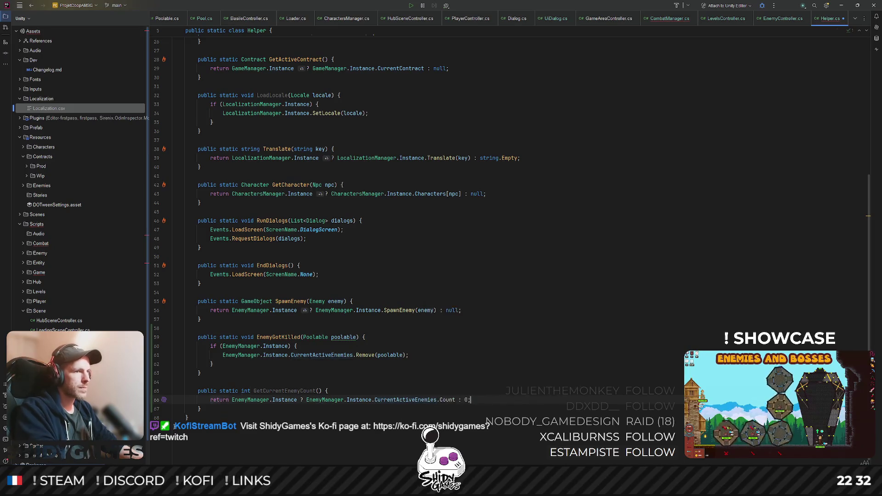
key("Tab")
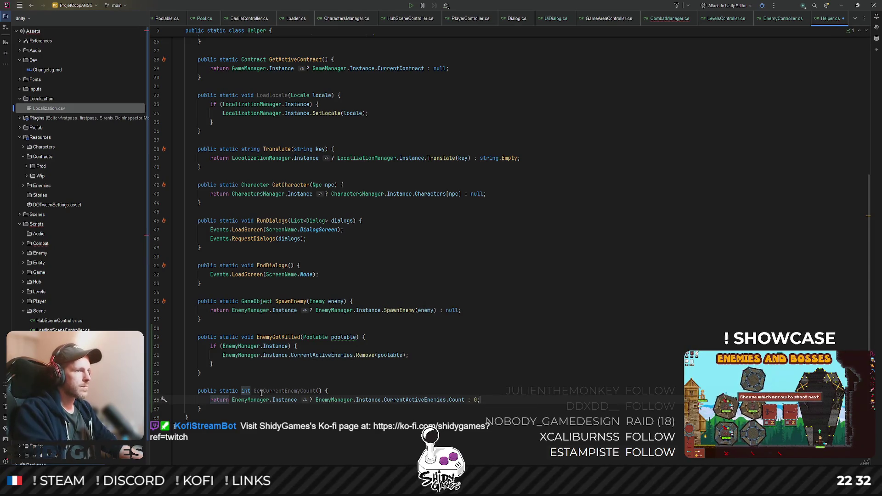
- Search the project for 'combat' and switch to CombatManager.cs
double_click(275, 391)
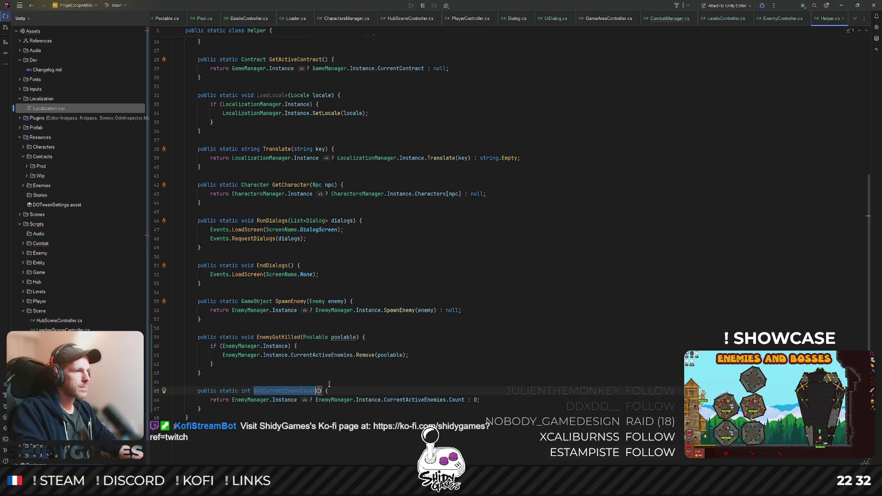
left_click(359, 374)
key("ctrl+shift+n")
type("combat")
key("Return")
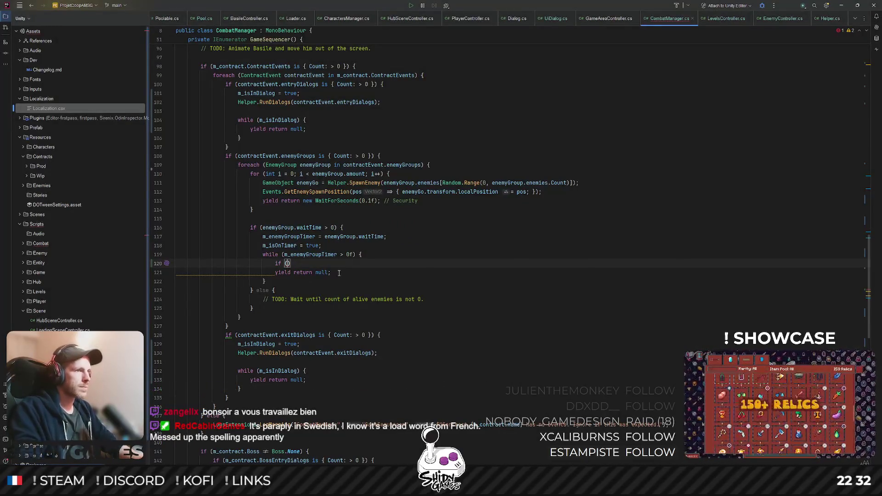
type("Helper.")
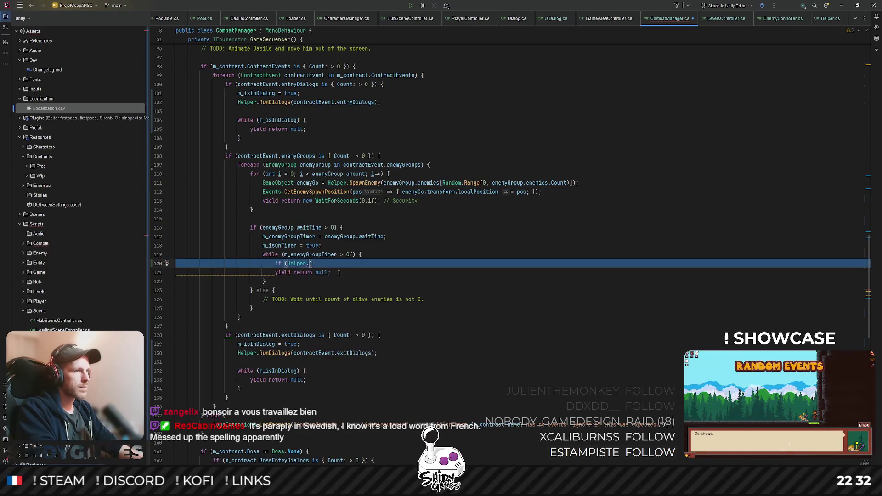
- Undo an accidental line removal and write the Helper.GetCurrentEnemyCount() call in a new if condition
key("ctrl+y")
type("Get")
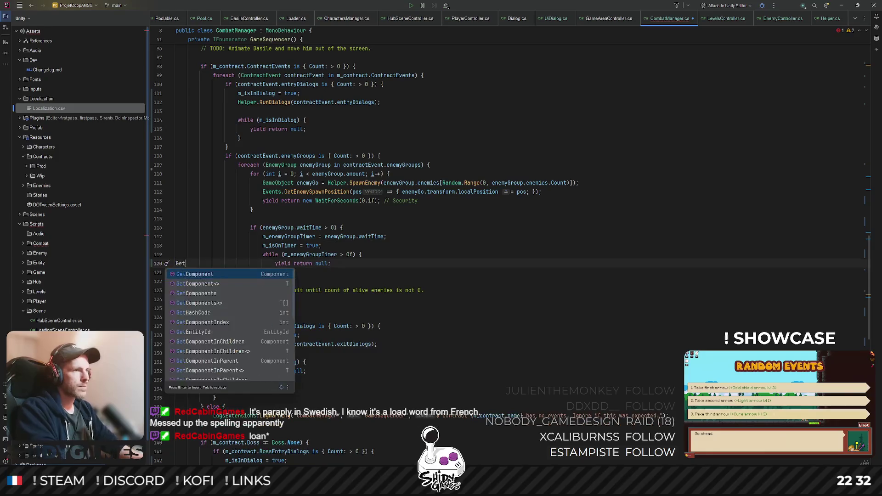
key("ctrl+z")
key("ctrl+z")
type("Get")
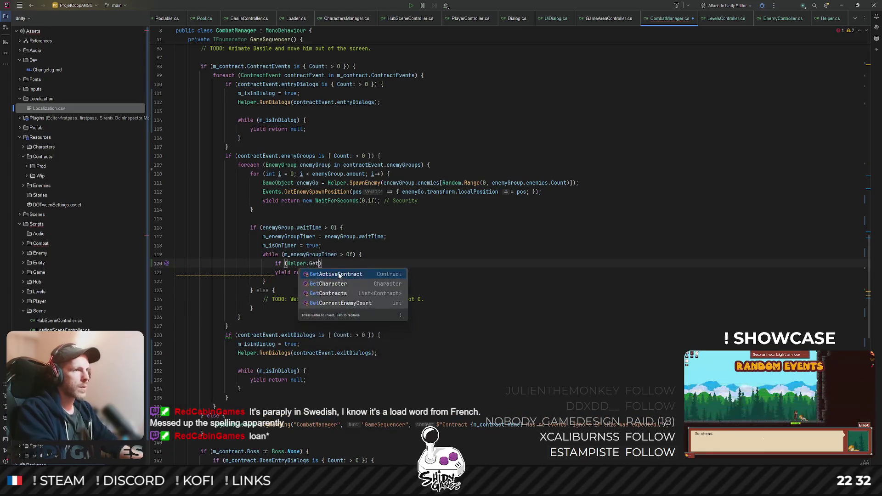
key("Down")
key("Down")
key("Down")
key("Return")
type("> 0)")
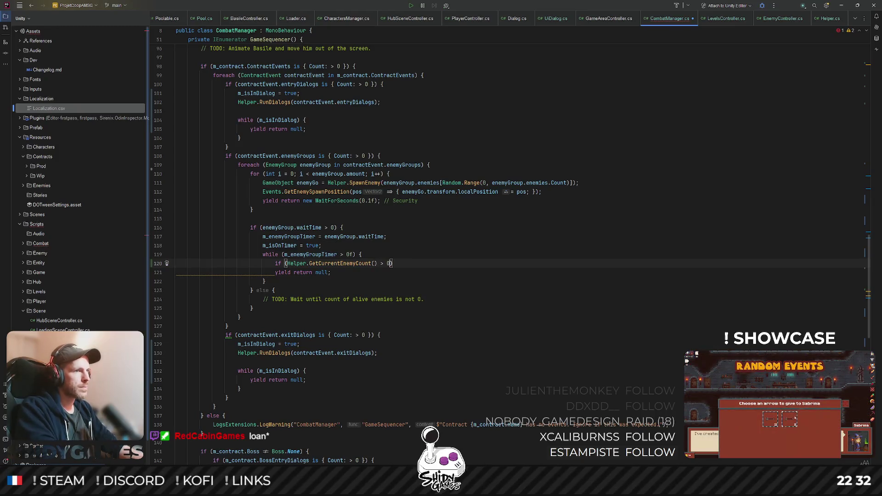
- Correct the comparison to <= 0 and start the if block's body
key("shift+Down")
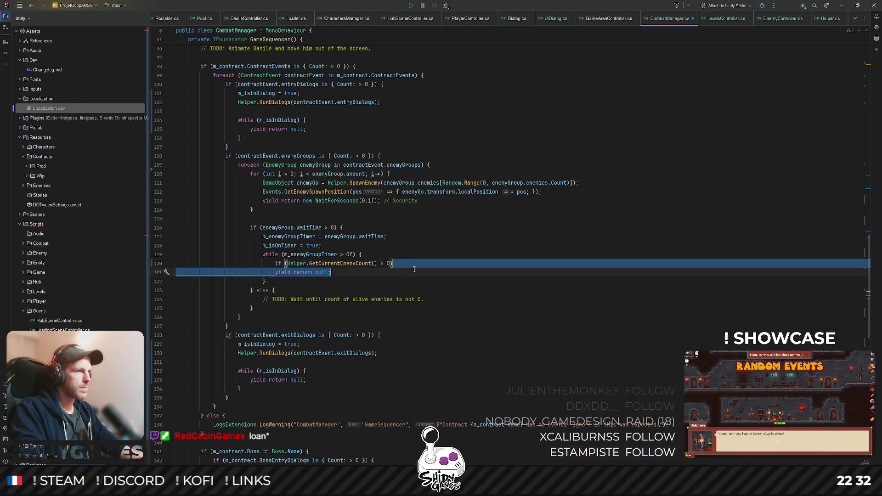
key("shift+Up")
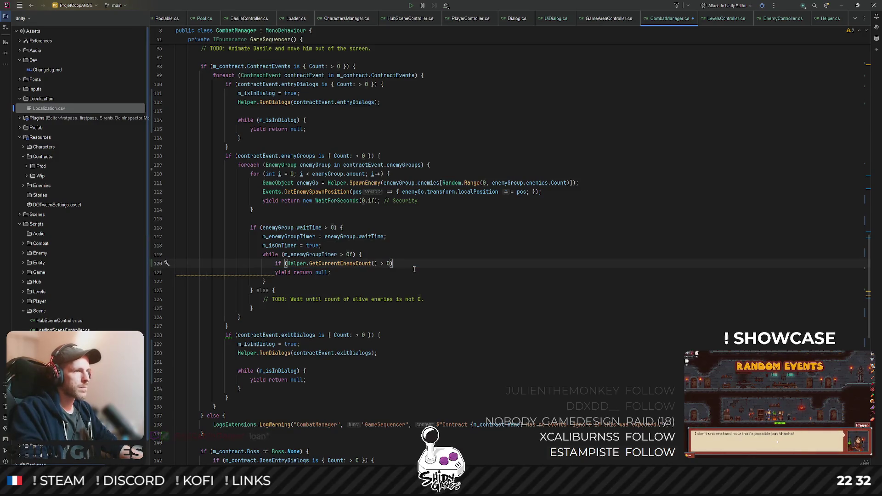
key("BackSpace")
key("BackSpace")
key("BackSpace")
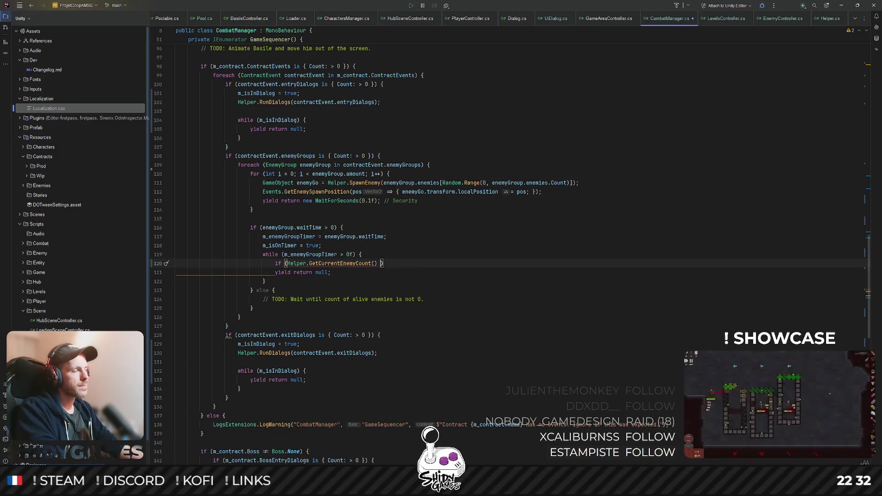
type("<0) ")
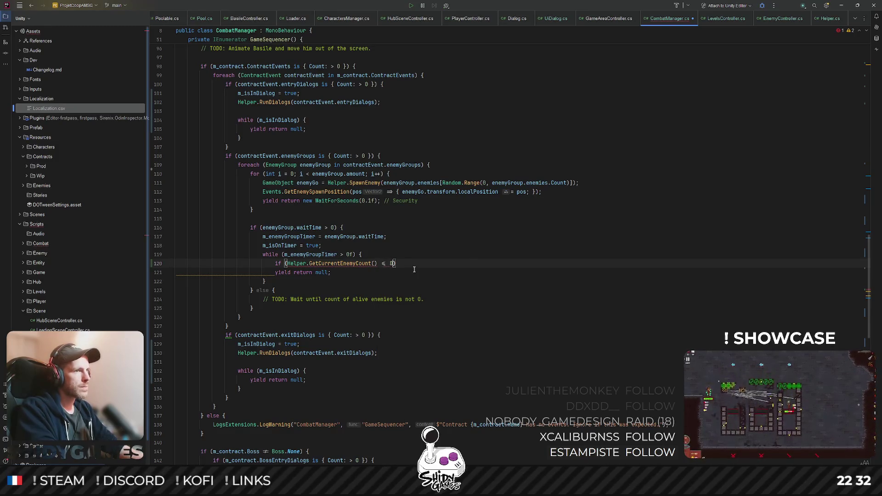
type("{")
key("Return")
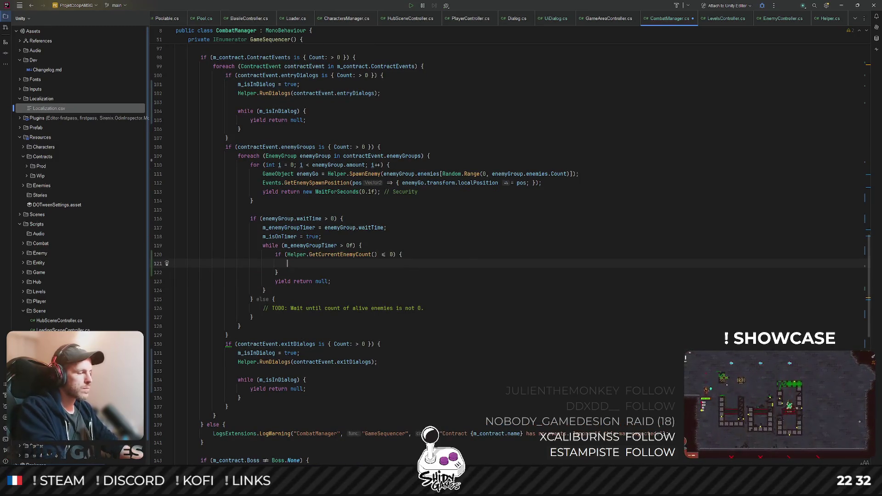
type("yield")
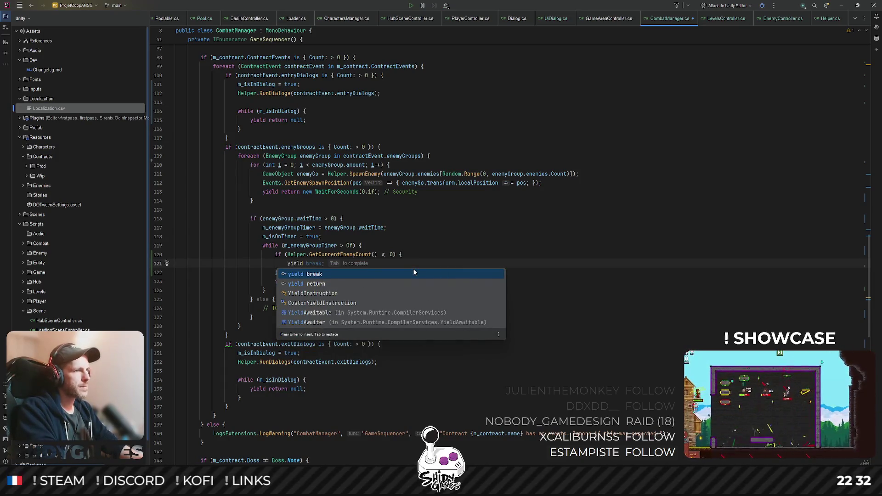
- Replace the unfinished yield with m_enemyGroupTimer = 0f so the wait ends when no enemies remain
key("Escape")
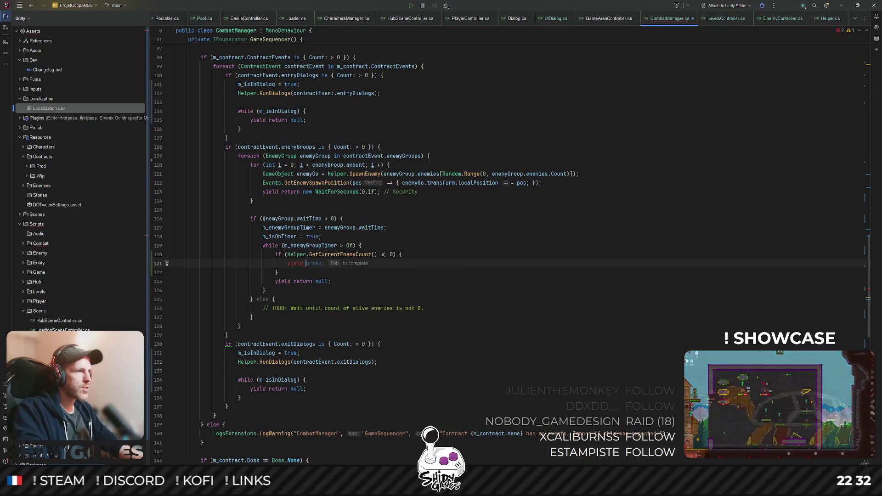
double_click(294, 228)
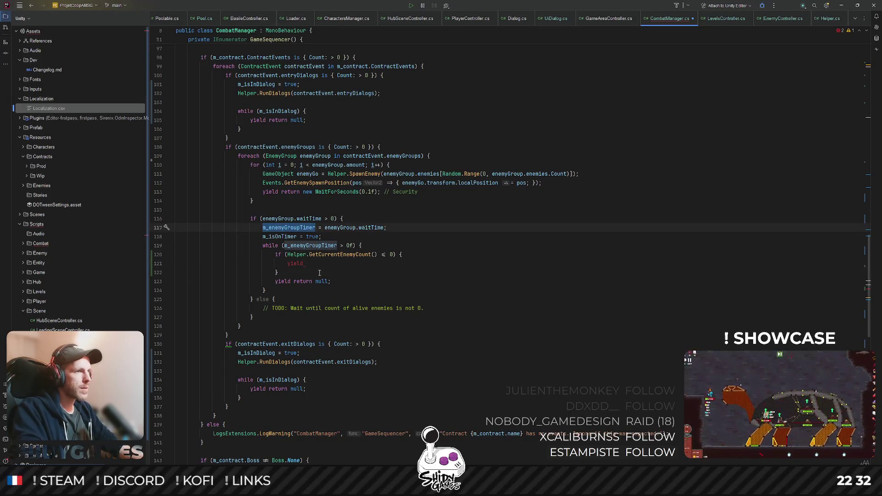
double_click(306, 245)
key("ctrl+c")
double_click(296, 263)
key("ctrl+v")
type("= 0f")
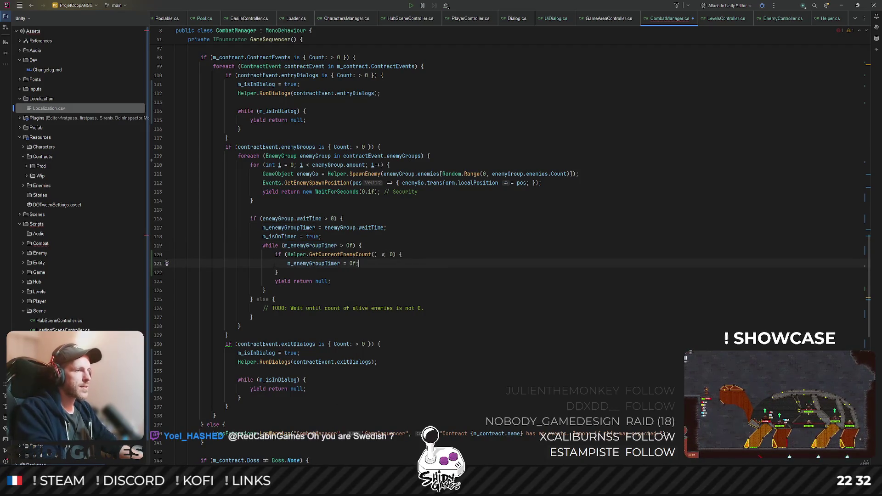
left_click(407, 277)
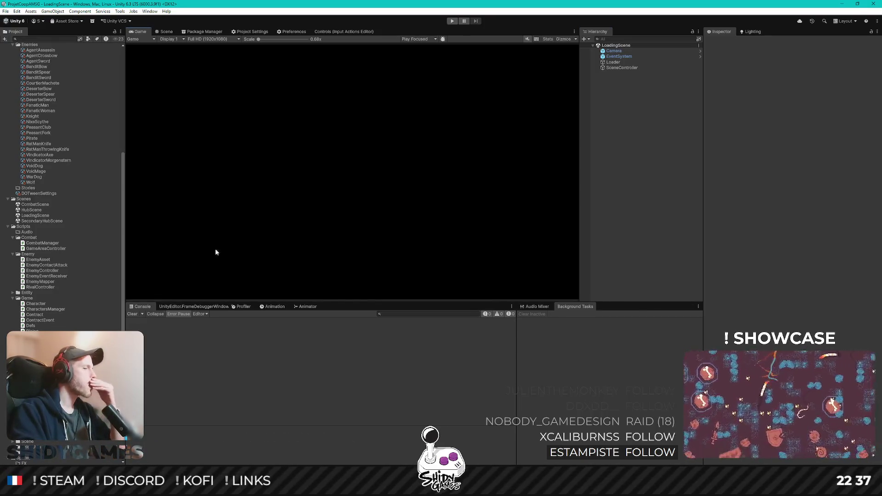
- Enter Play mode, start a game, pick a contract from the hub board and talk to the villager
key("ctrl+p")
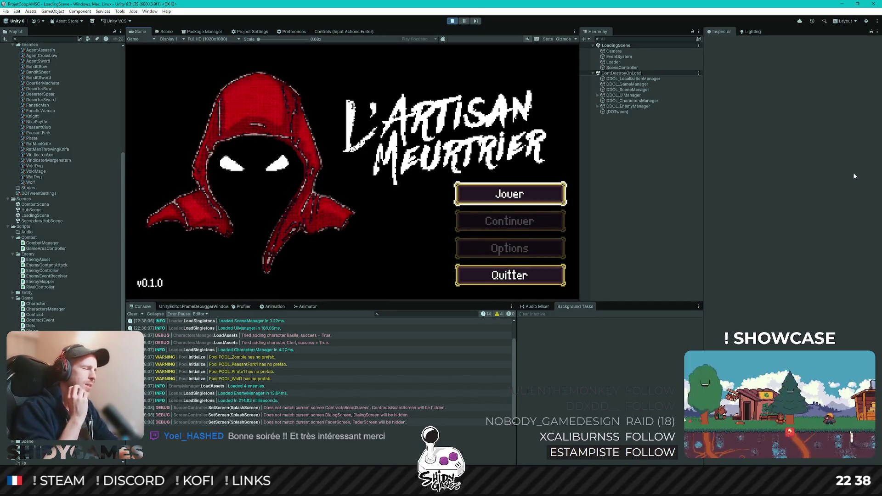
key("Return")
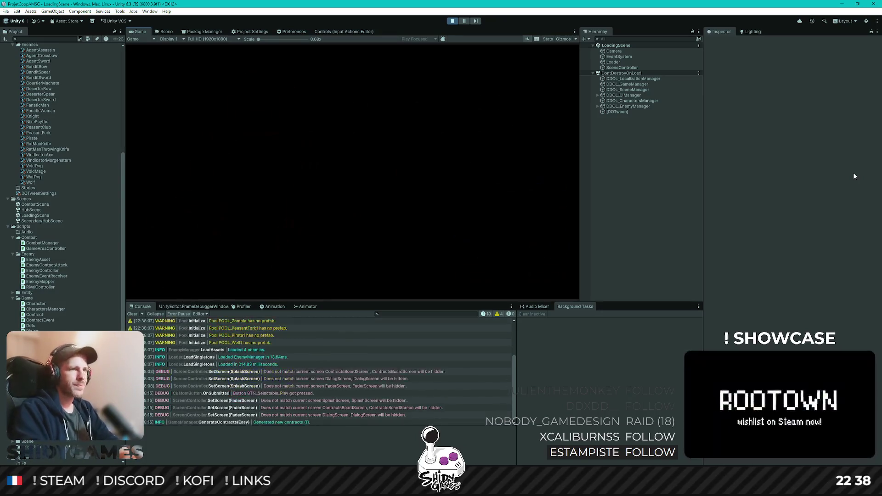
key("d")
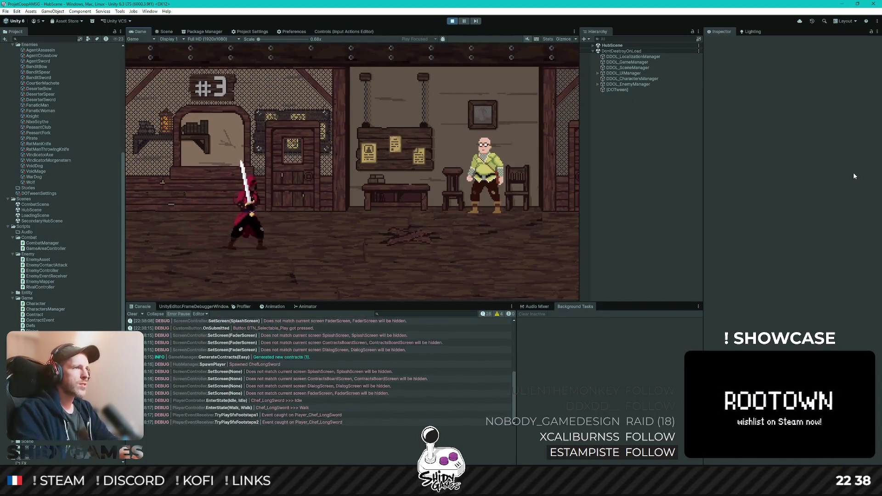
key("e")
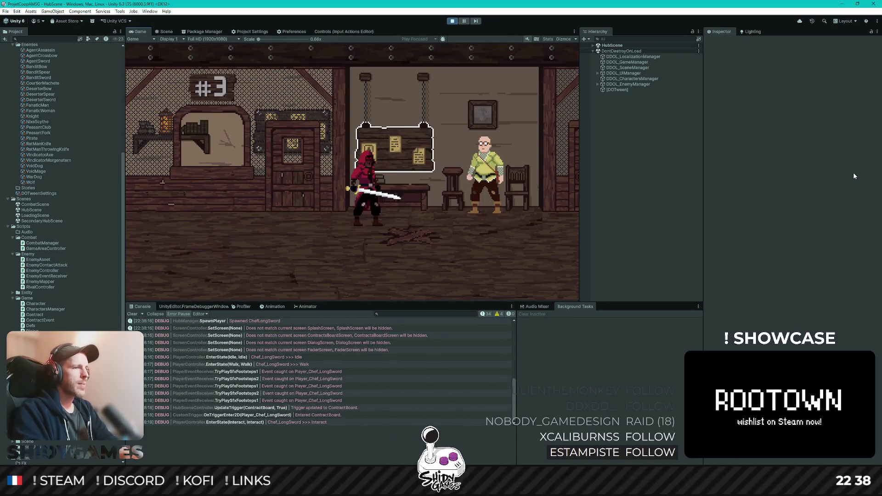
key("Return")
key("d")
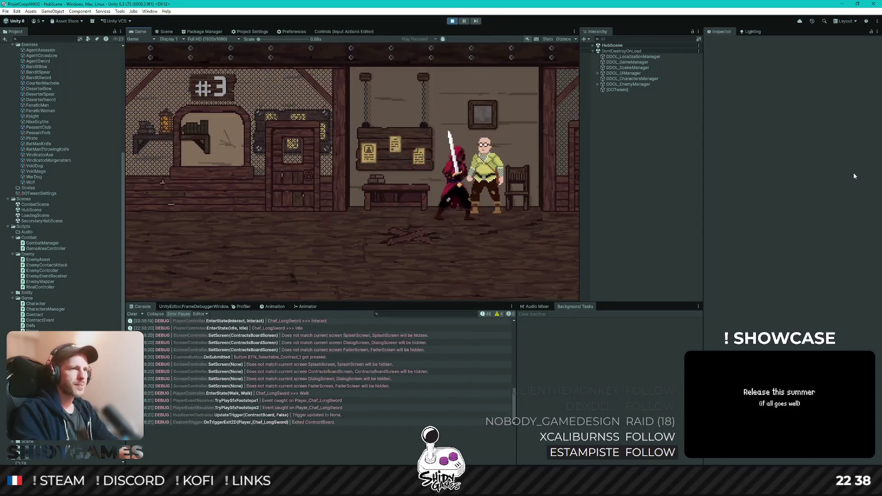
key("e")
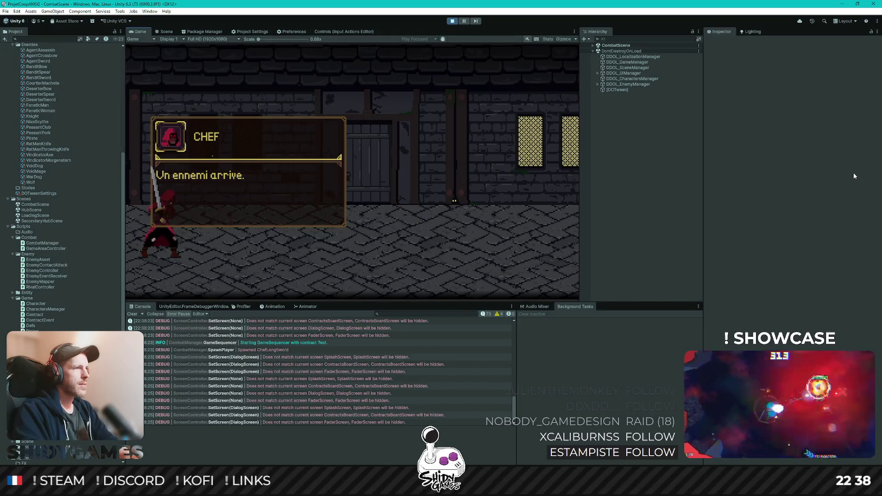
- Defeat the wolf with slashes and advance through the Chef's dialog toward the peasants
key("Right")
key("x")
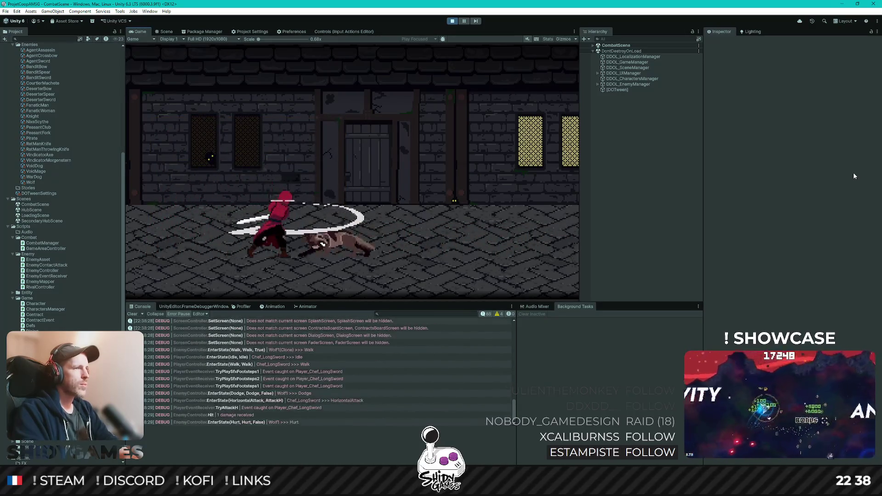
key("x")
key("x")
key("Left")
key("c")
key("Right")
key("c")
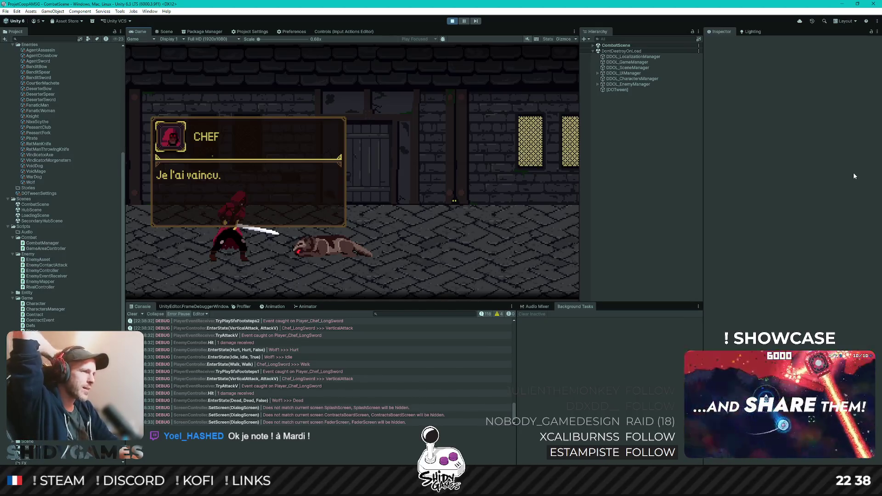
key("space")
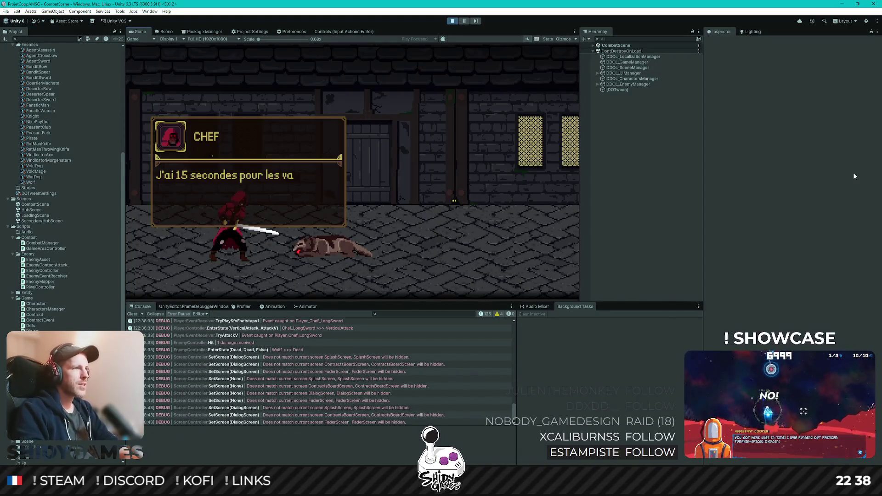
key("space")
key("Right")
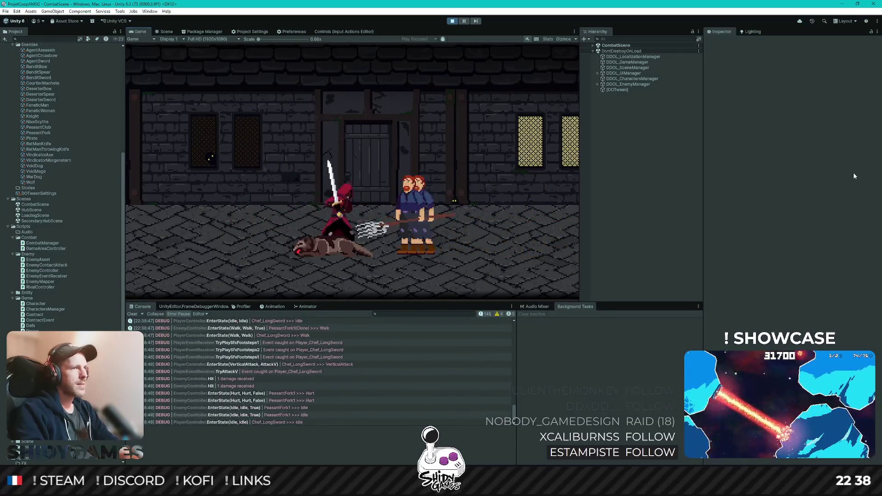
- Defeat both peasants with horizontal and overhead attacks
key("Left")
key("x")
key("Right")
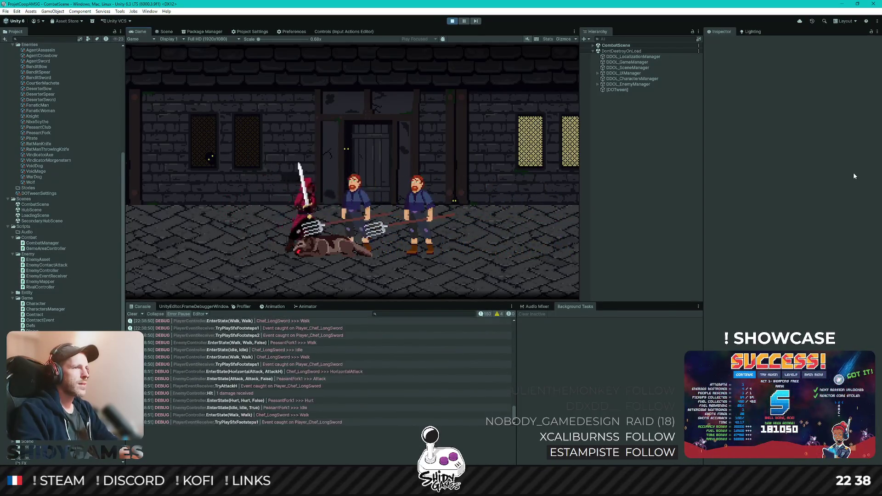
key("x")
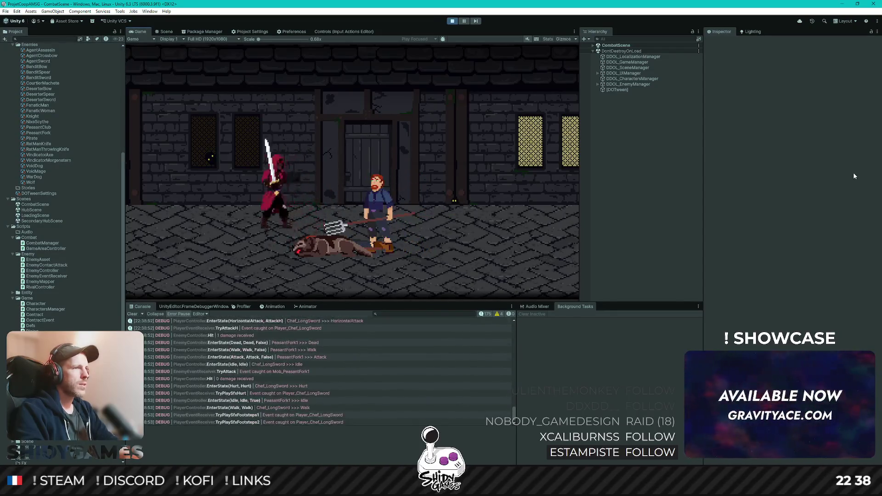
key("Right")
key("c")
key("c")
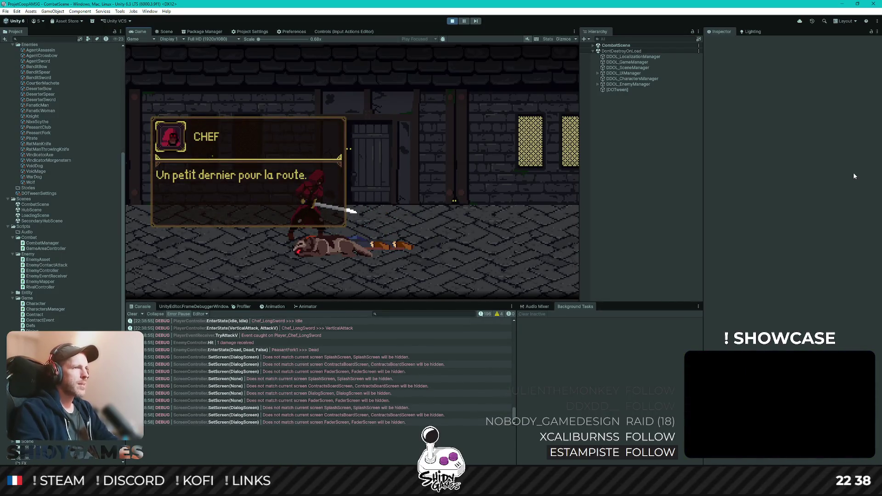
- Kill the pirate, dismiss the Chef's mission-complete dialog and walk the hero around
key("Right")
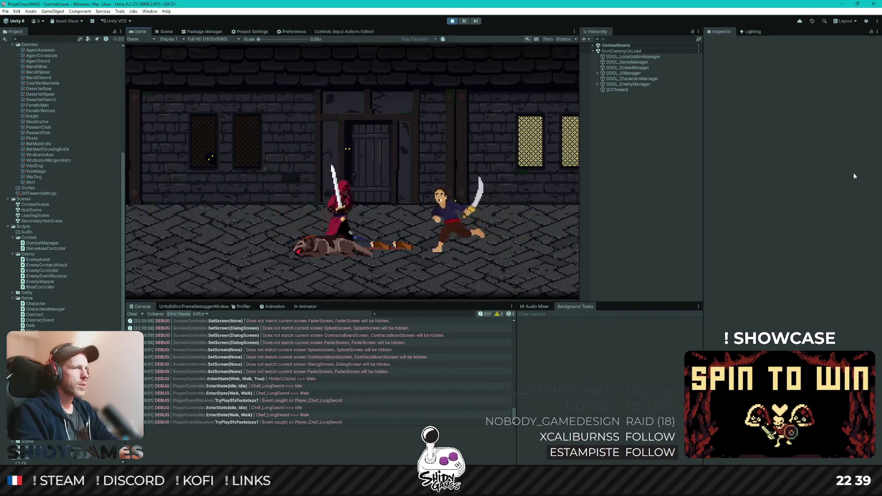
key("x")
key("c")
key("c")
key("c")
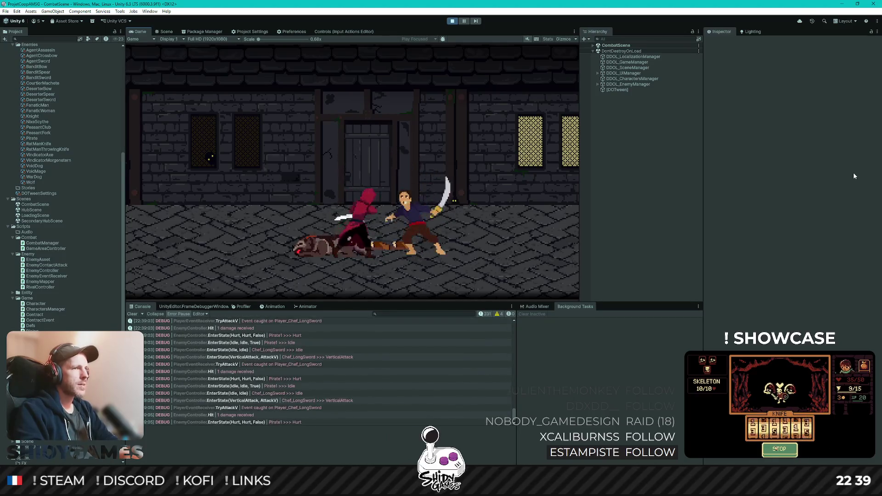
key("c")
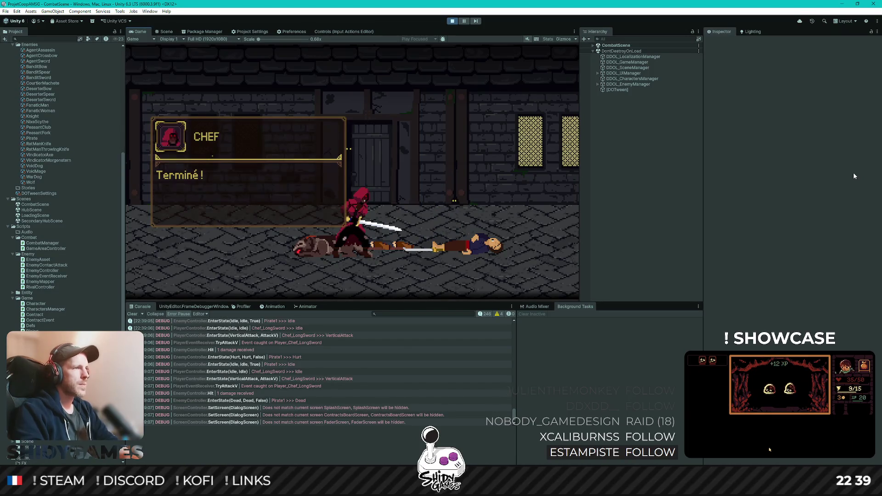
key("space")
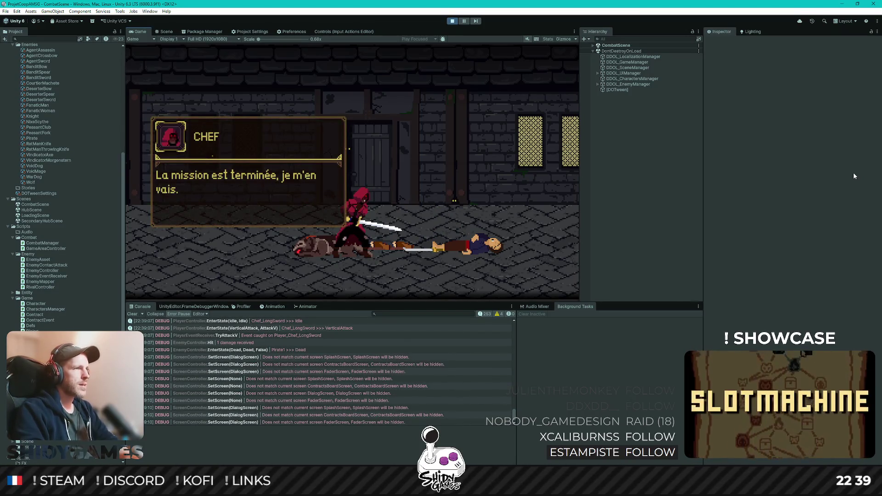
key("space")
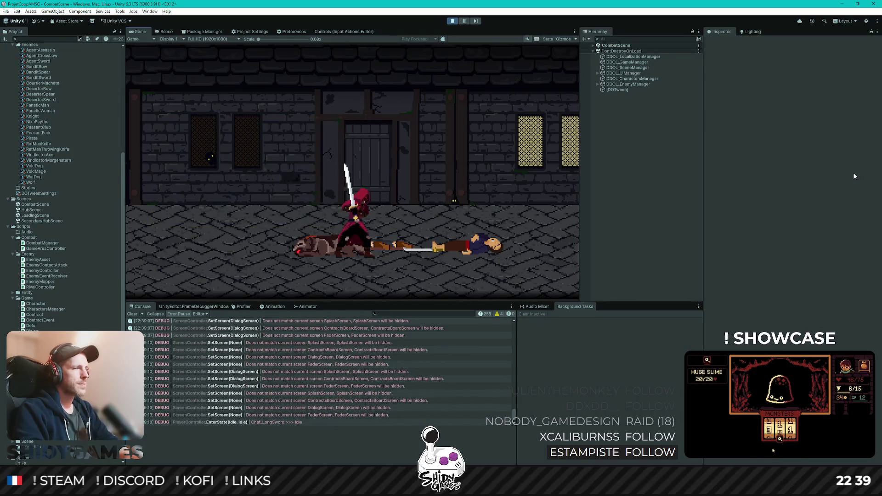
key("Left")
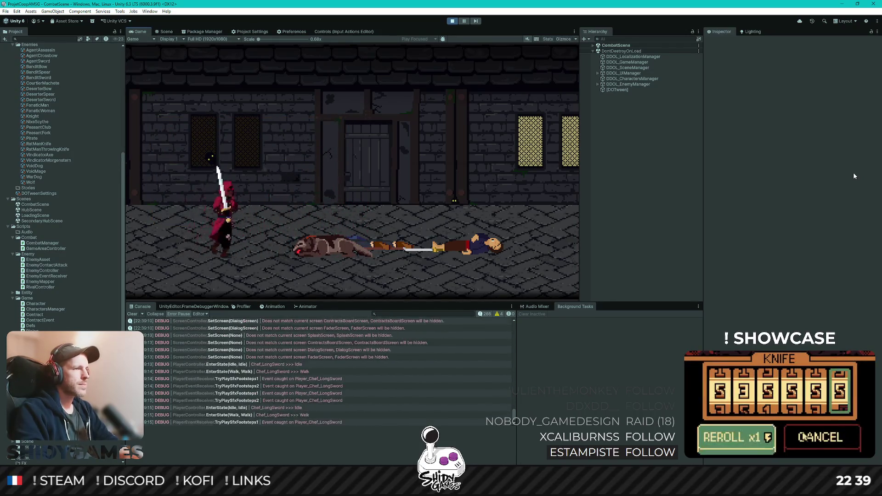
key("Right")
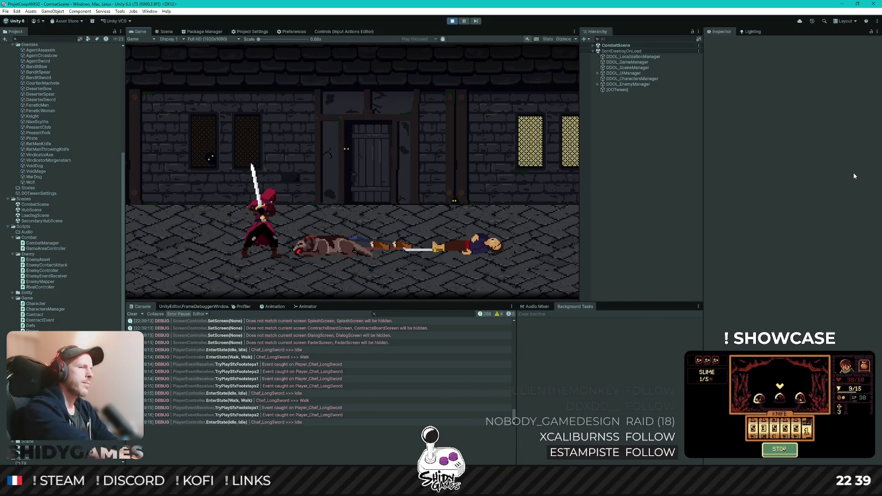
- Stop Play mode and compare the PiratesProblem and WolvesProblem contract assets in the Wip folder
left_click(452, 21)
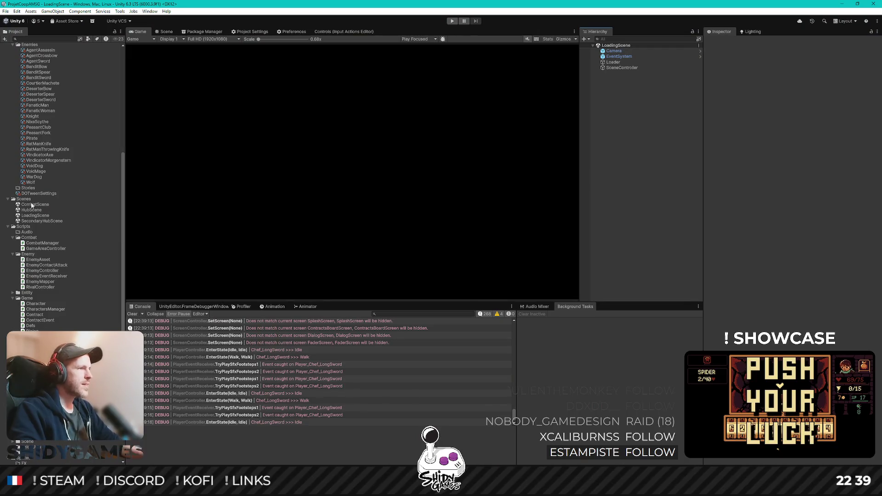
scroll(60, 279, "up", 5)
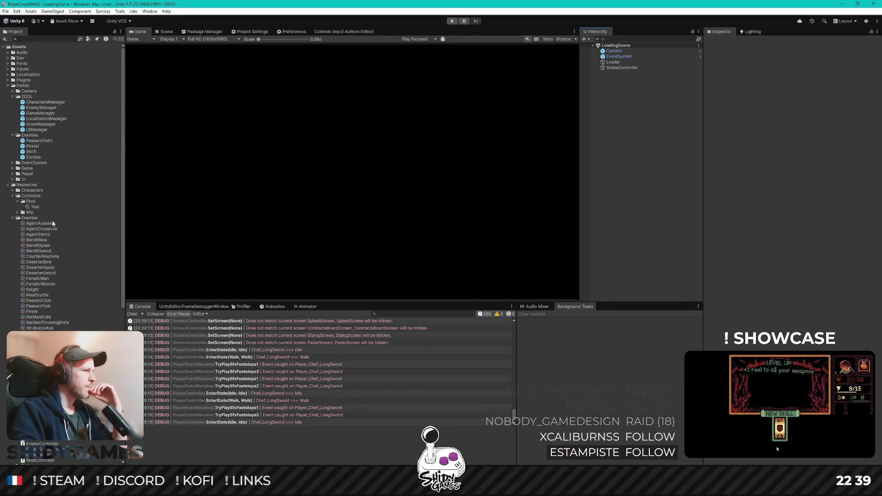
left_click(23, 213)
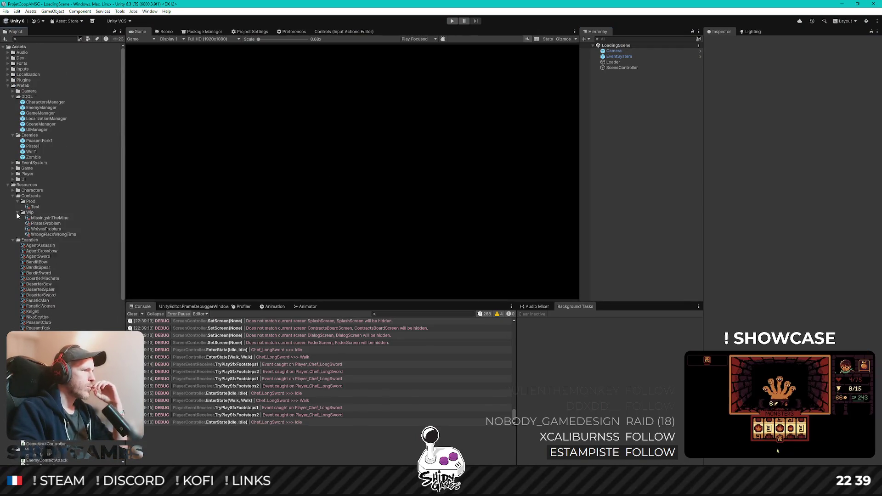
left_click(48, 224)
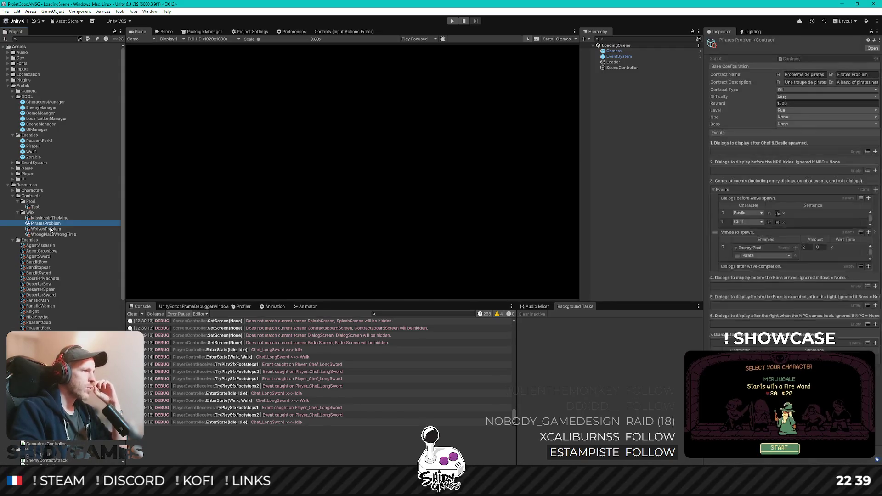
key("Down")
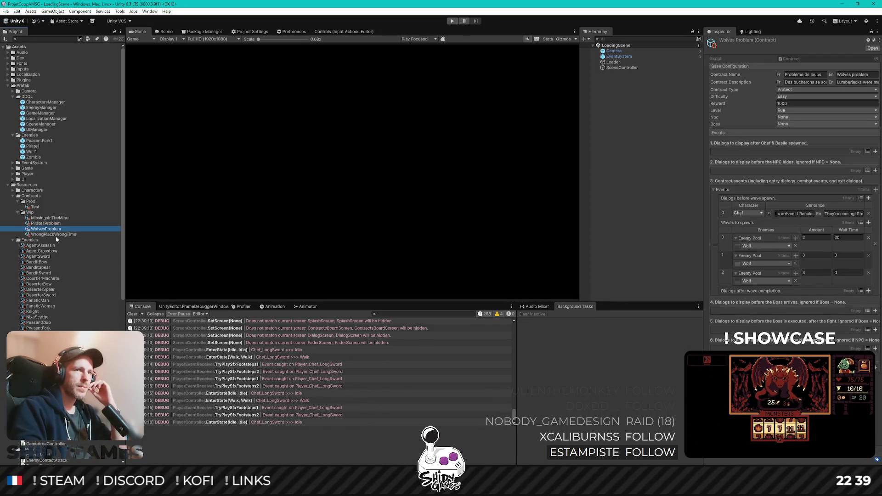
key("Up")
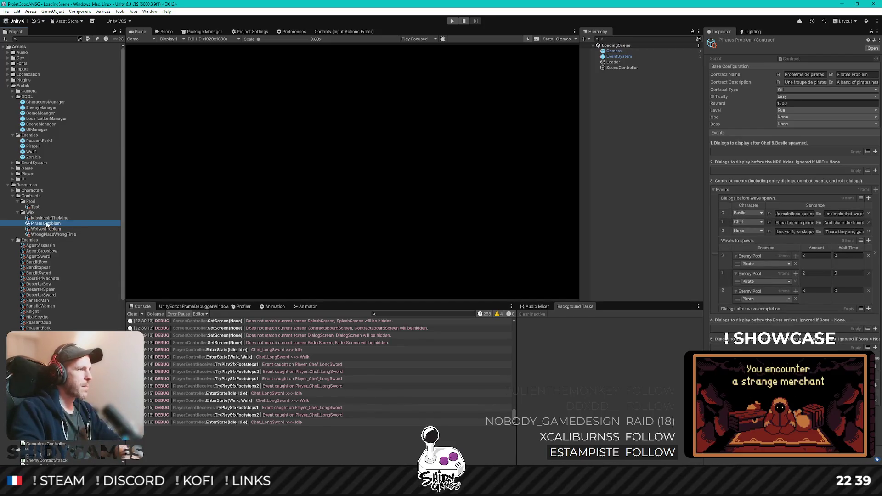
key("Up")
- Duplicate PiratesProblem as PiratesProblem 1 and drag the copy into the Prod folder
key("Down")
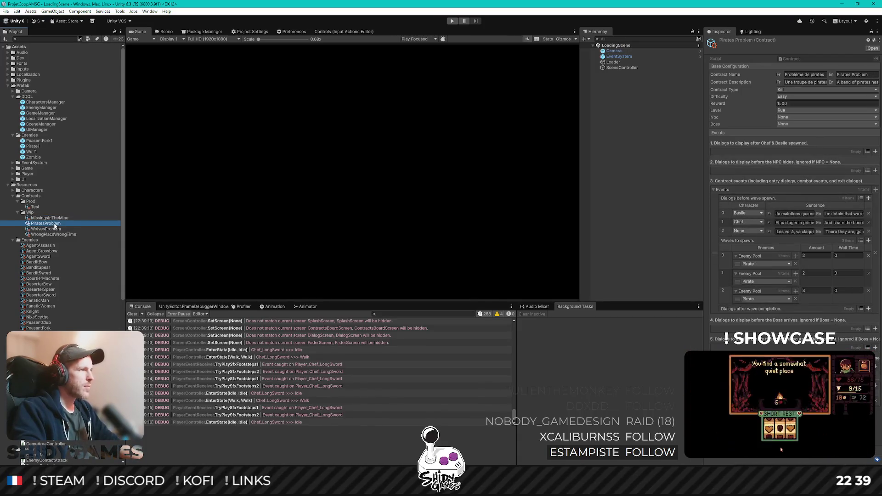
key("ctrl+d")
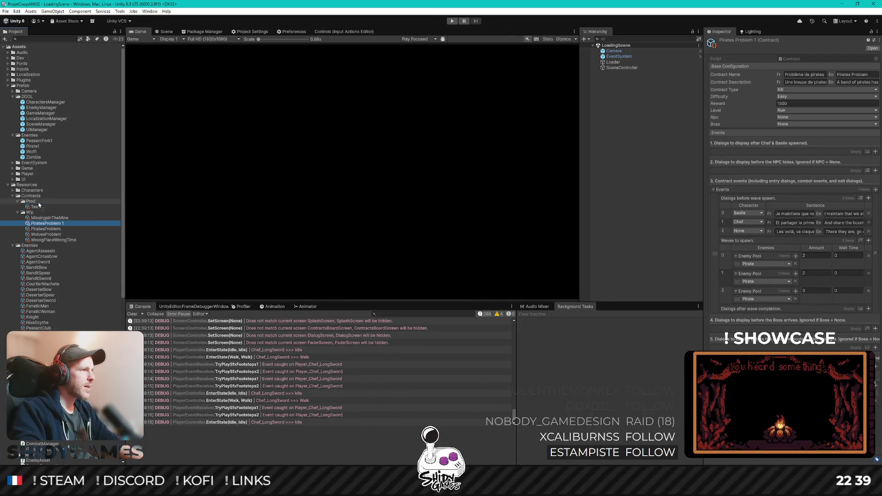
left_click_drag(39, 203, 34, 201)
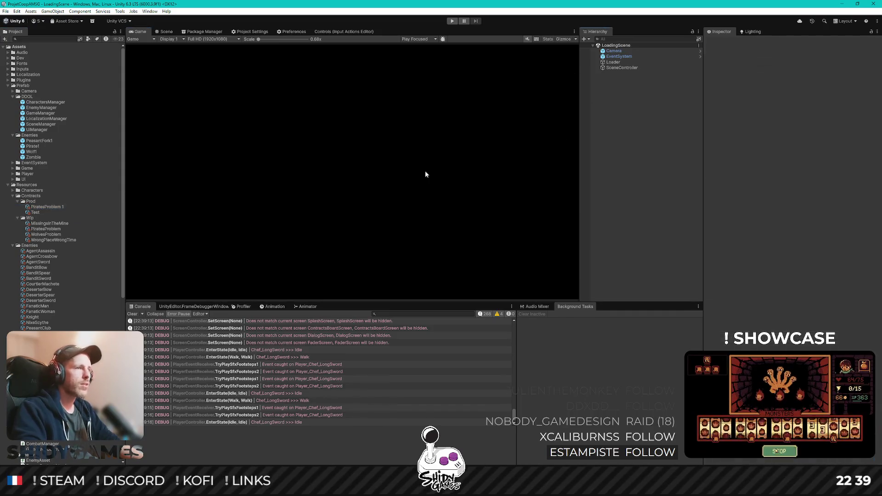
- Enter Play mode and interact with the hub's contract board, which now lists two contracts
key("ctrl+p")
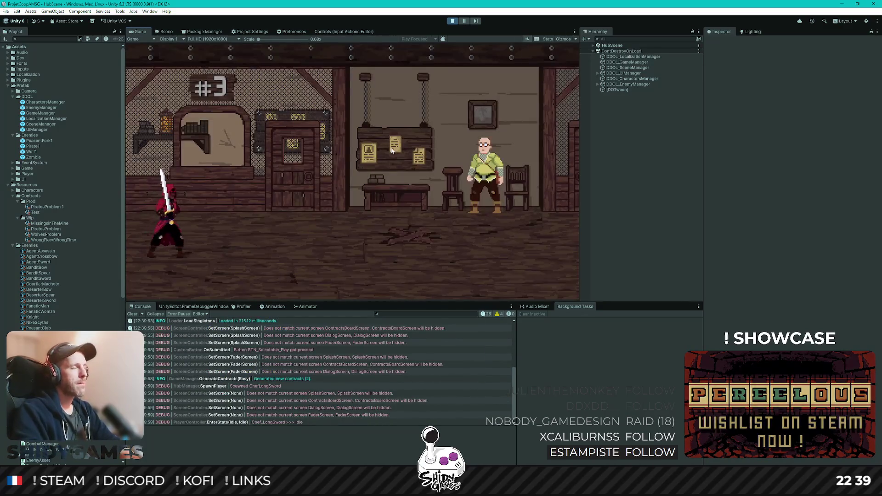
key("d")
key("e")
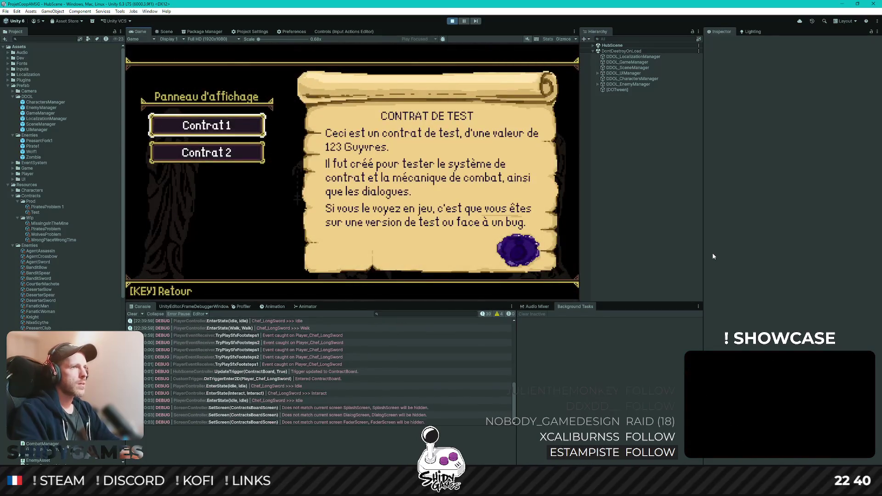
- Select the Problème de pirates contract on the board and inspect the Test contract asset in a widened Inspector
key("s")
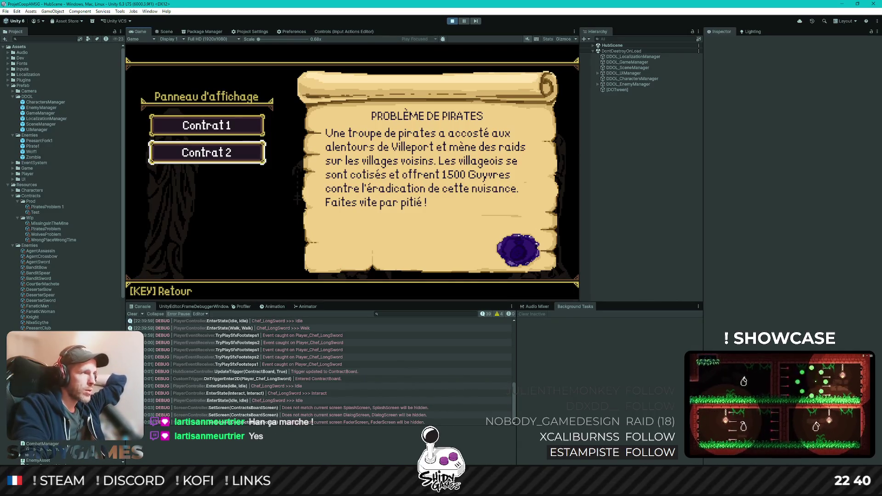
left_click(38, 213)
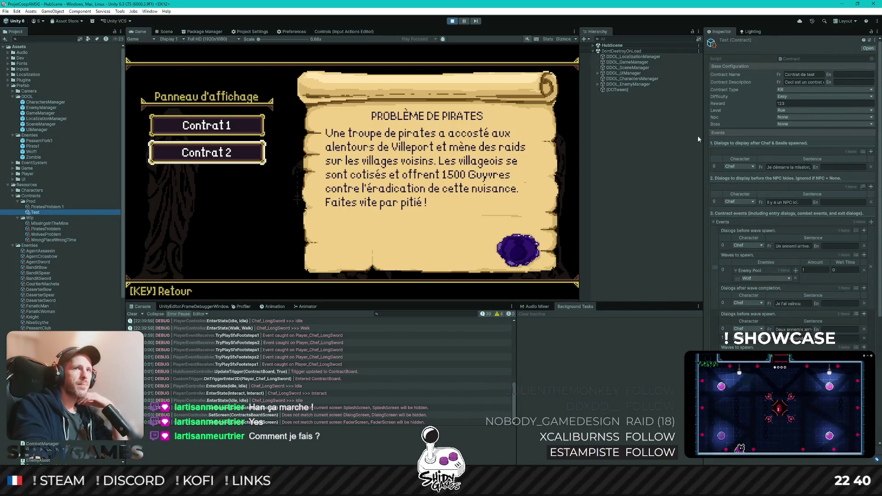
left_click_drag(703, 126, 699, 127)
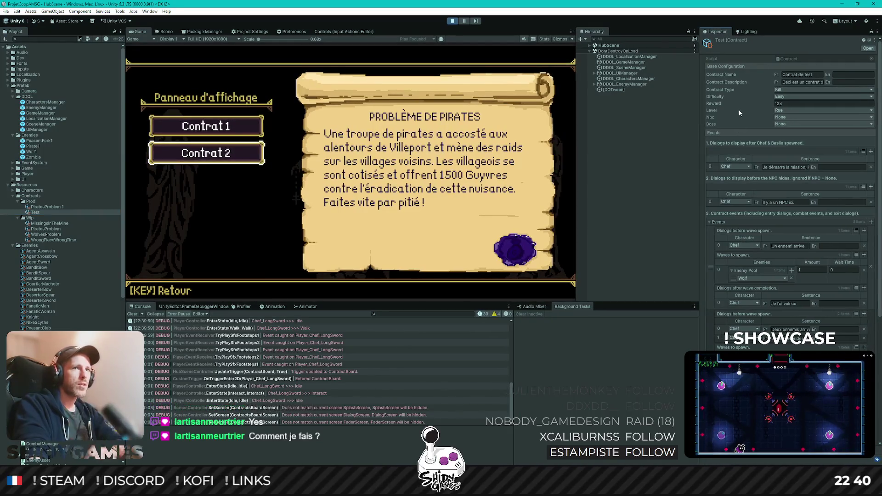
- Maximize the Inspector to examine the Test contract's <br> description, then restore the full editor layout
double_click(720, 31)
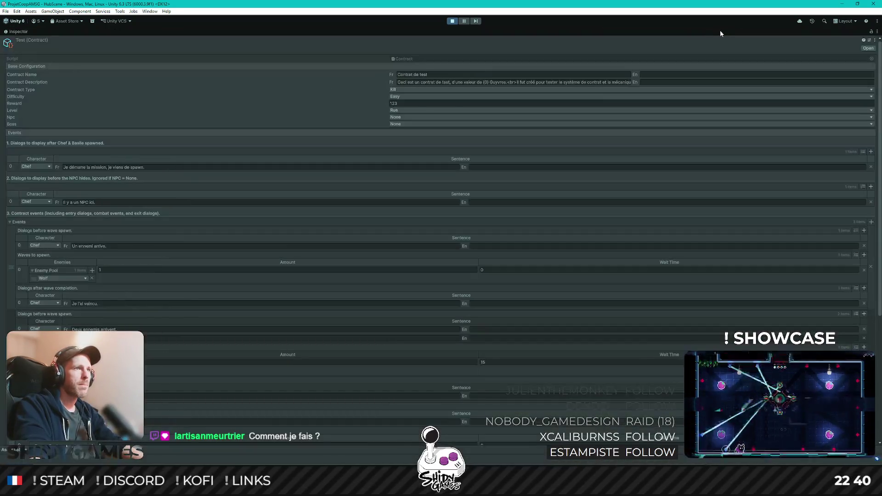
left_click(509, 81)
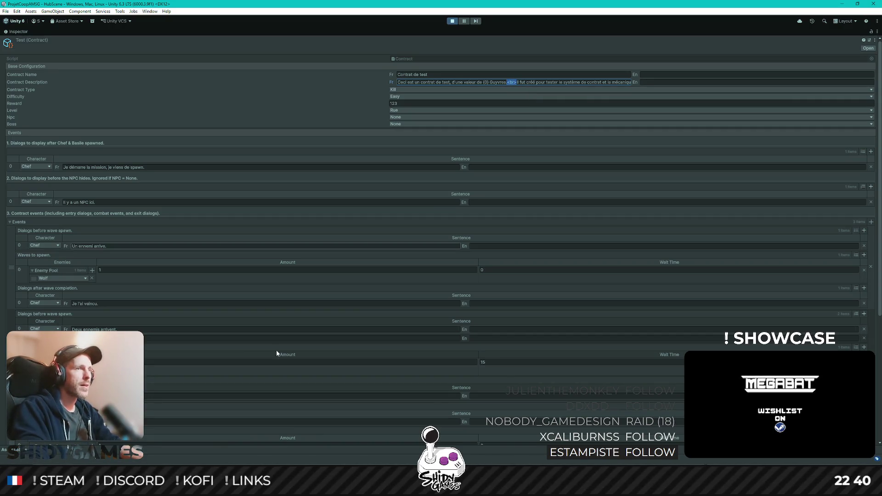
key("alt+Tab")
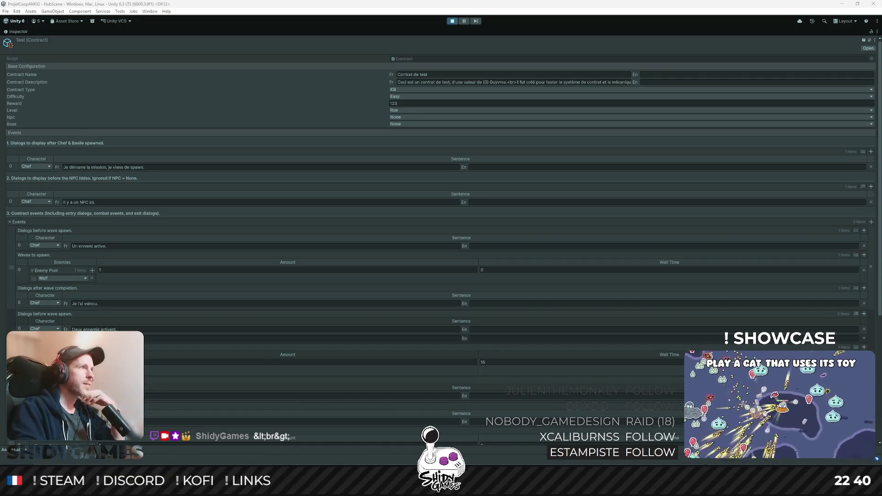
double_click(27, 29)
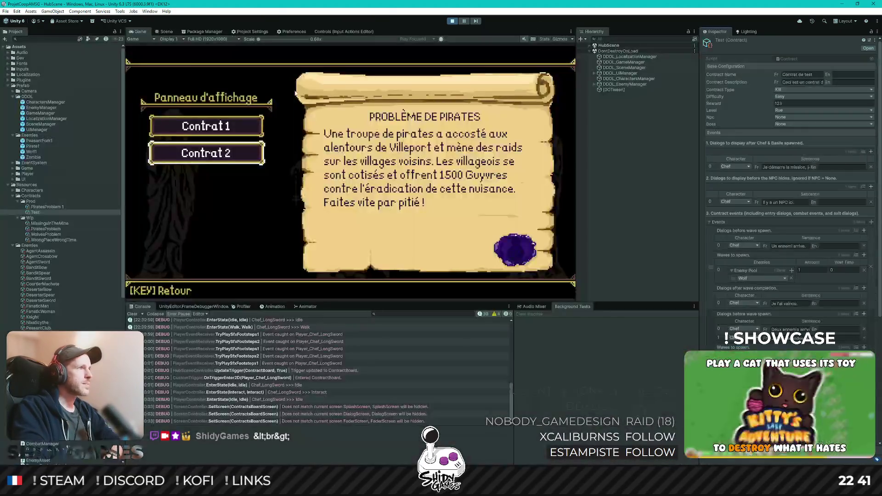
- Switch between Contrat 1 and Contrat 2 on the board, then accept the Pirates Problem contract and leave
left_click(629, 212)
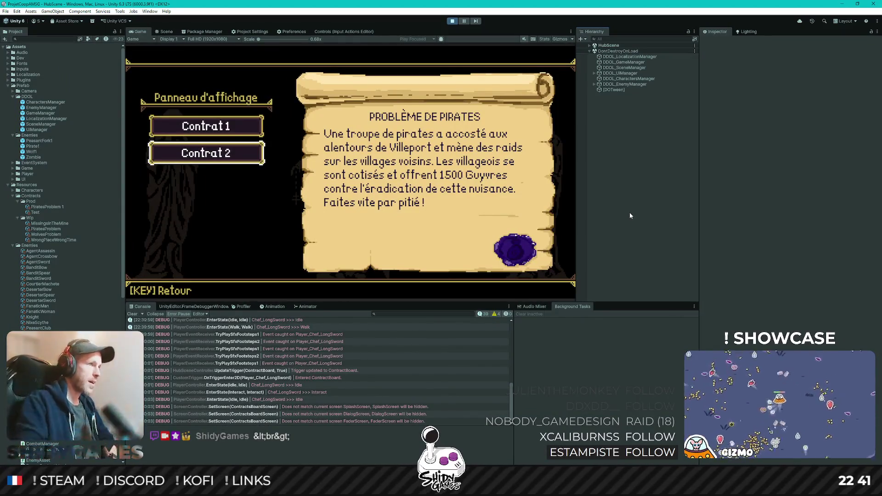
key("Up")
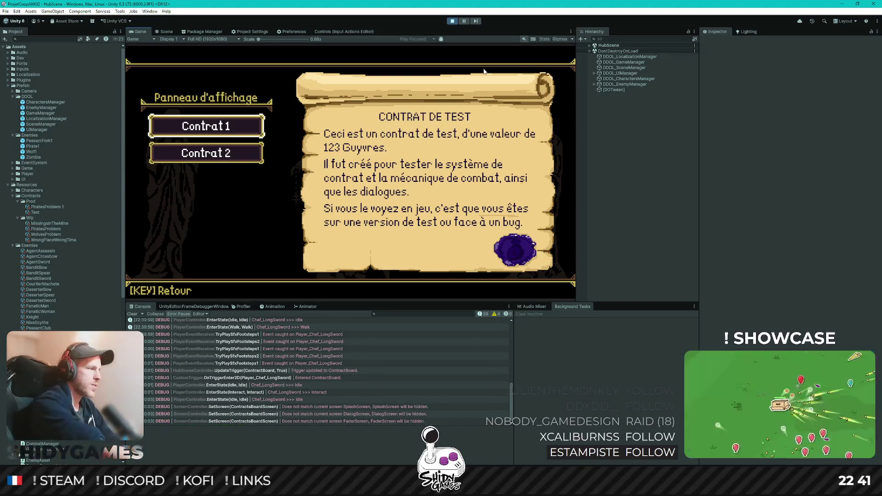
key("Down")
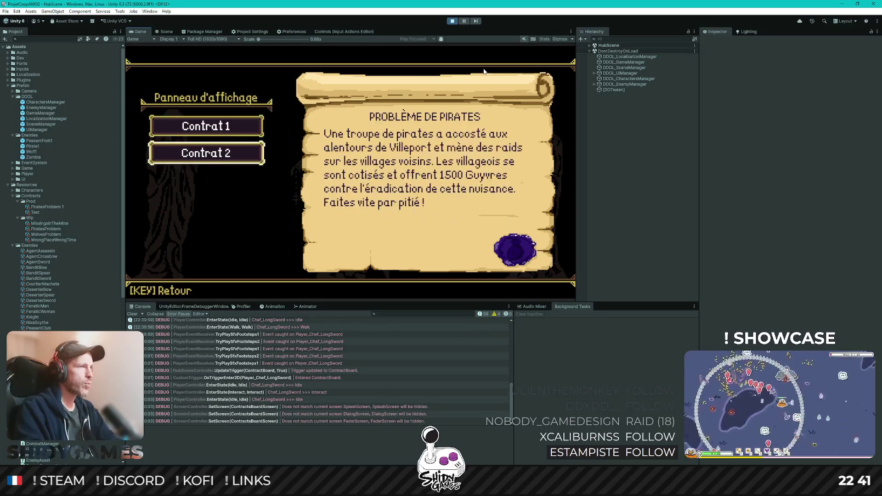
key("Up")
key("Down")
key("Return")
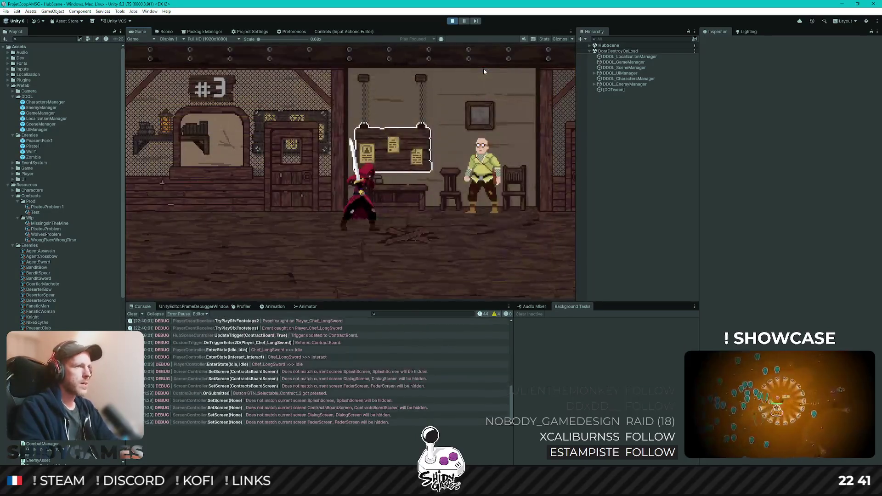
- Walk to the NPC, start Pirates Problem 1, stop Play after the 'None' key error, select the contract
key("Right")
key("e")
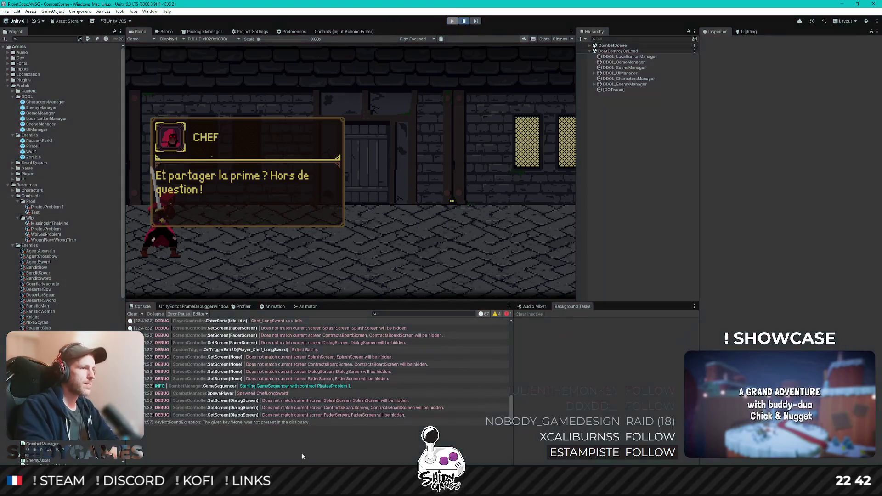
key("ctrl+p")
left_click(55, 207)
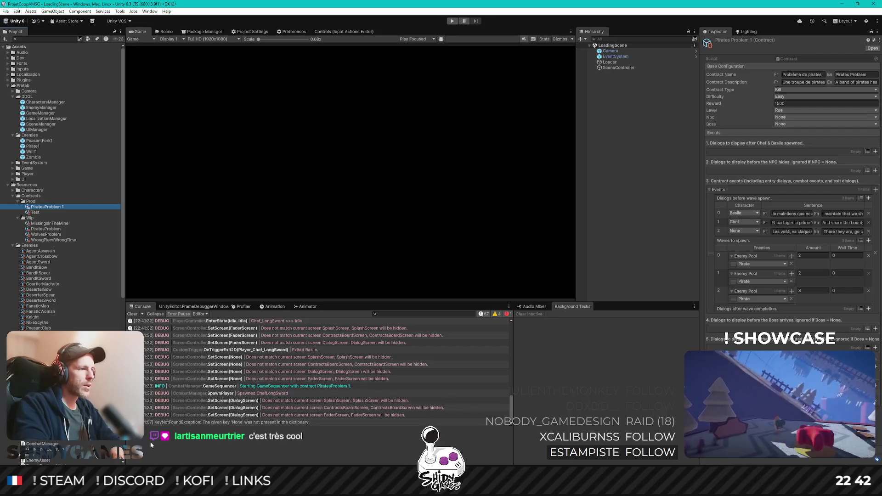
- Expand the KeyNotFoundException stack trace and jump to its GetCharacter source line
left_click(274, 422)
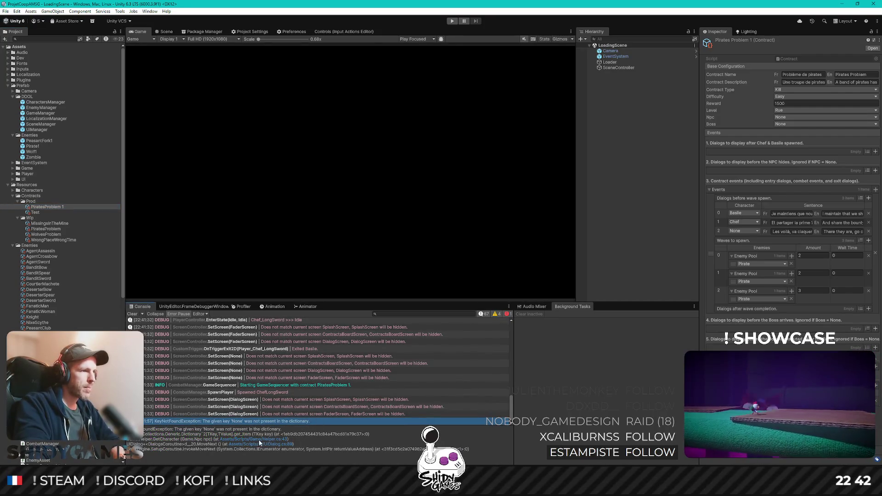
left_click(258, 440)
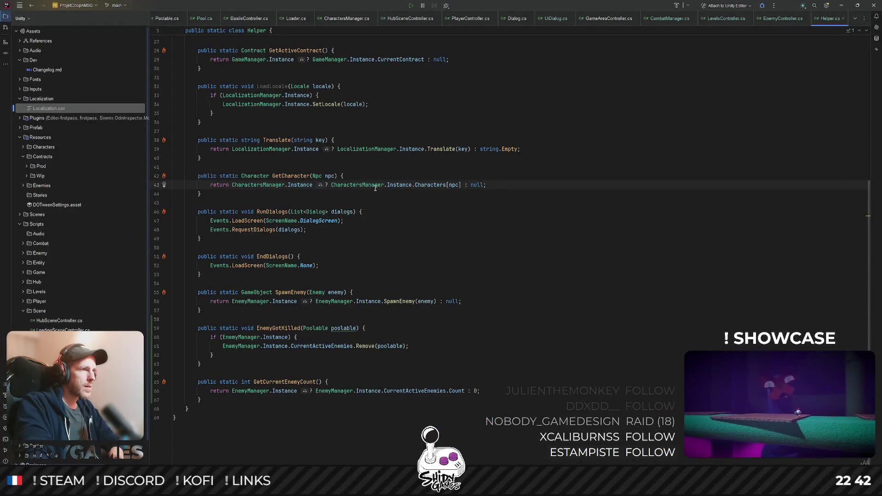
- Reach the DialogsCoroutine loop in UiDialog.cs and draft a dialogs[i].character condition, removing the misplaced line
key("alt+Tab")
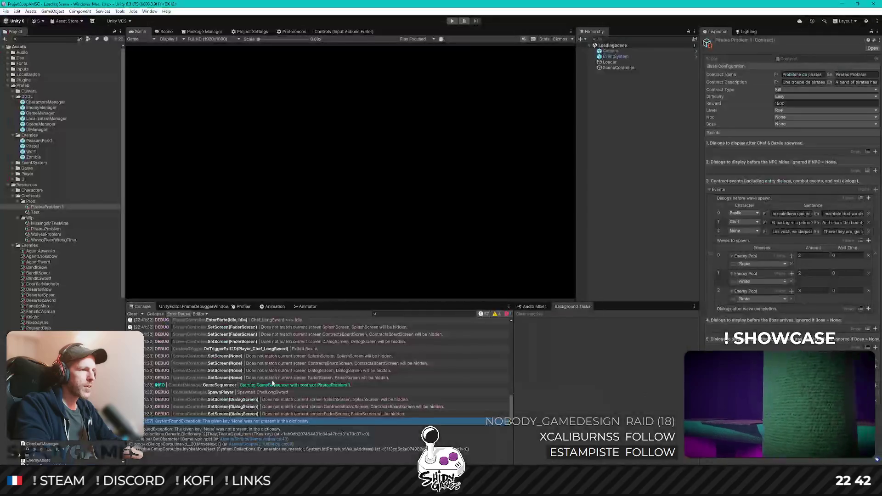
left_click(259, 447)
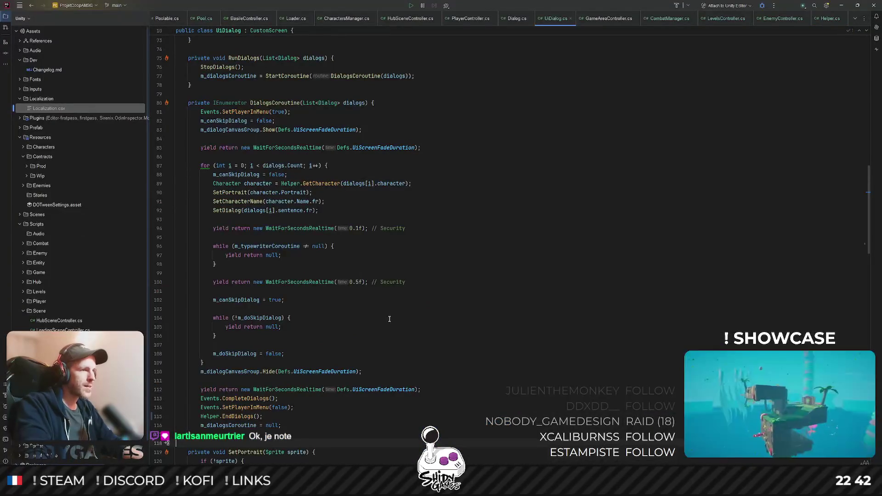
key("alt+Tab")
double_click(293, 440)
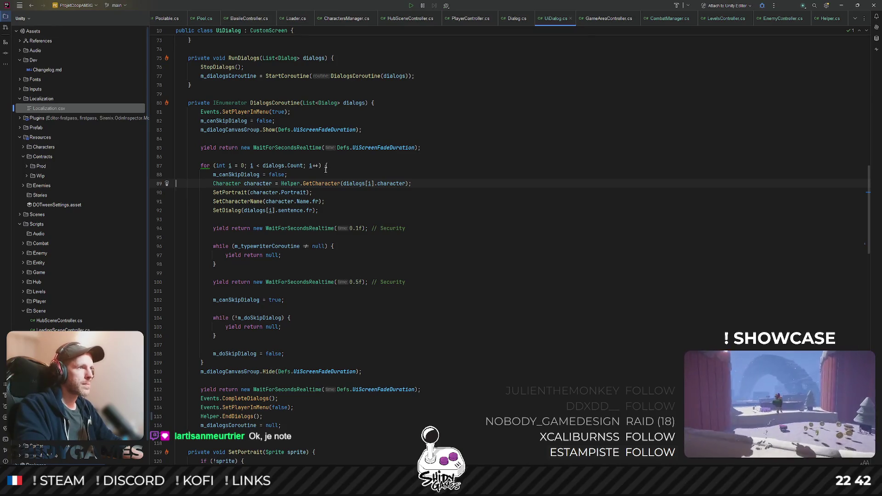
mouse_move(354, 184)
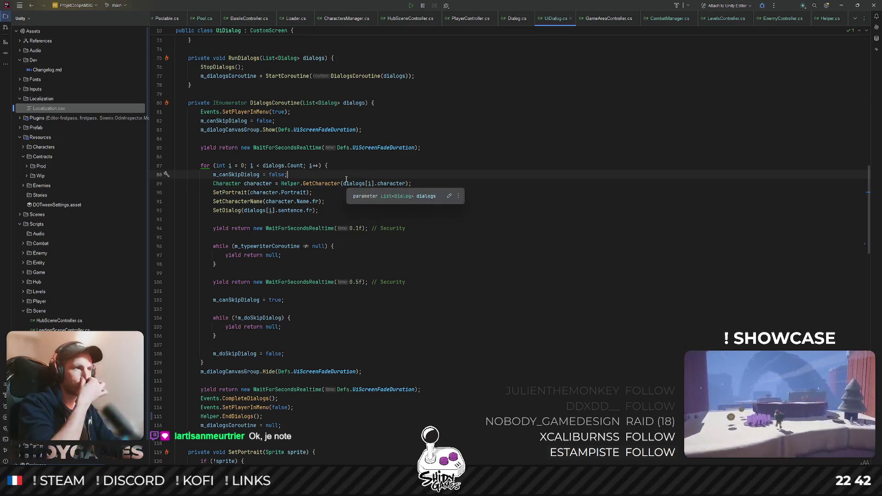
key("Return")
type("if (")
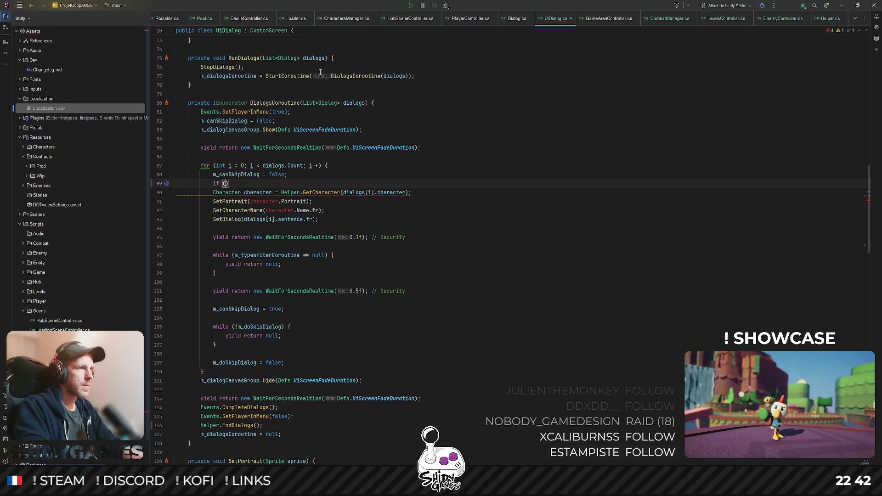
left_click_drag(342, 193, 400, 193)
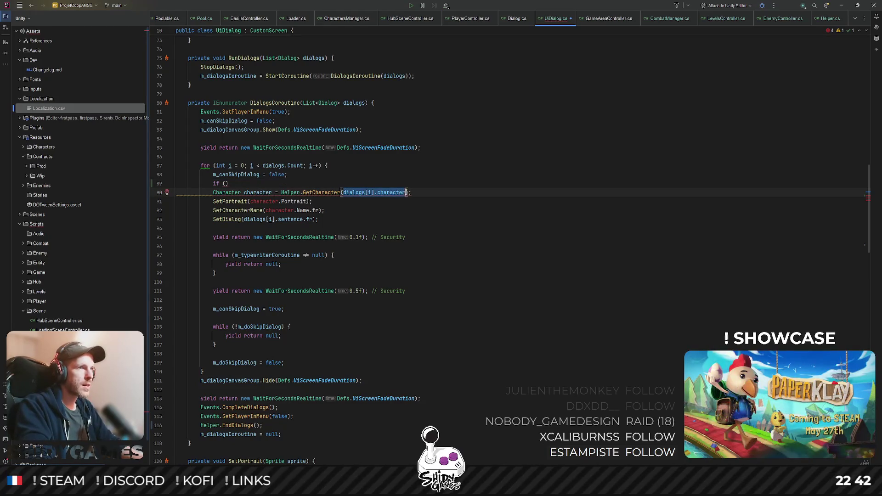
type("dialogs[i].character")
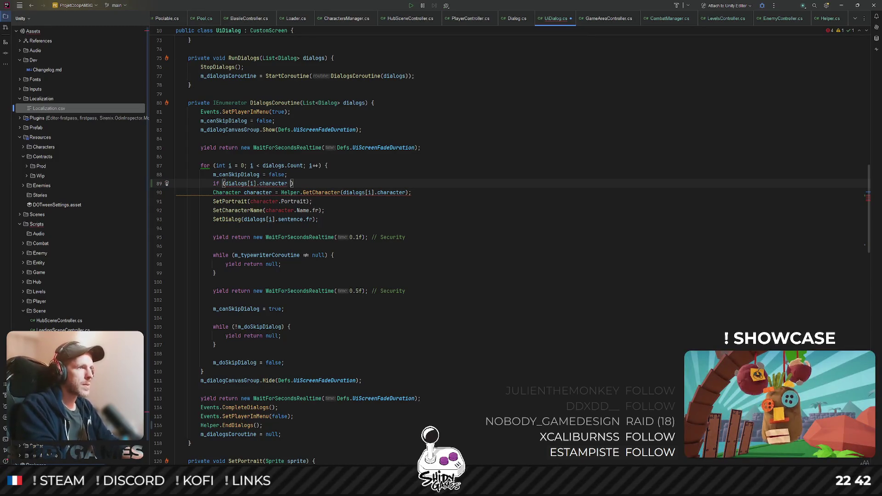
type("is Npc.")
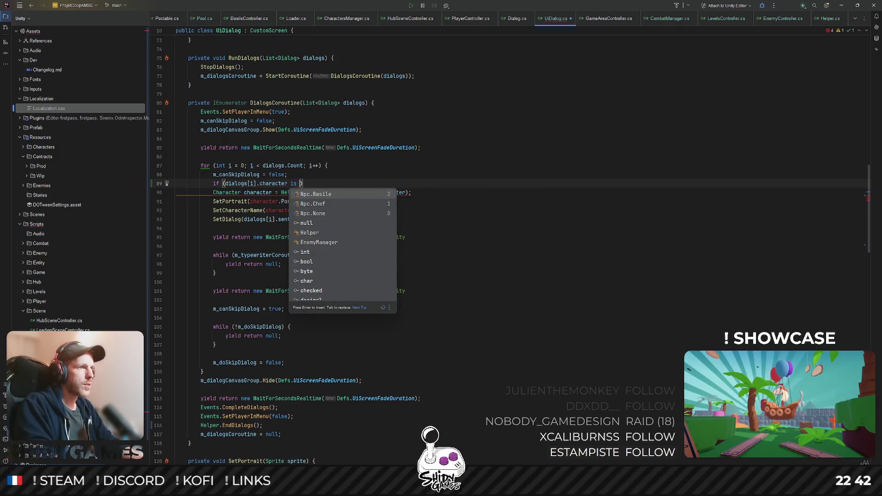
type("None")
key("ctrl+y")
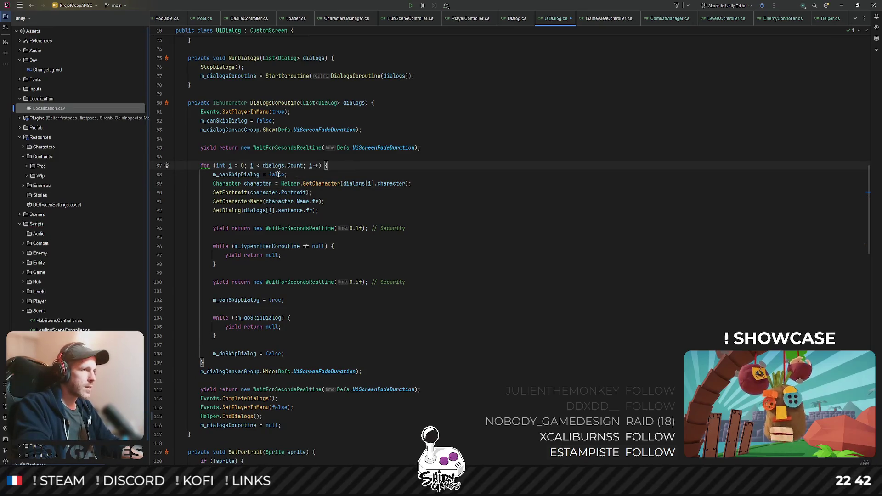
- Add 'if (dialogs[i].character is Npc.None) { continue; }' at the top of the loop
left_click(388, 177)
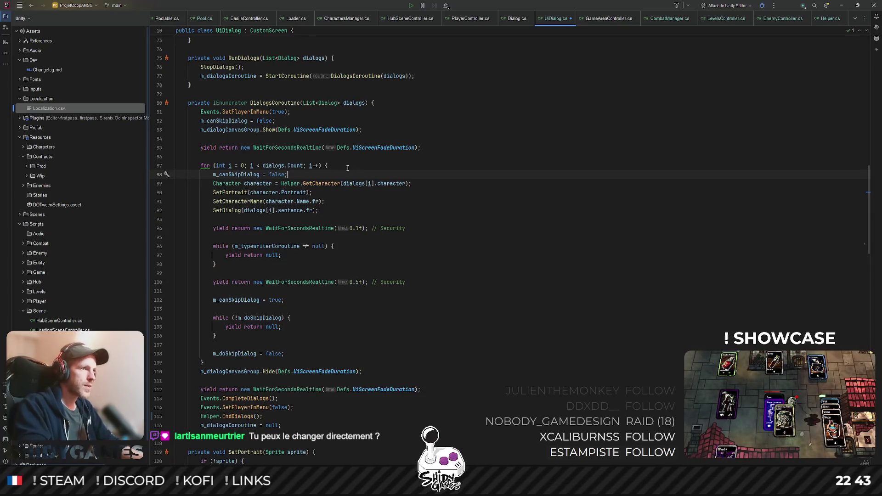
type("if (dialogs[i].character is Npc.None)")
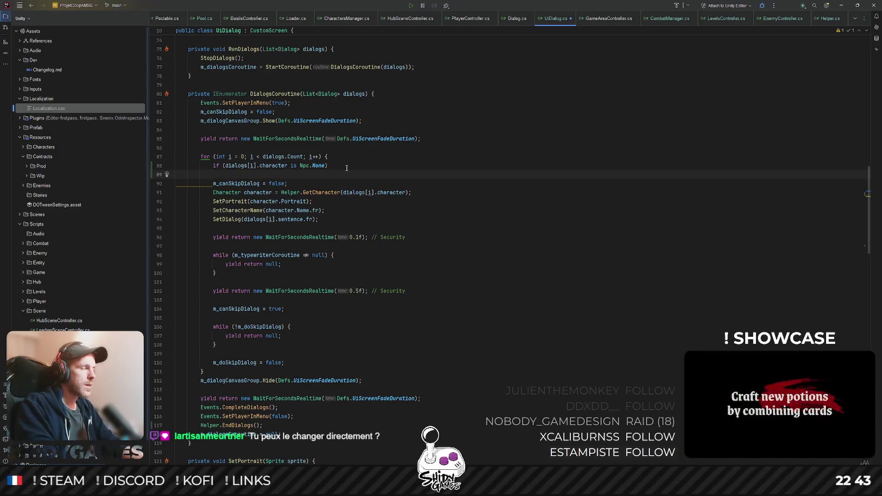
left_click_drag(348, 167, 337, 177)
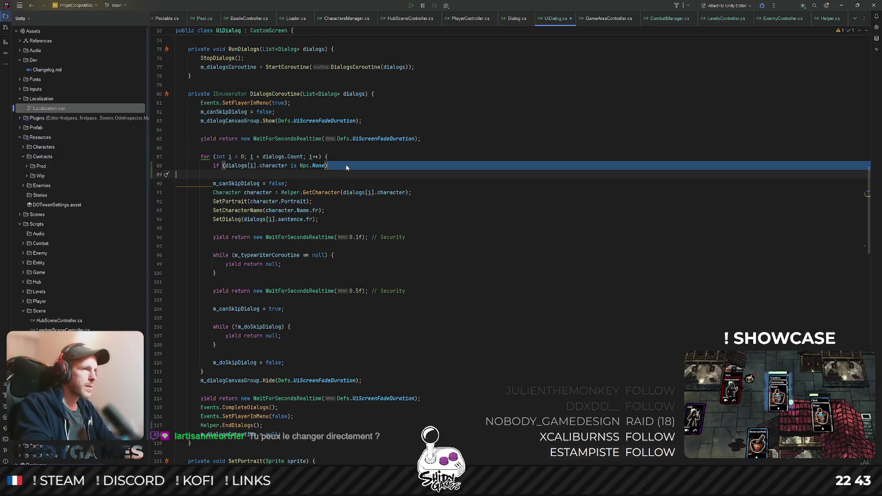
type("{")
key("Return")
type("co")
key("Tab")
key("Down")
key("Down")
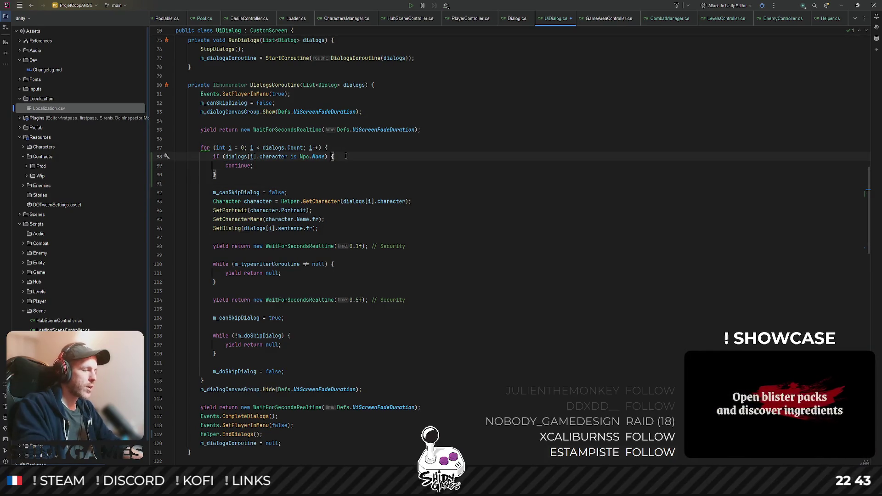
- Add a Debug.LogWarning inside the skip block naming DialogsCoroutine in its message
key("Return")
type("LogsExtensions.")
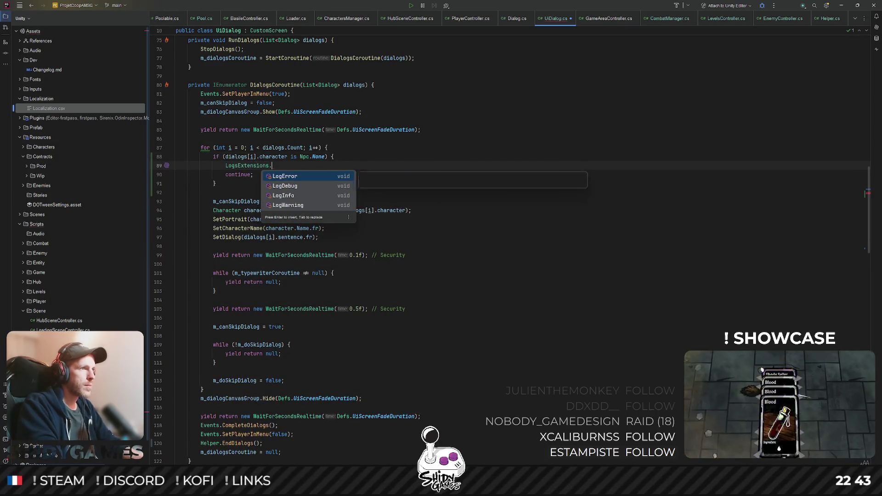
key("Down")
key("Down")
key("Down")
key("Return")
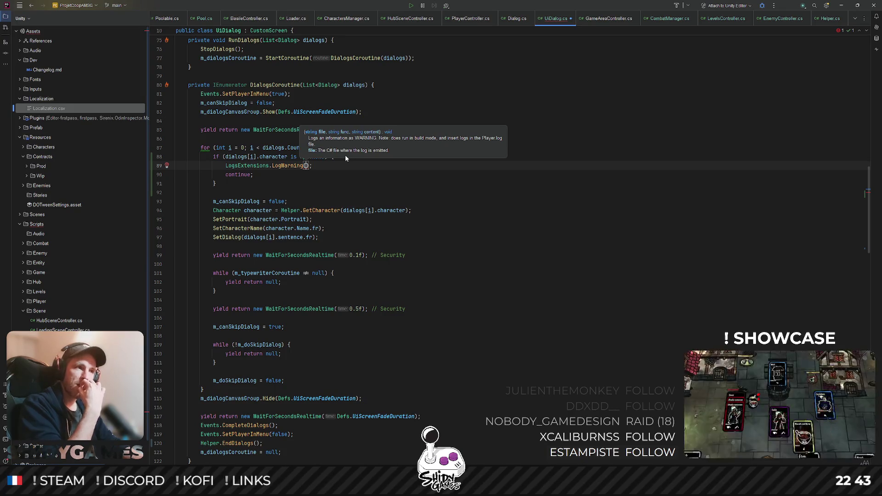
type("\"")
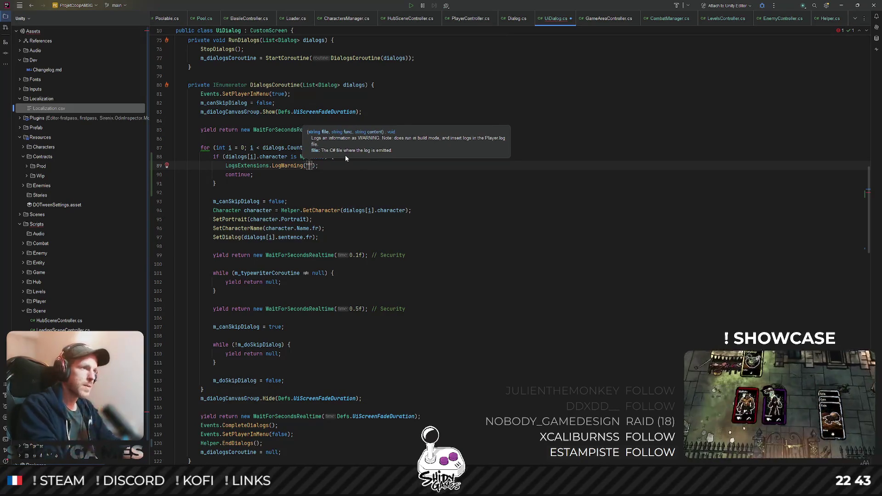
type("UiDialogs.")
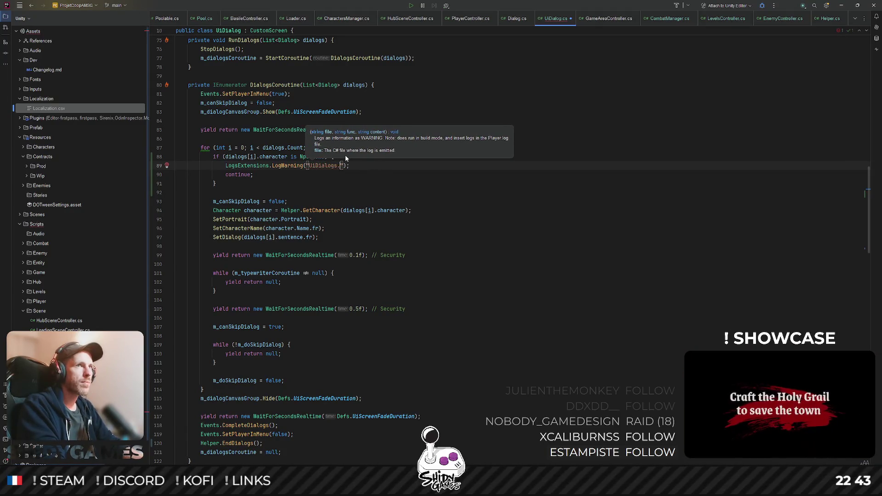
type("\", ")
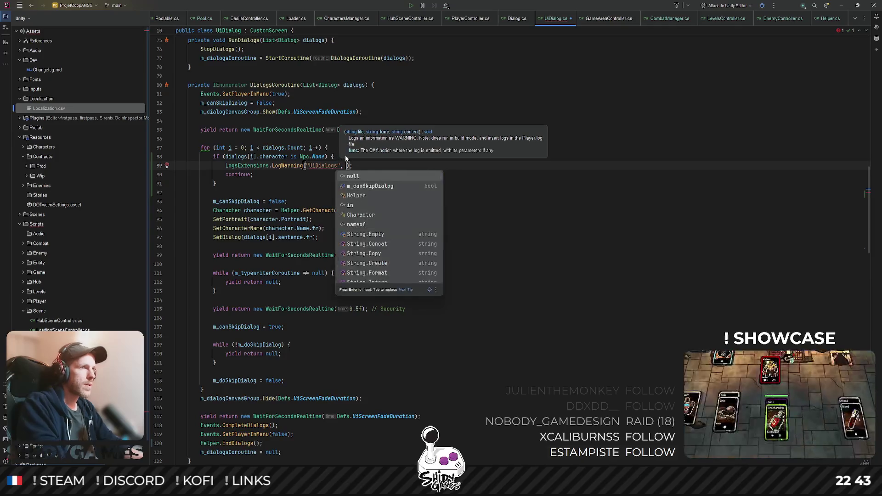
type("$")
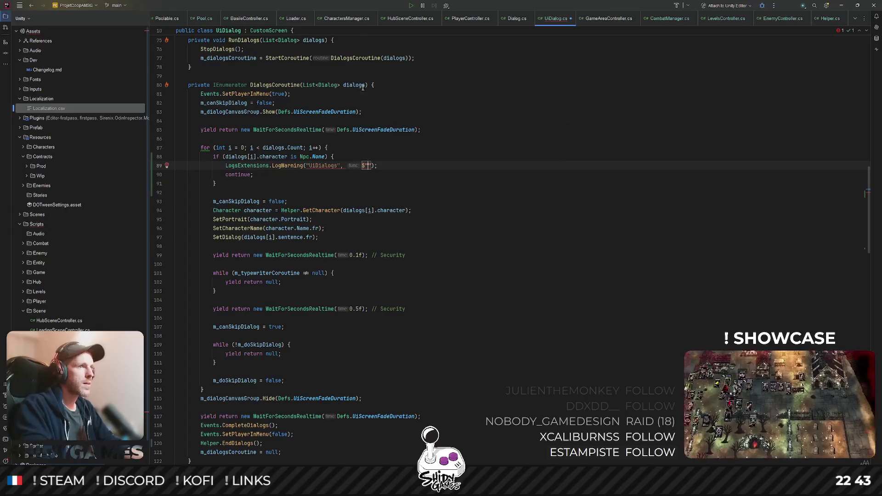
left_click(262, 85)
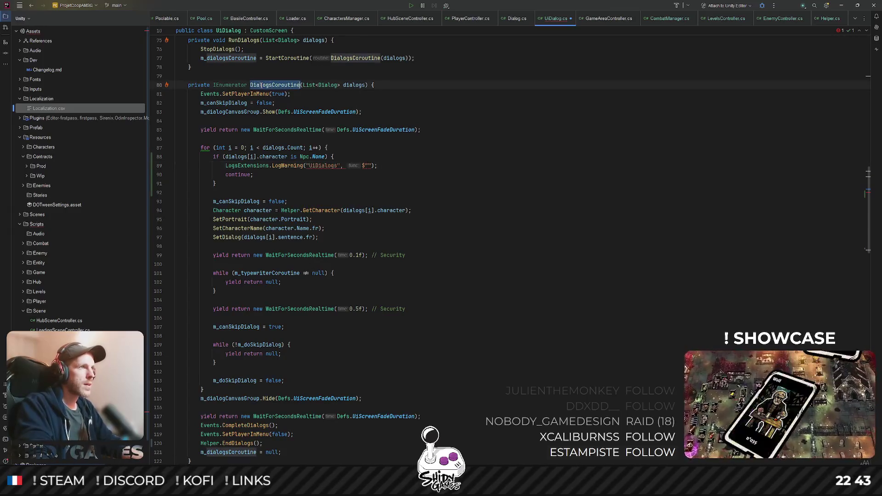
key("ctrl+c")
left_click(366, 166)
key("ctrl+v")
type("{")
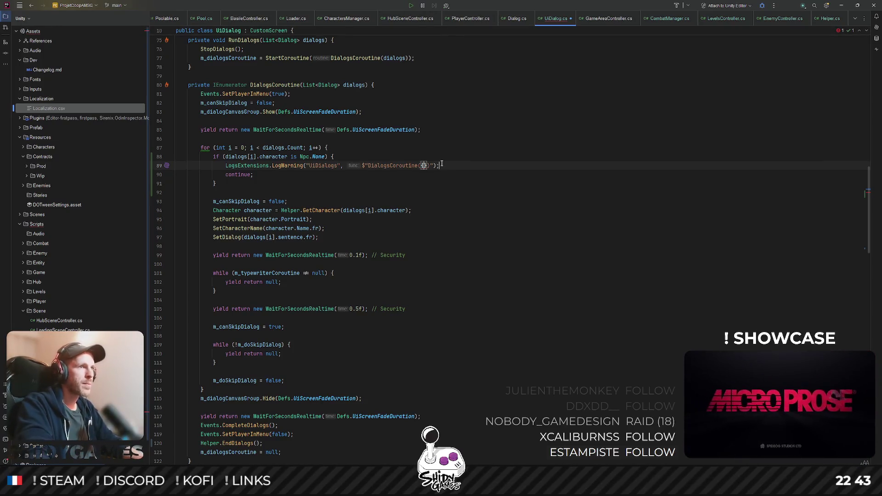
- Interpolate {dialogs[i].character} and add the "Character was None, skipping." argument, then let Unity recompile
left_click(354, 85)
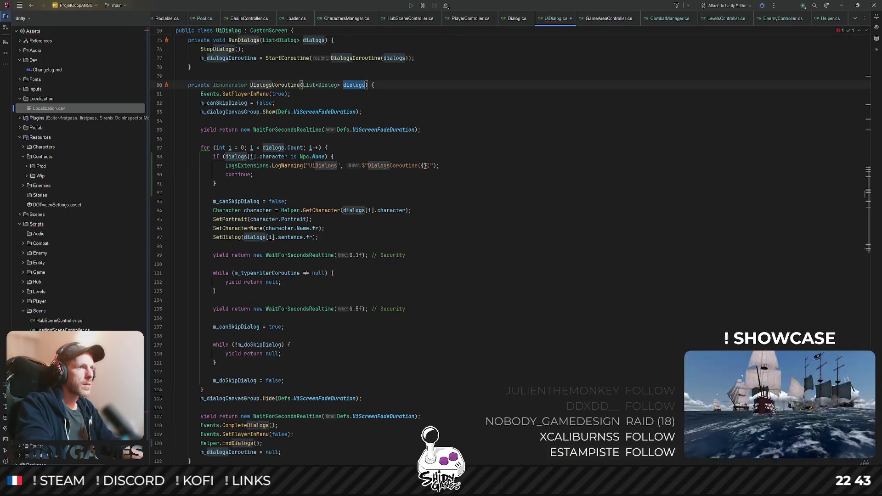
type("dialogs")
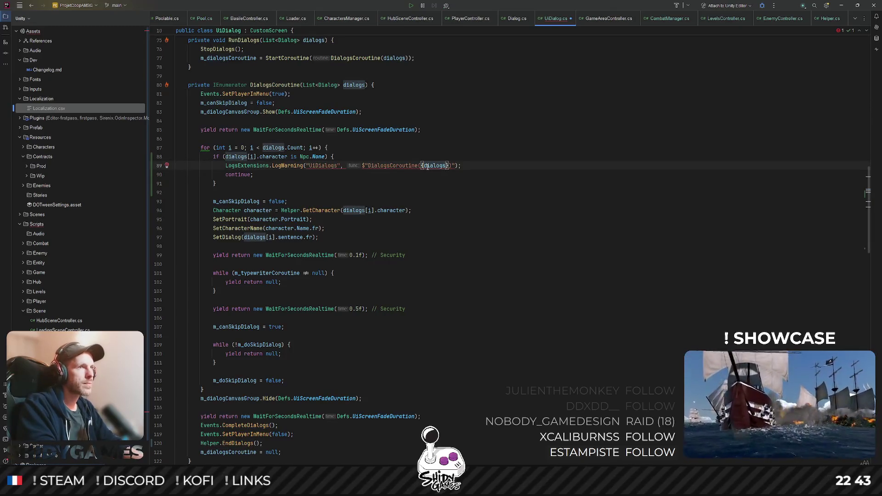
type(".")
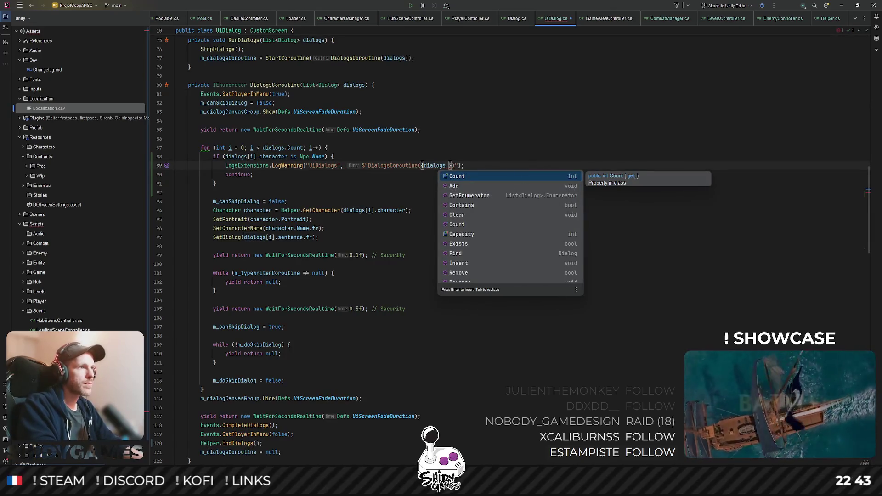
left_click(258, 157)
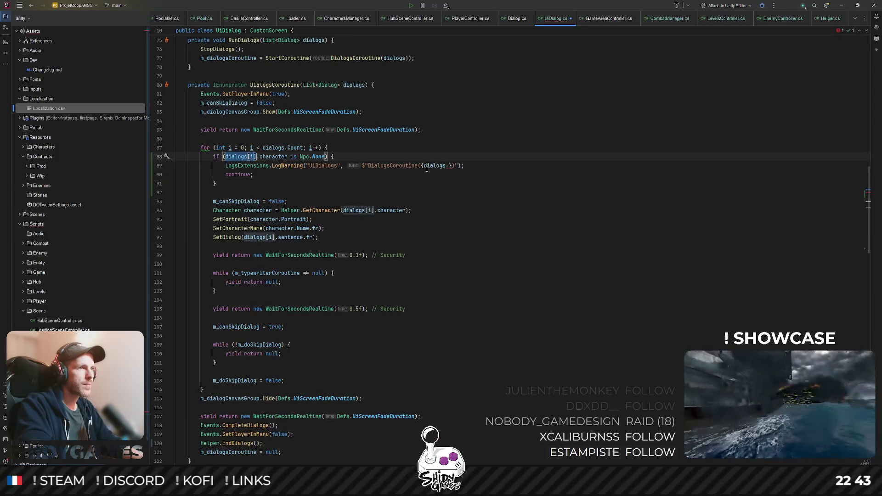
left_click_drag(423, 166, 450, 165)
key("ctrl+v")
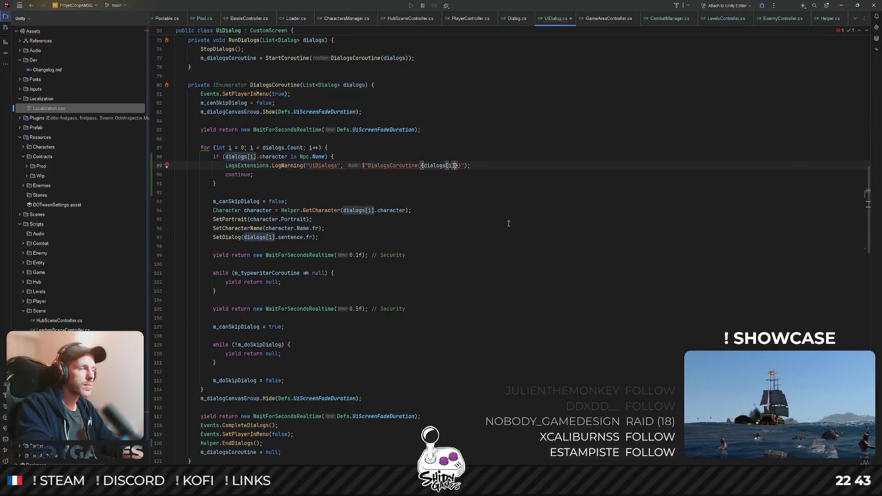
type(".")
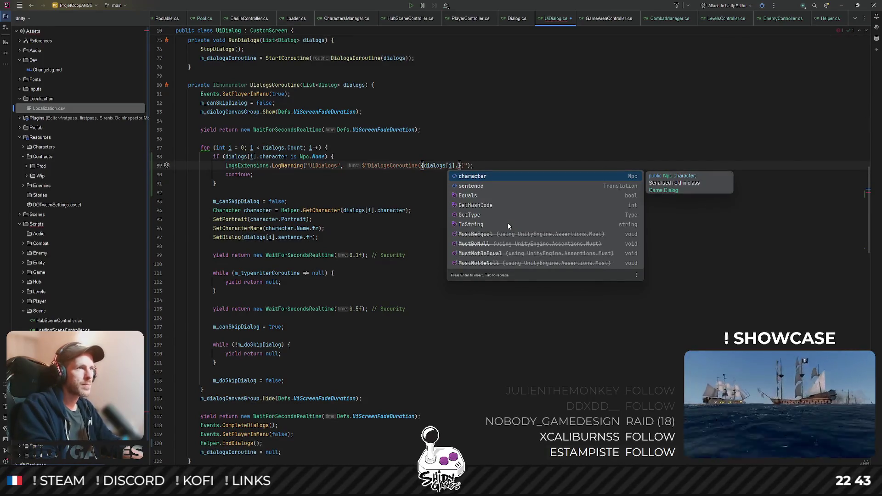
key("Return")
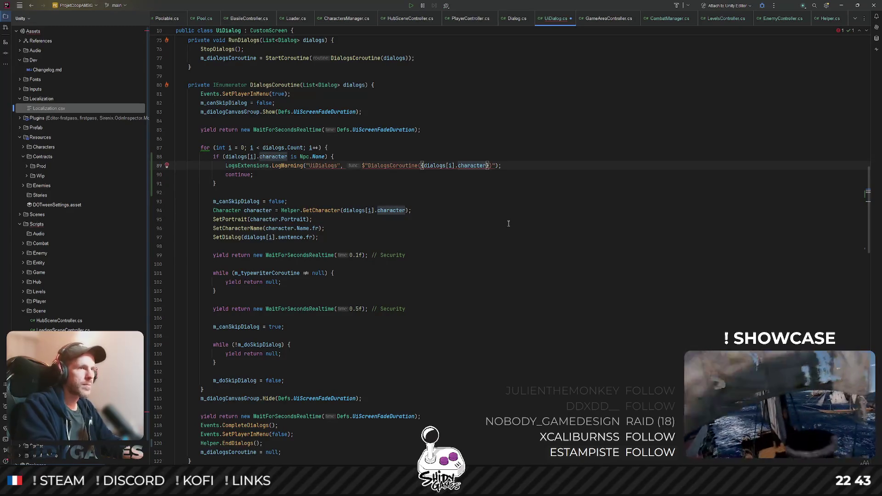
type("),")
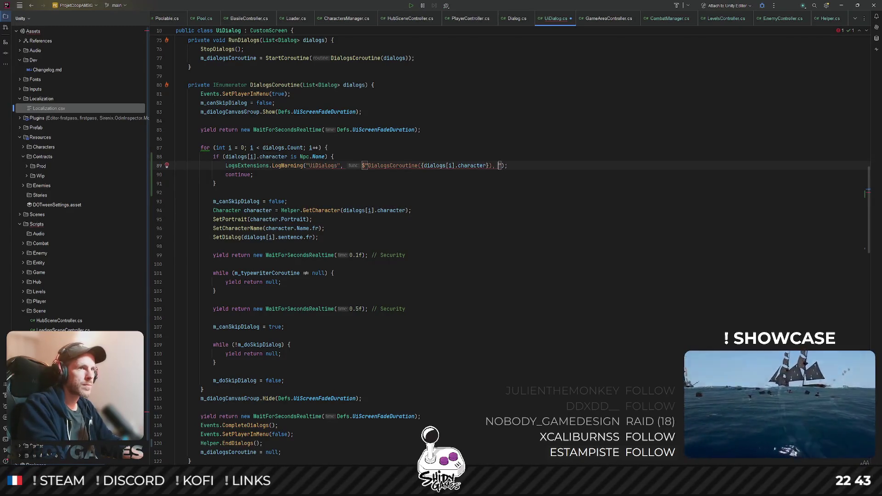
key("BackSpace")
key("BackSpace")
type("\", ")
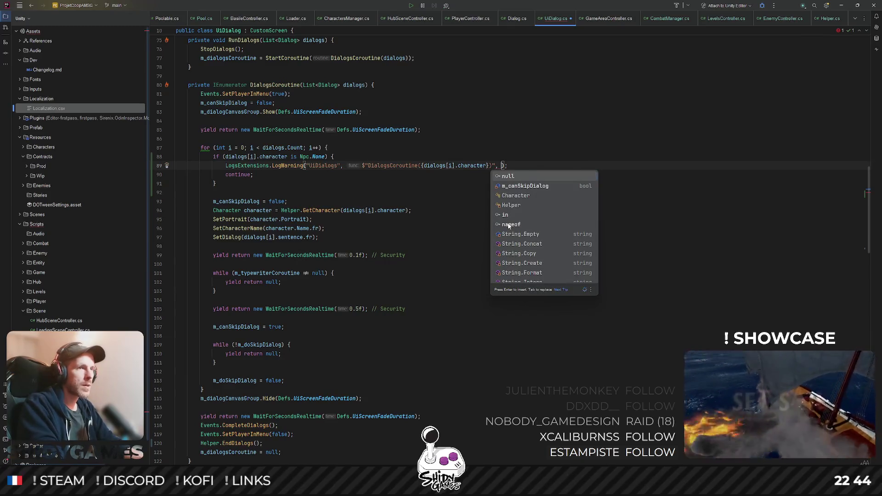
type("\"Charac")
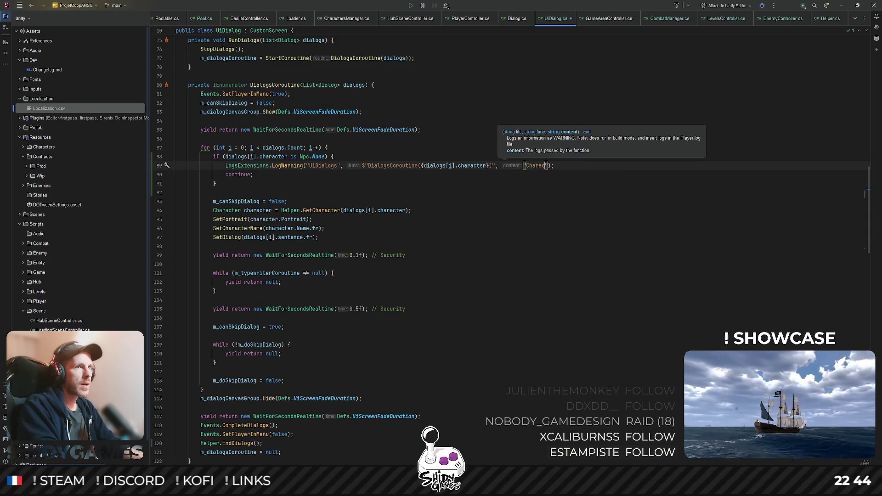
type("ter was nu")
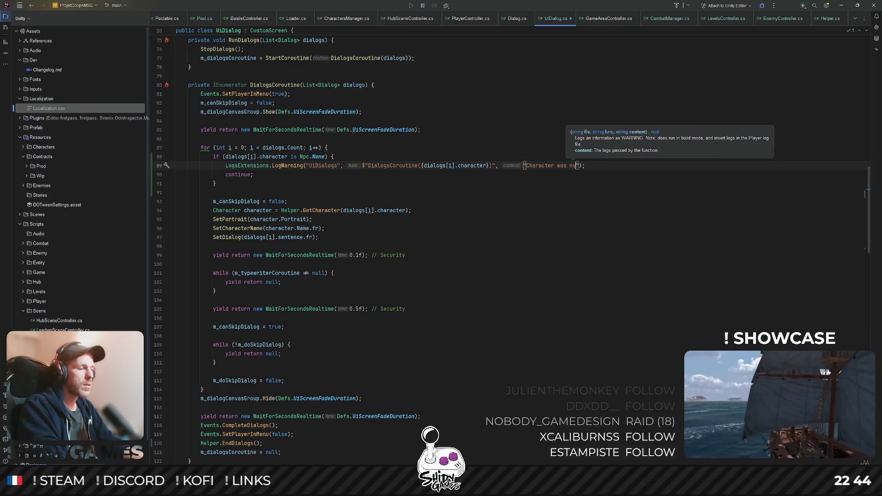
type("skipping.")
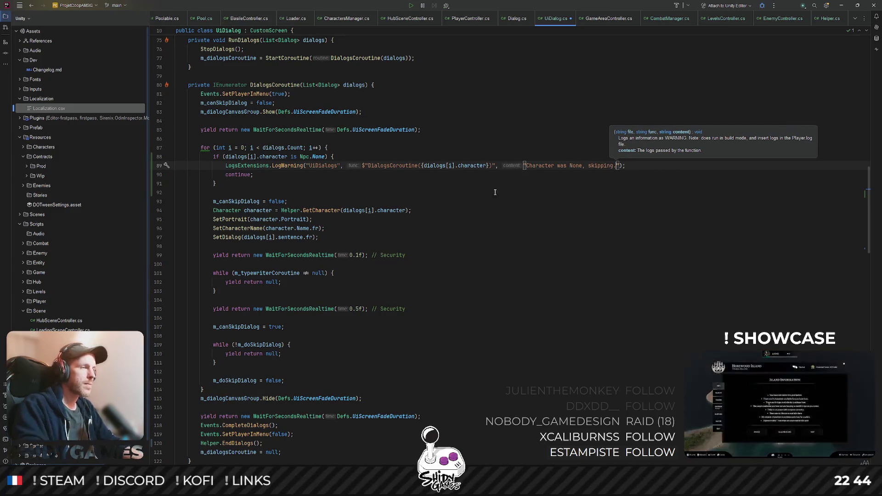
left_click(530, 294)
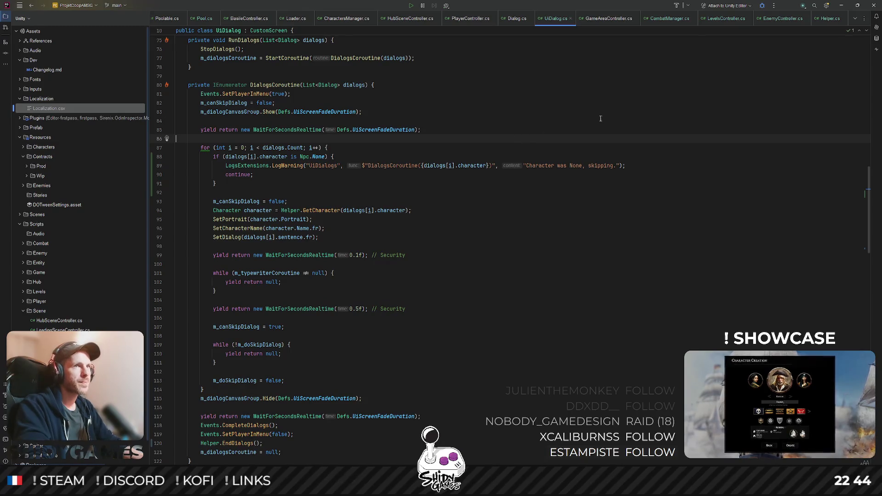
key("alt+Tab")
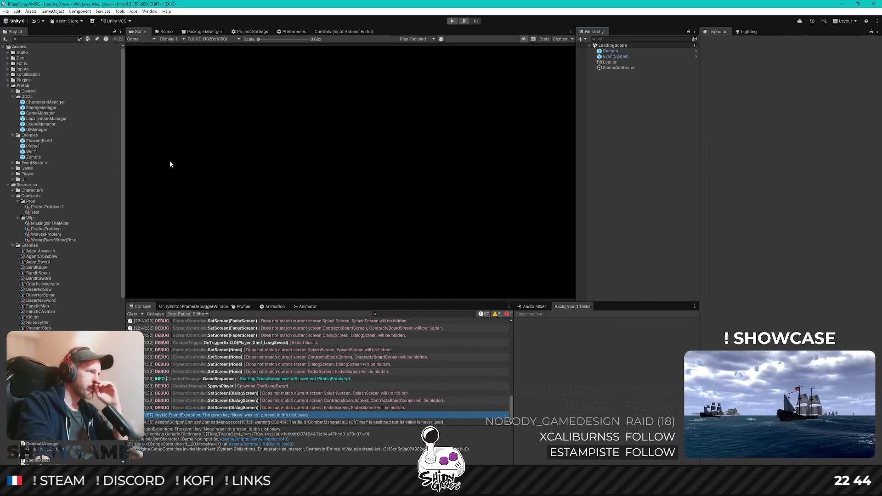
- Confirm PiratesProblem 1's third dialog line still has Character None, then enter Play mode
left_click(52, 207)
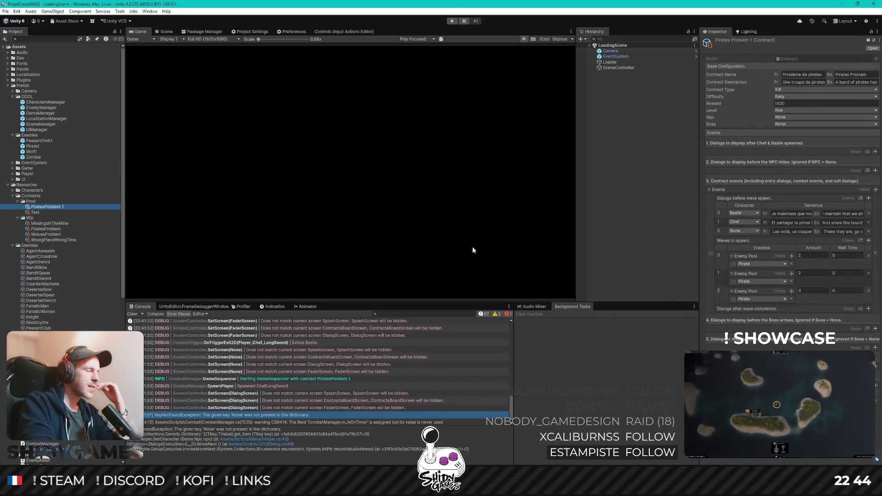
left_click(747, 231)
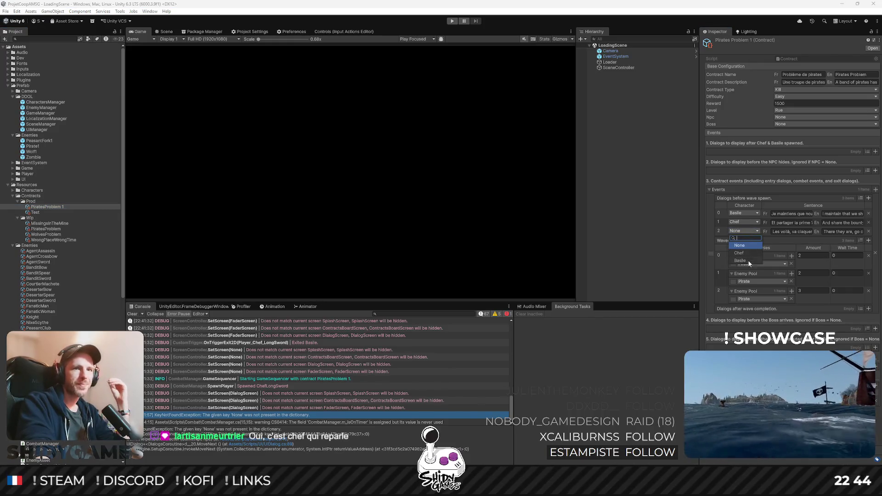
left_click(743, 254)
left_click(646, 203)
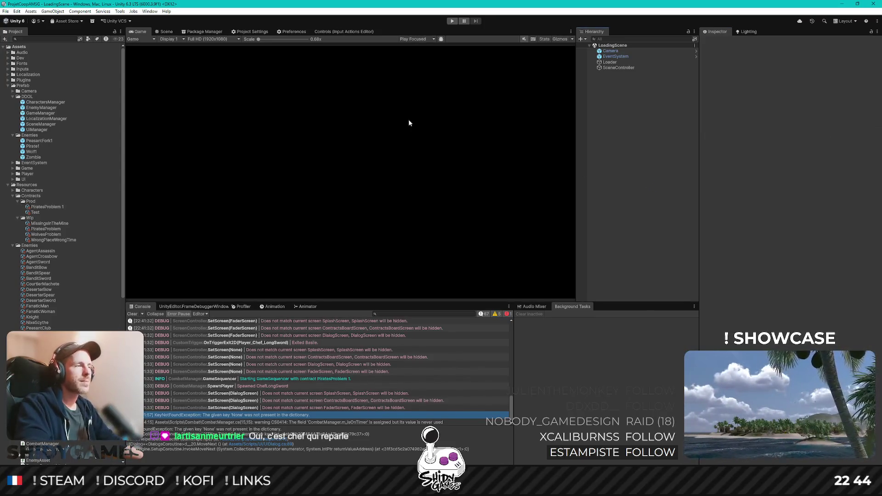
left_click(452, 21)
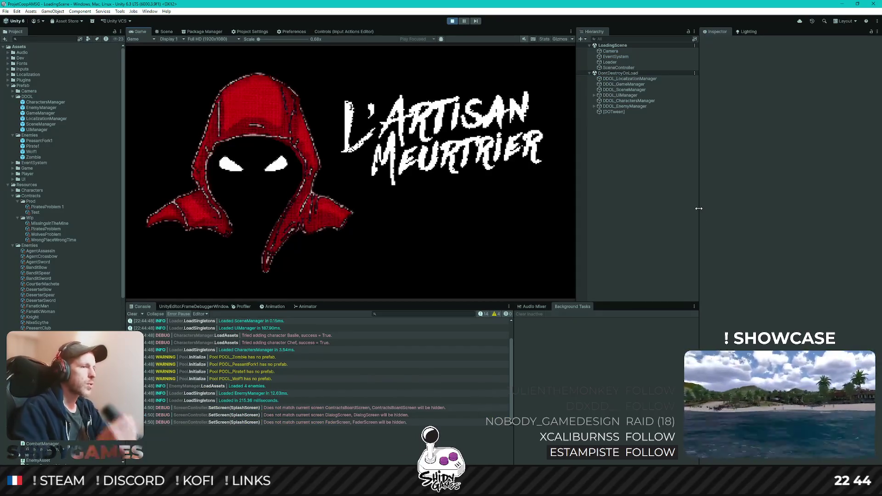
- Start a game, take contract 1 from the board, launch it with the NPC and advance to Chef's line
key("Return")
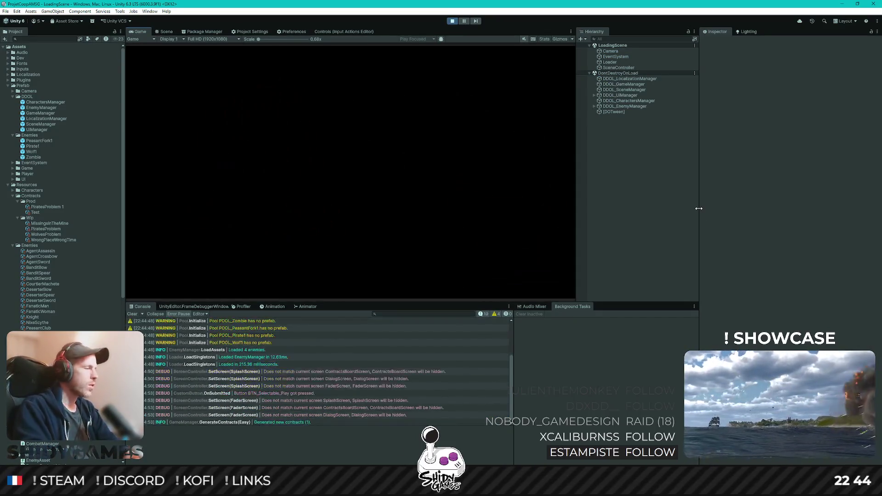
key("Right")
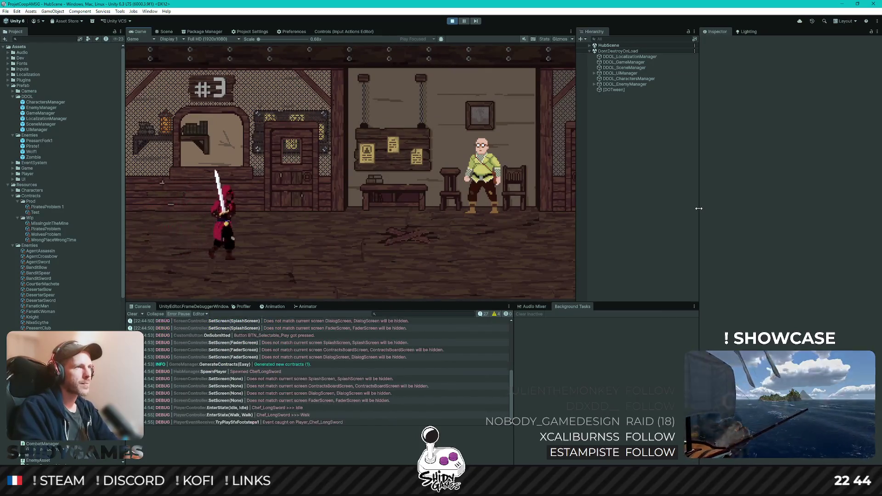
key("Right")
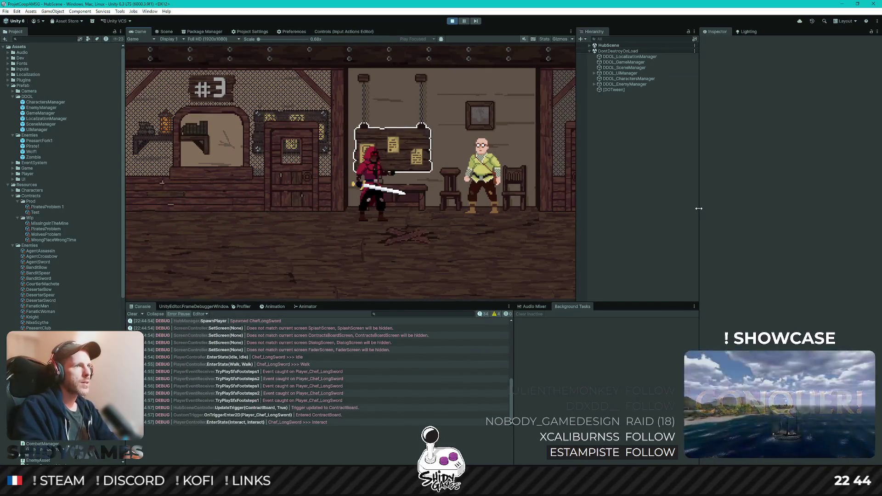
key("Return")
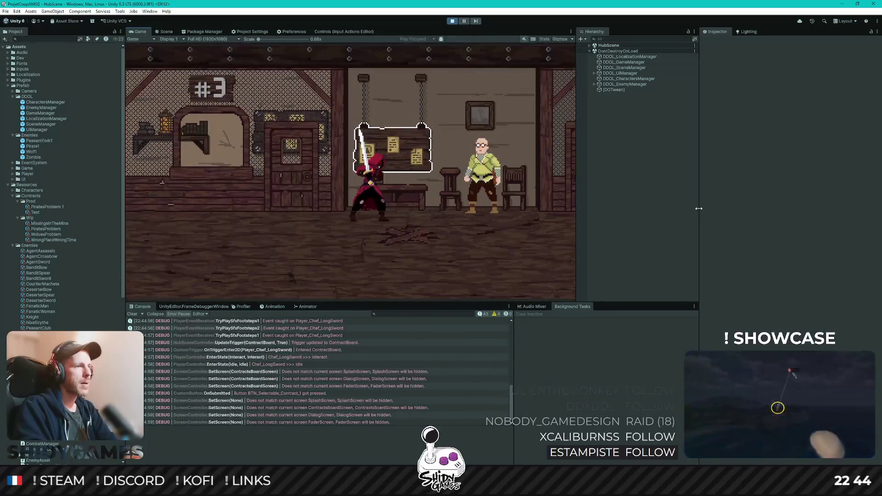
key("Right")
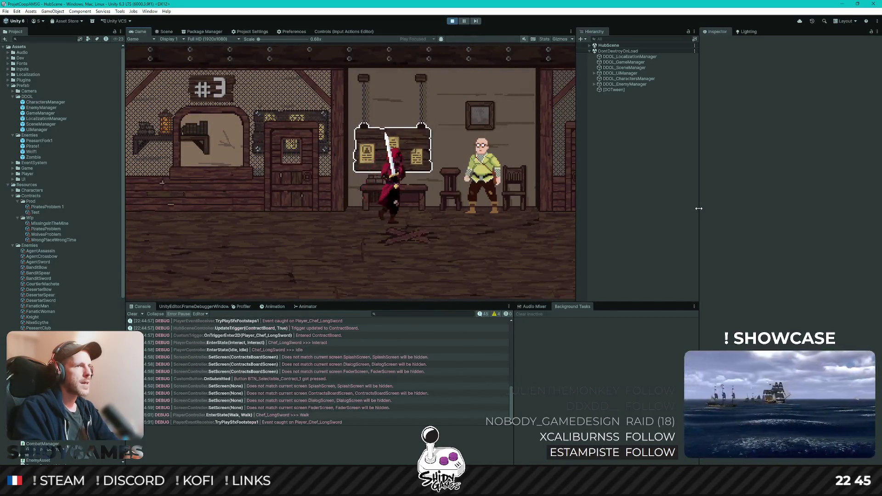
key("Return")
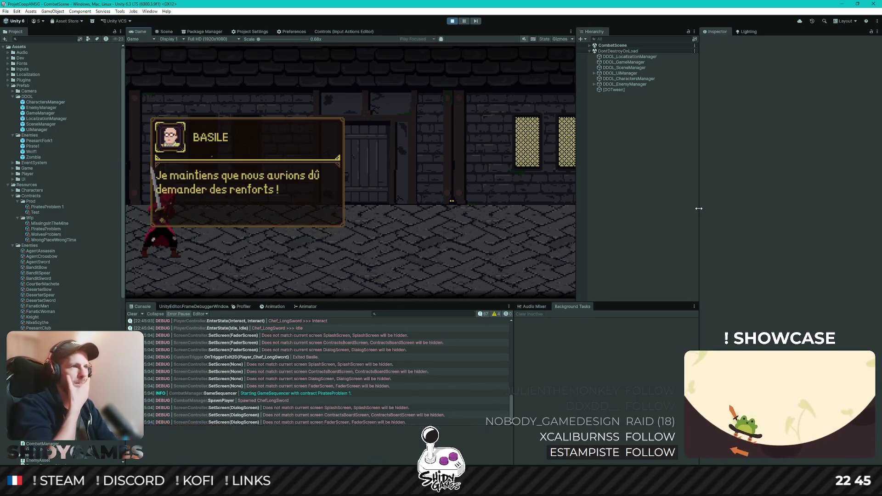
key("space")
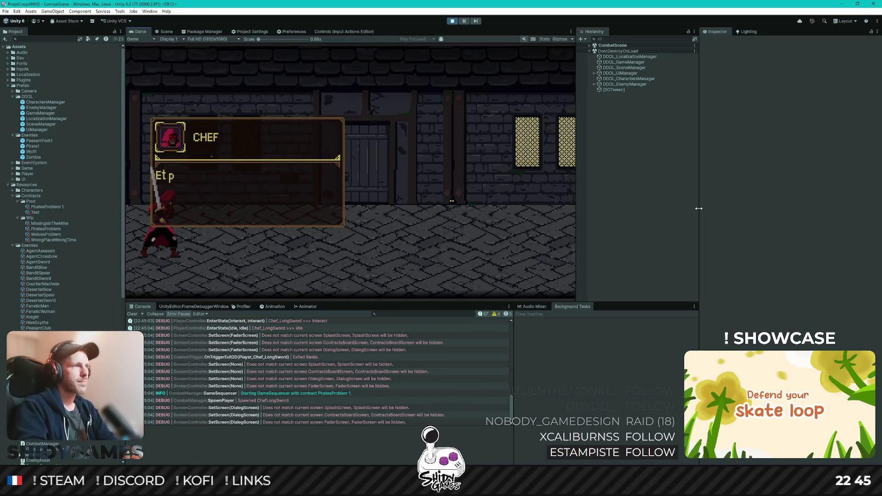
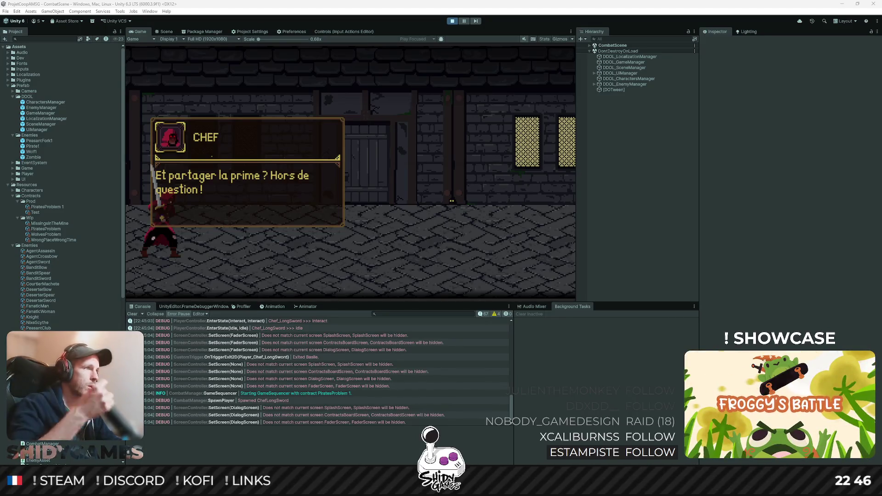
- Dismiss the chief's dialog line and sword-slash the first two approaching pirates
left_click(544, 217)
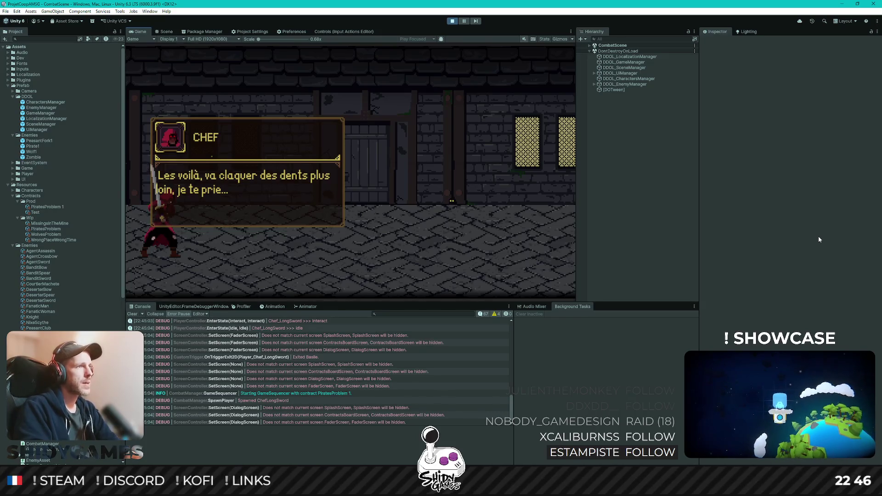
key("space")
key("Right")
key("x")
key("Left")
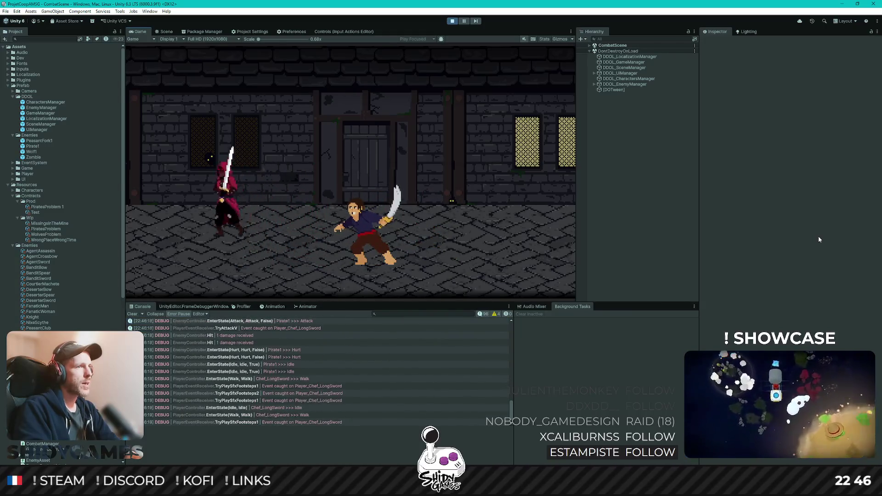
key("Right")
key("x")
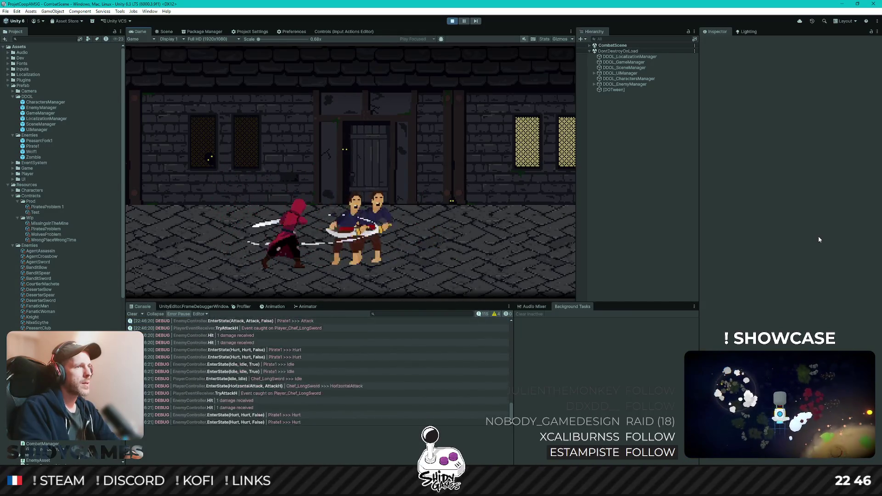
key("x")
key("x")
- Finish off the pirates, attack the newcomer, then stop the play test and switch to the code editor
key("Left")
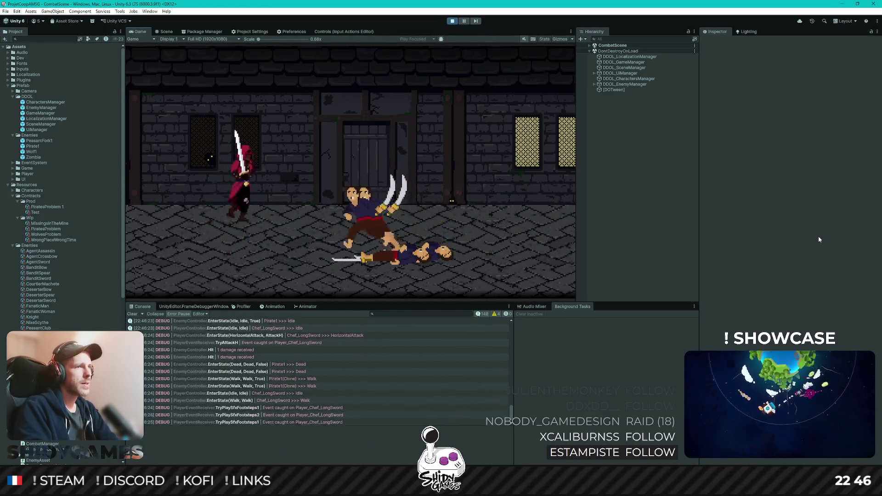
key("Right")
key("x")
key("Right")
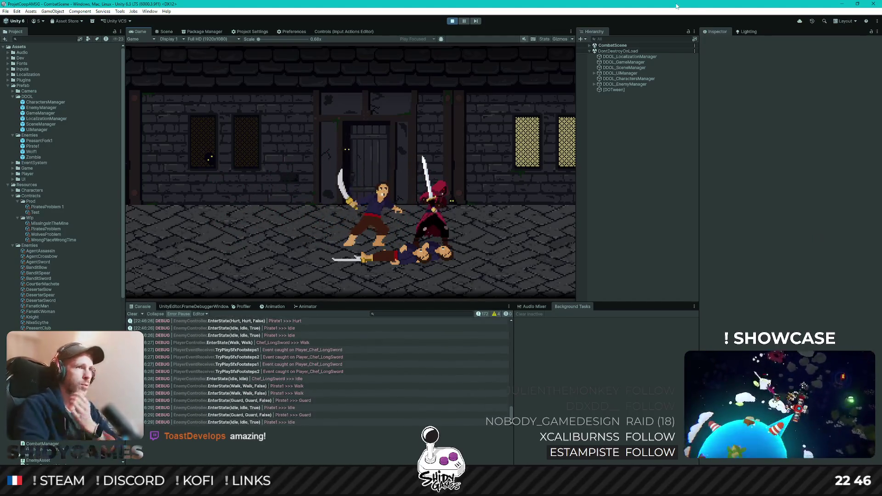
key("ctrl+p")
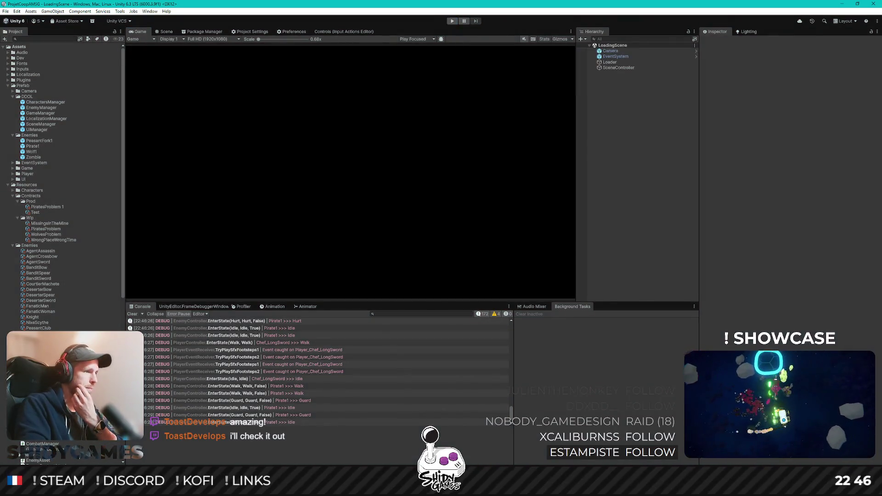
key("alt+Tab")
- Review DialogsCoroutine lines 90–98 in UIDialog.cs
left_click(449, 184)
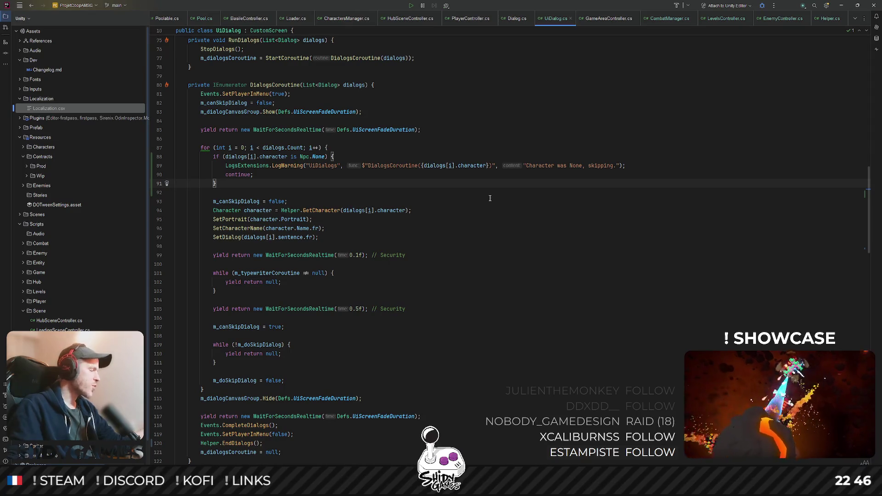
left_click(532, 228)
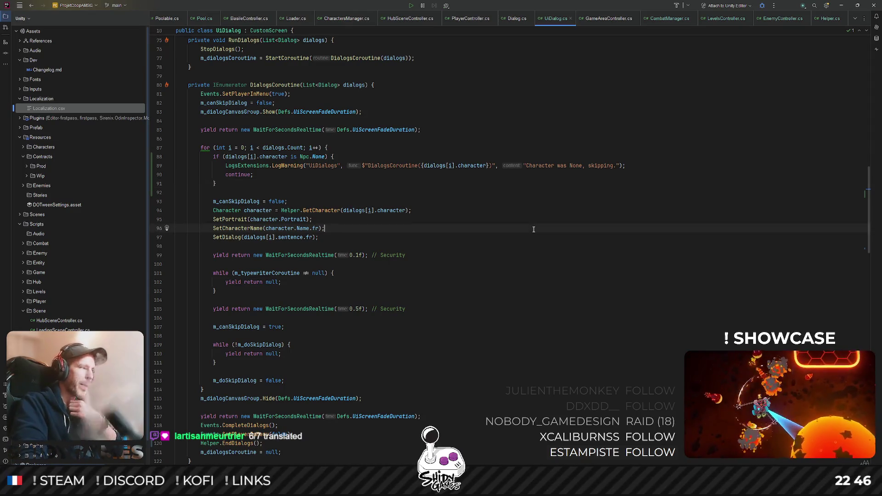
left_click(427, 212)
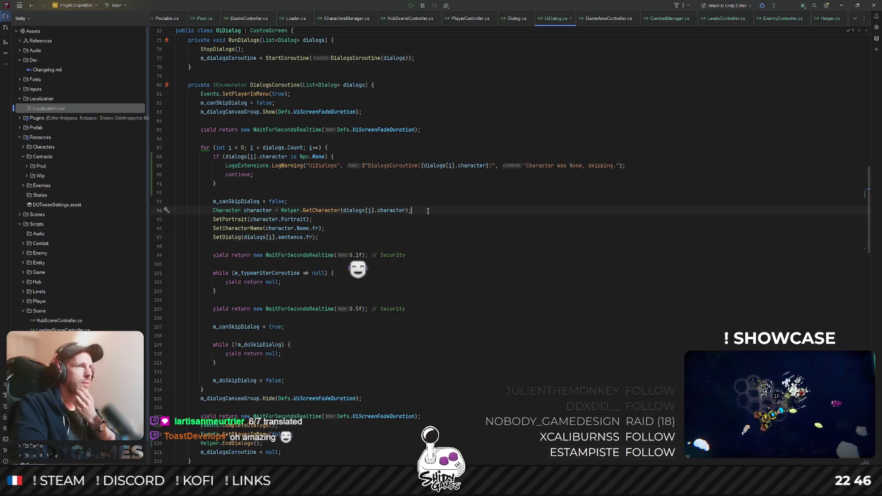
left_click(483, 246)
scroll(542, 241, "up", 1)
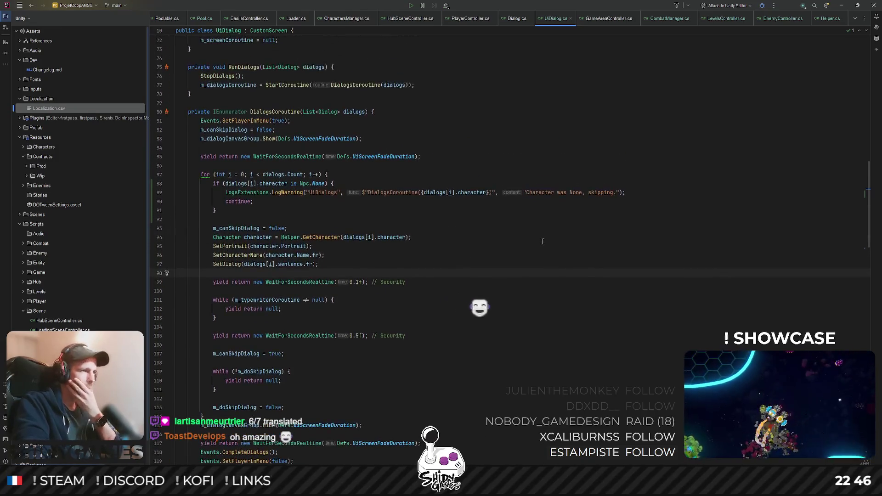
scroll(542, 241, "up", 1)
left_click(641, 233)
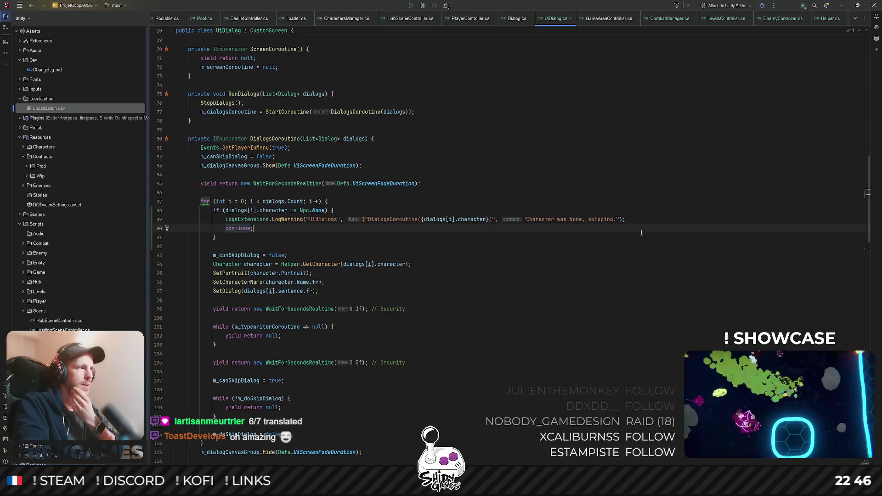
- Check the skipping-warning message and the lines above it, then open Search Everywhere
left_click(590, 220)
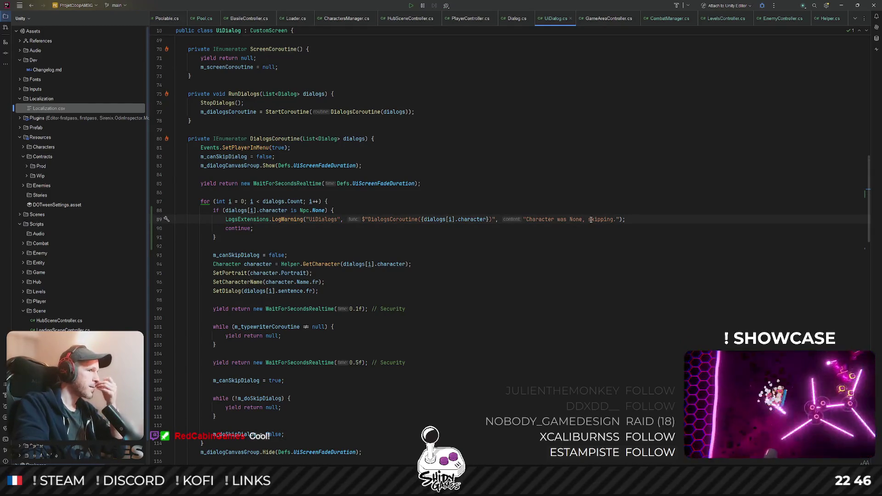
key("Up")
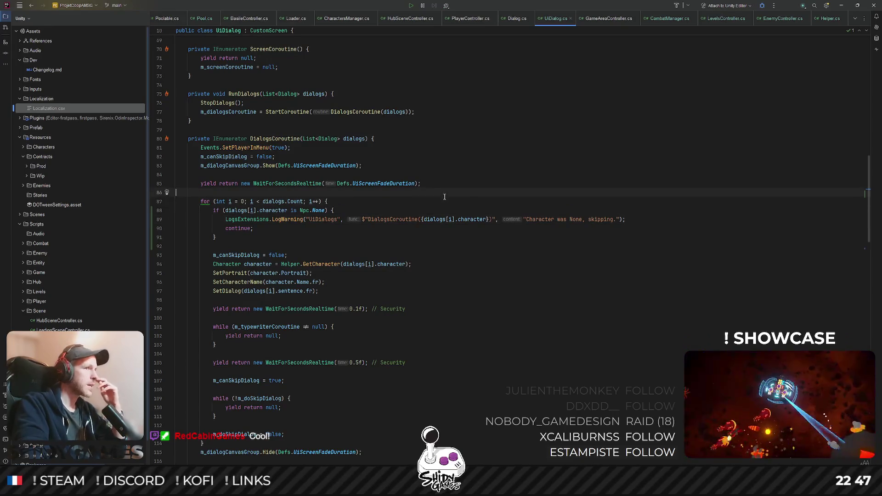
key("Up")
scroll(463, 187, "down", 2)
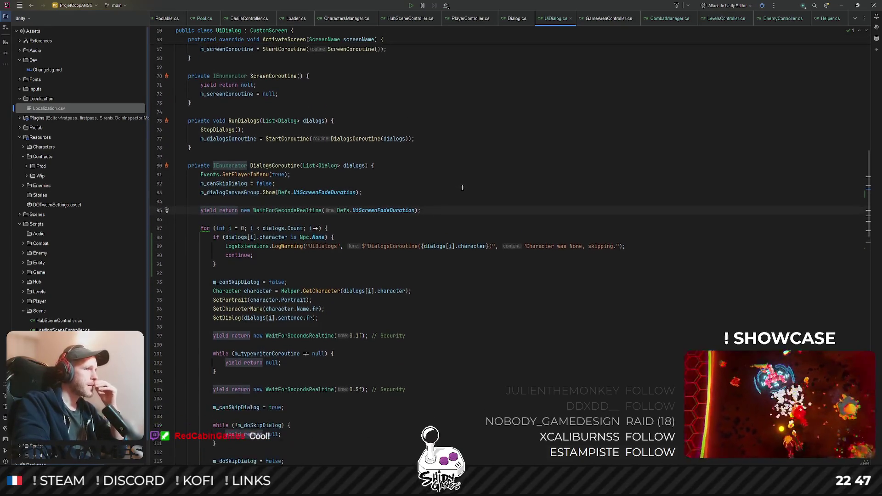
scroll(482, 196, "down", 1)
key("Up")
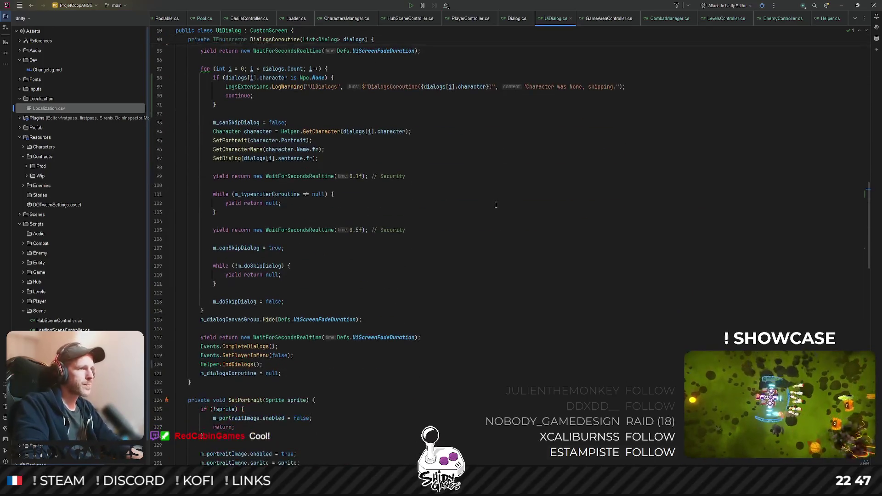
scroll(495, 205, "down", 1)
key("shift")
key("shift")
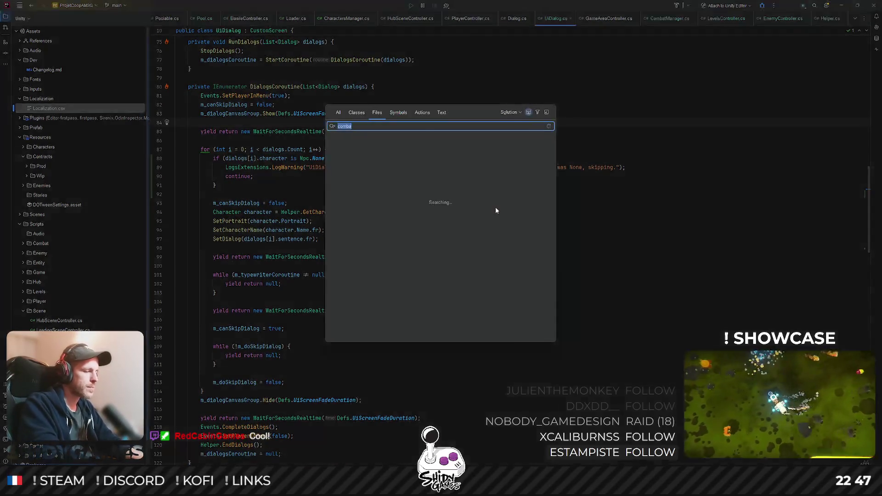
type("comb")
- In CombatManager.cs change the spawn delay WaitForSeconds(0.1f) to 0.5f and return to Unity
key("Return")
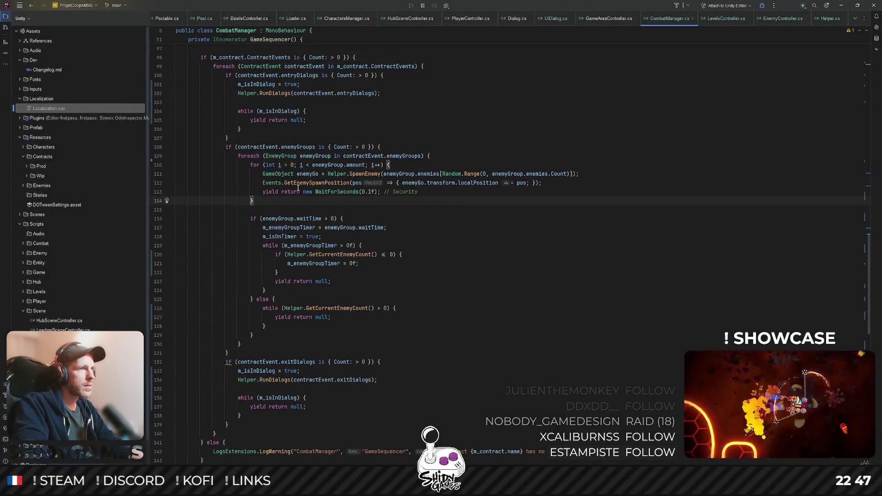
key("Up")
key("Home")
left_click(370, 192)
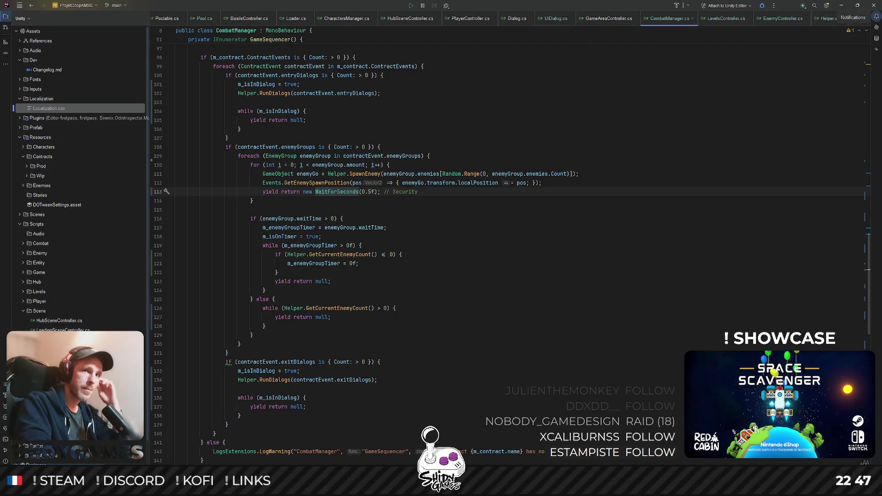
left_click(841, 7)
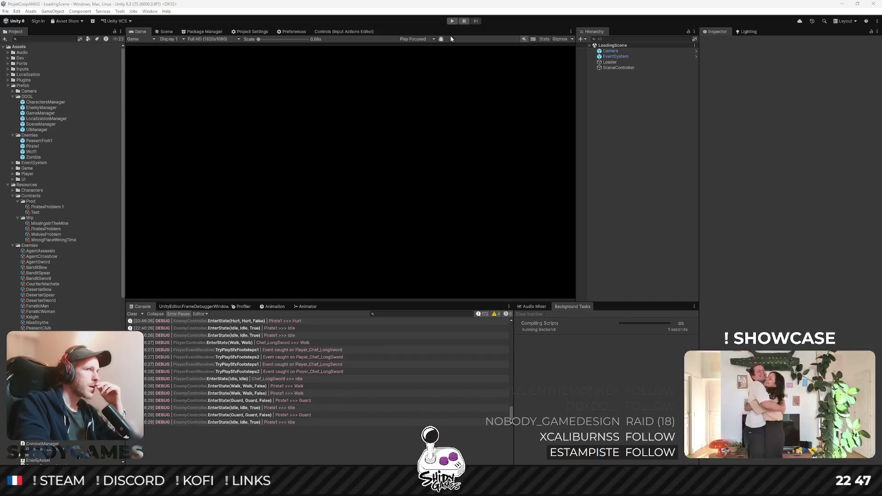
- Start the play test and begin a new game with Jouer from the title menu
left_click(452, 22)
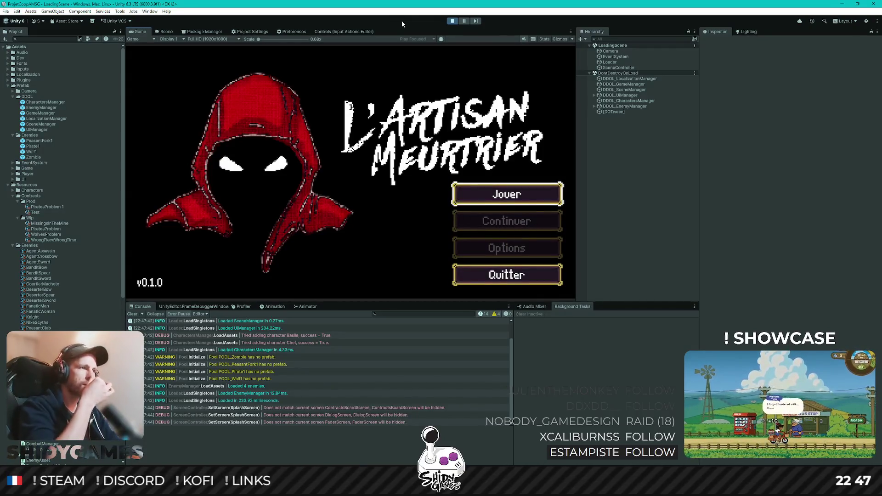
key("Up")
key("Down")
key("Return")
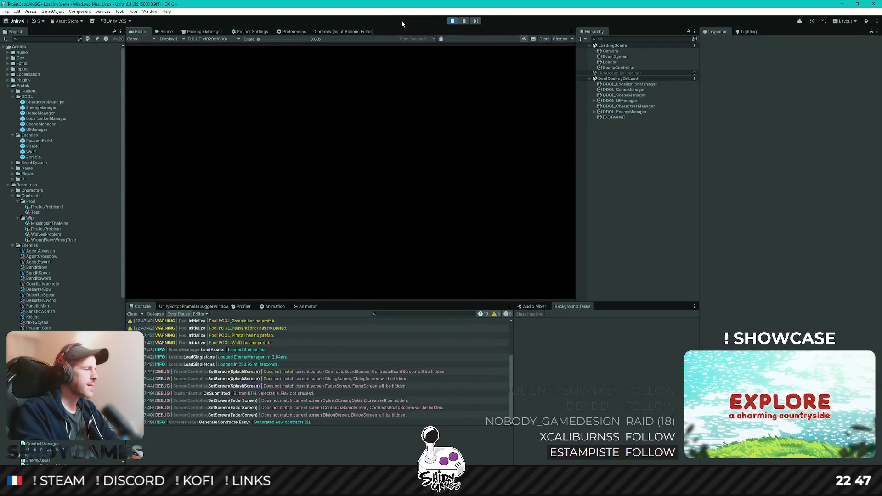
- Walk to the notice board and take Contrat 1
key("Right")
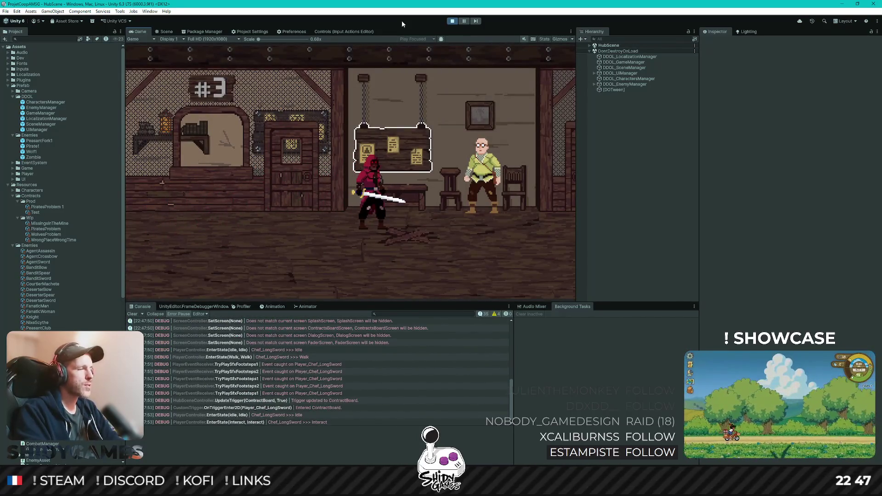
key("e")
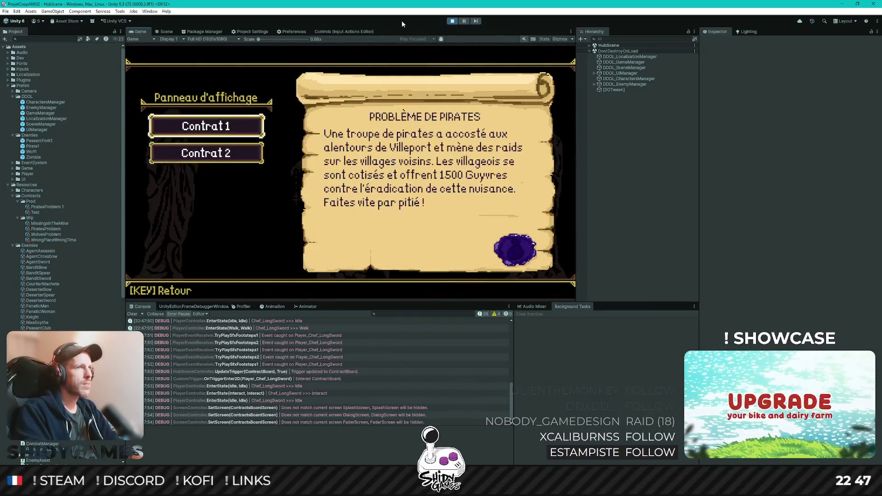
key("Return")
- Walk to the bald villager Basile and talk to him to start the mission
key("Right")
key("Left")
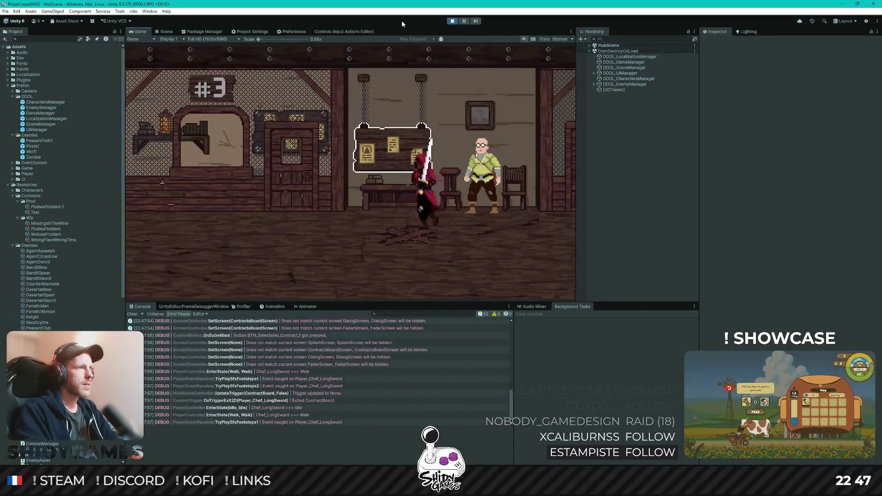
key("Right")
key("Right")
key("e")
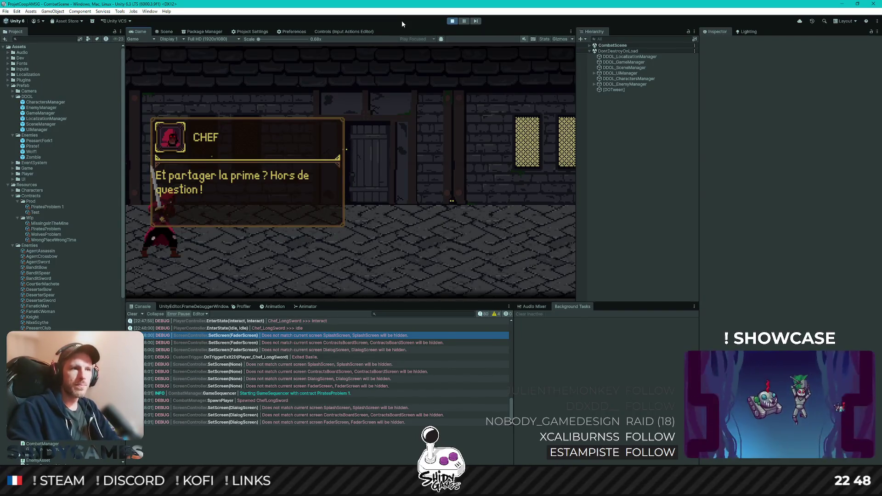
- Advance the chief's dialog and slash the first pirates with horizontal and vertical strikes
key("space")
key("space")
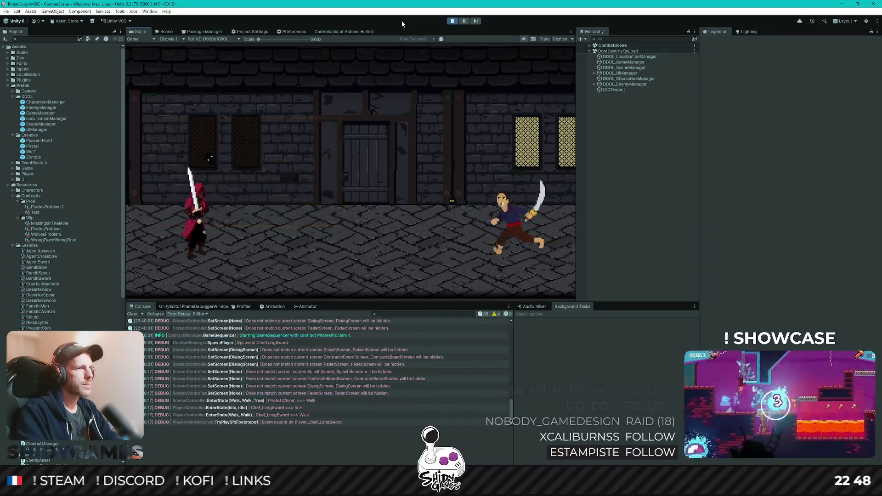
key("j")
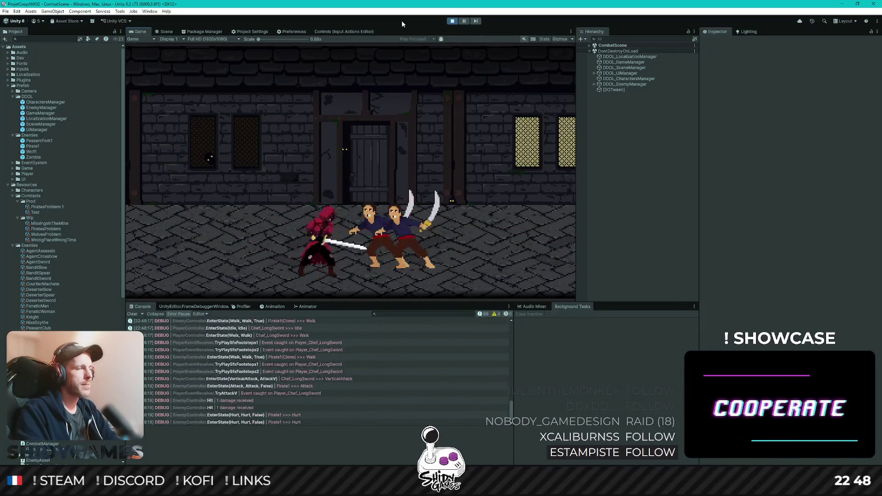
key("j")
key("a")
key("k")
key("j")
key("j")
key("j")
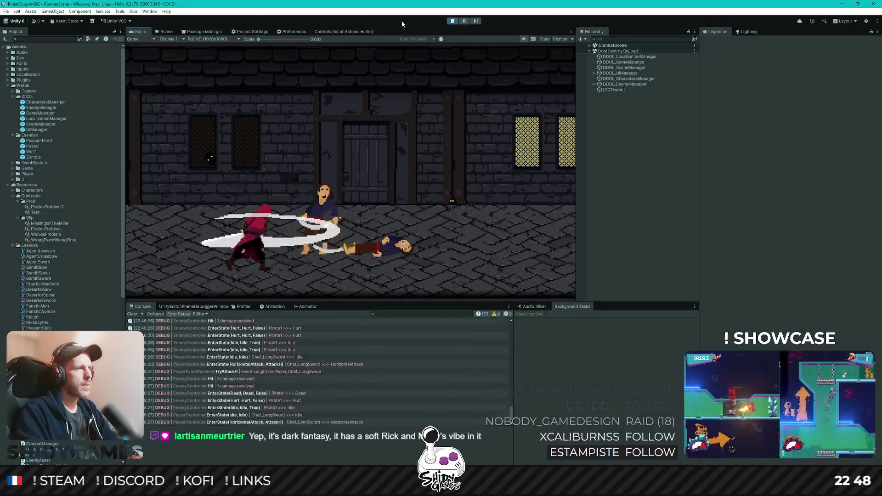
- Guard against and cut down the next pirates with vertical slashes
key("d")
key("k")
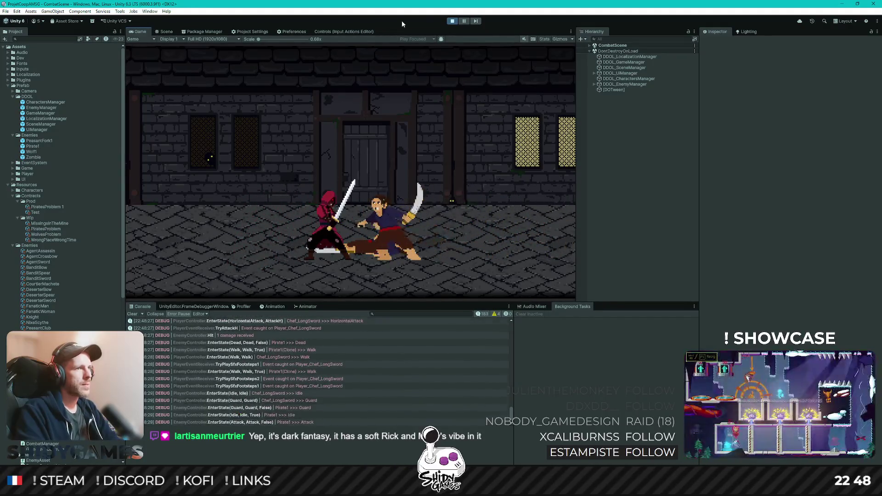
key("a")
key("d")
key("l")
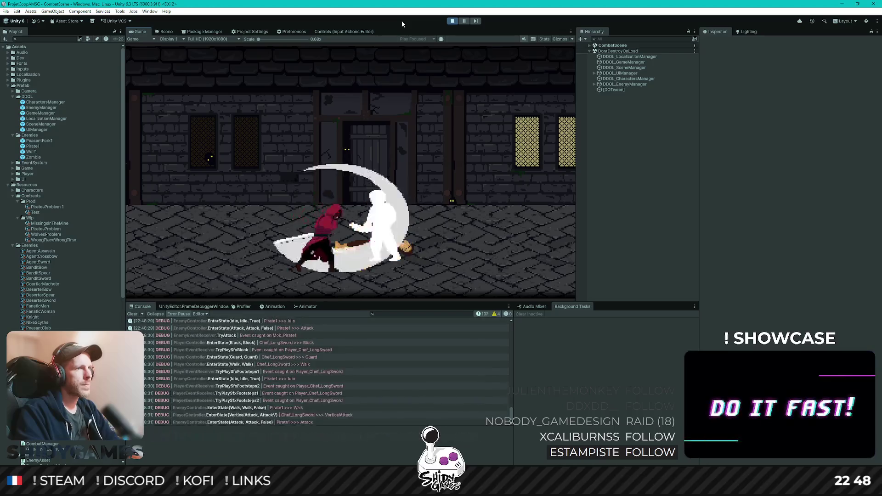
key("a")
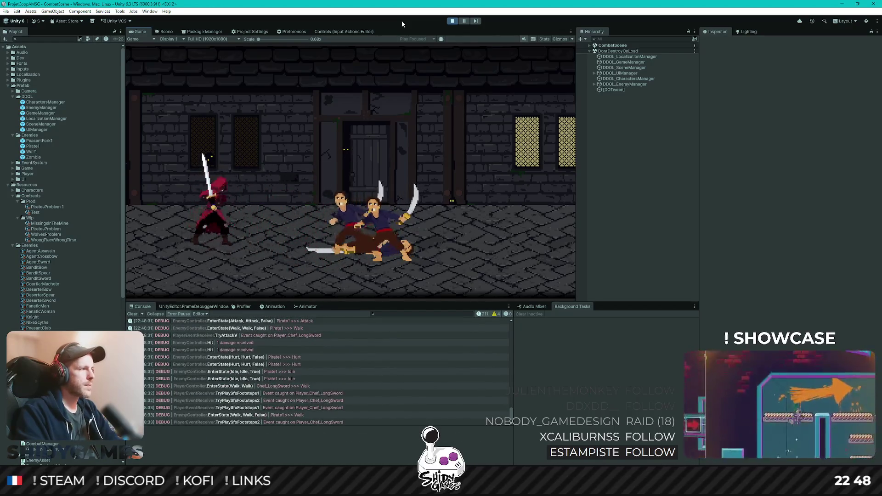
key("l")
key("d")
key("l")
key("l")
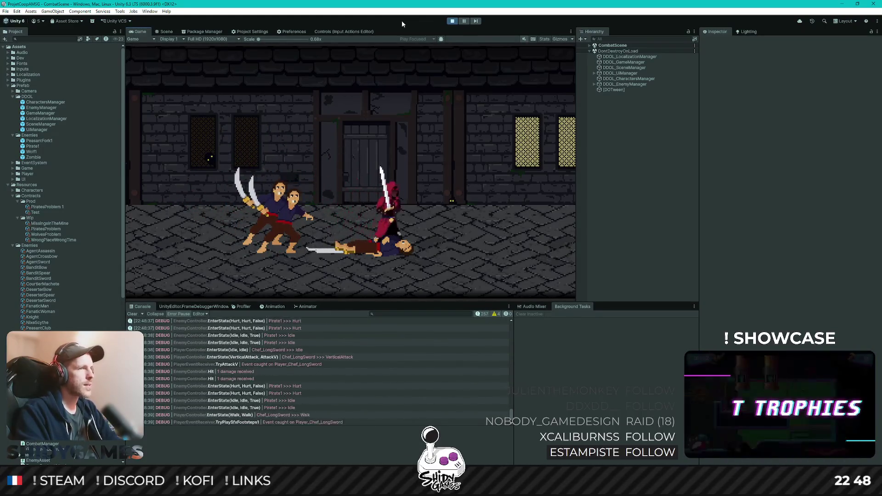
- Kill the remaining pirates with alternating horizontal and vertical swings
key("d")
key("l")
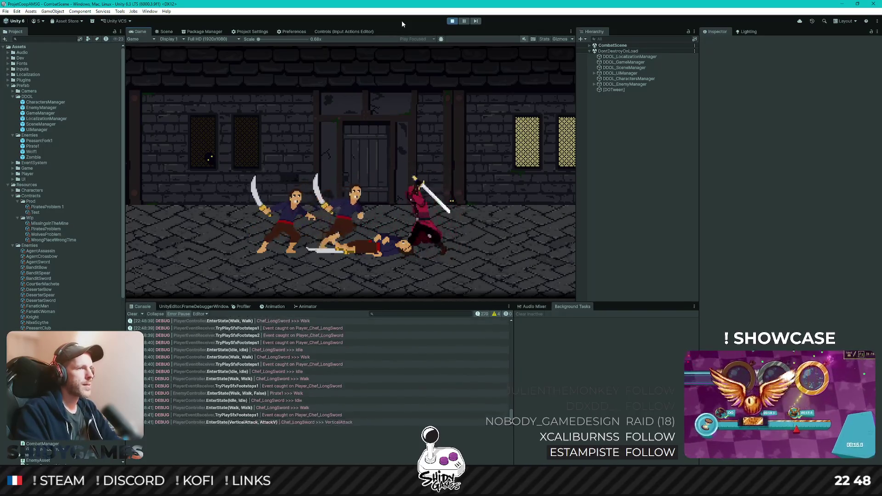
key("k")
key("a")
key("a")
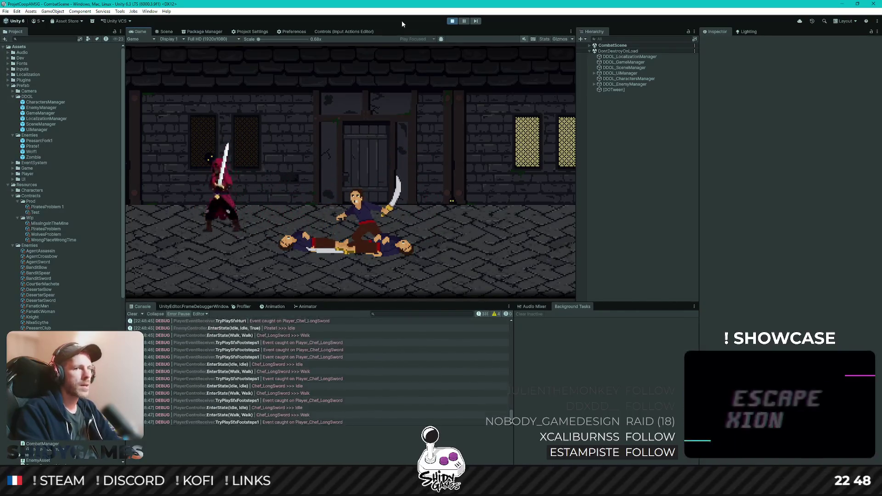
key("k")
key("k")
key("d")
key("d")
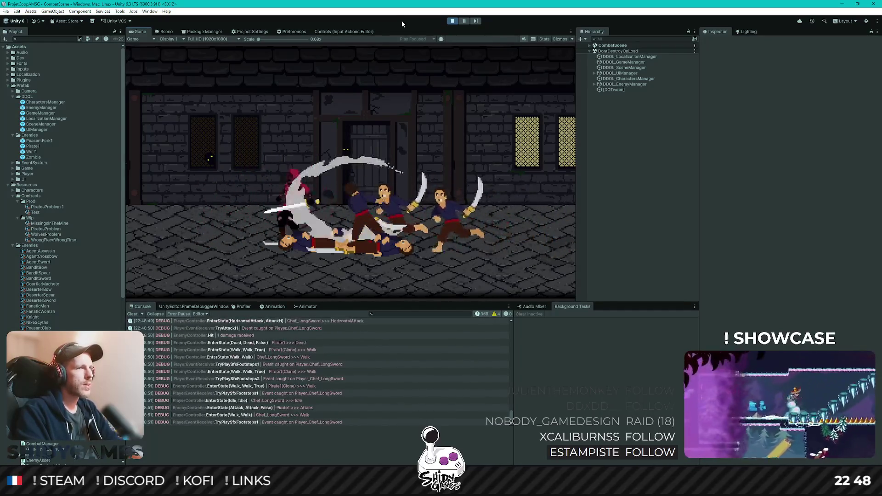
key("a")
key("l")
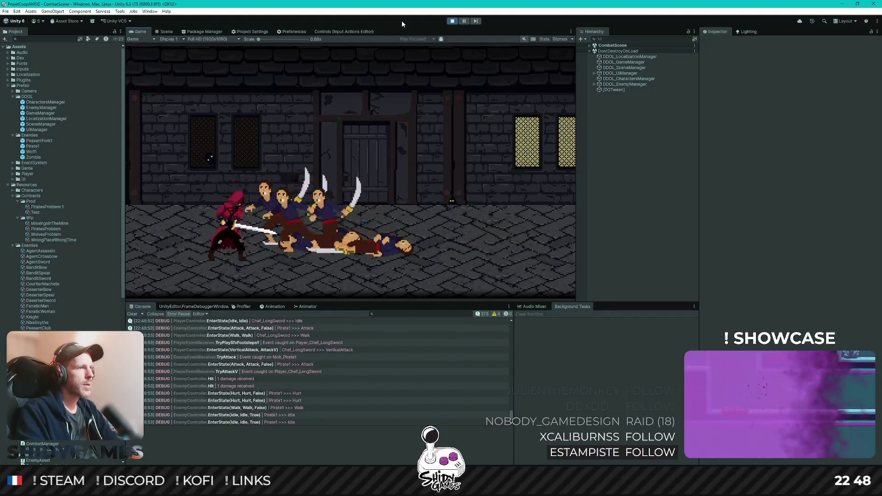
key("d")
key("k")
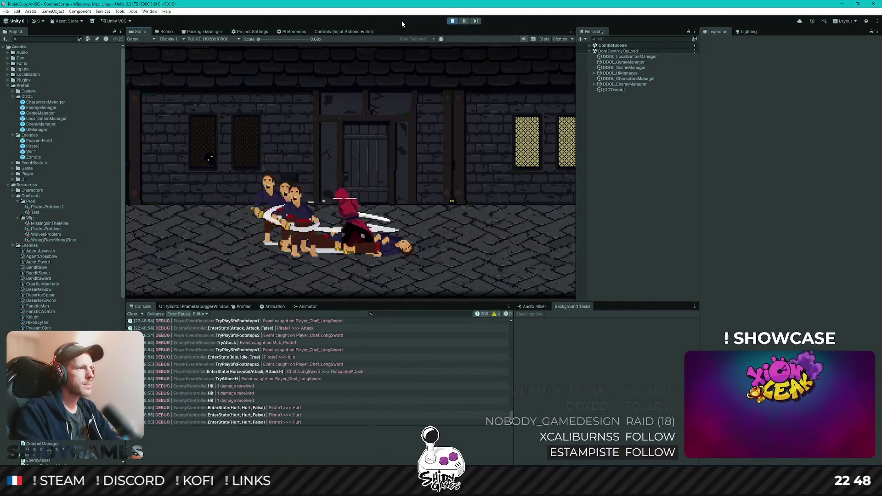
key("k")
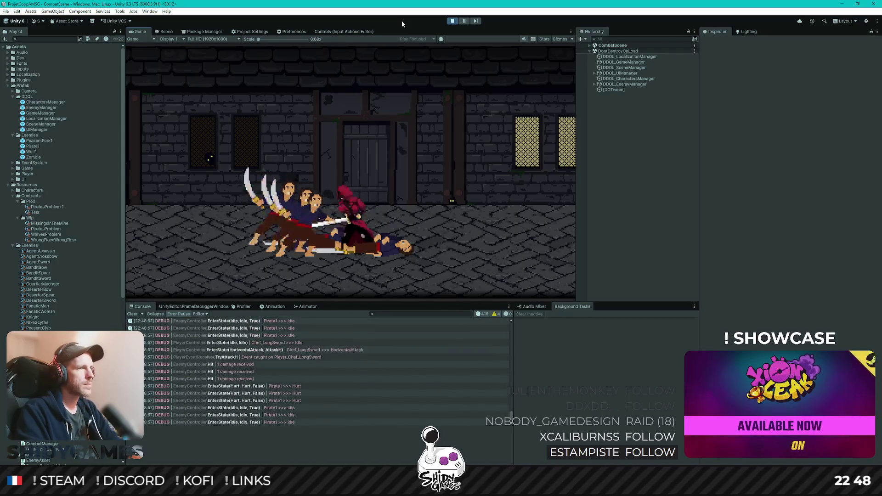
key("k")
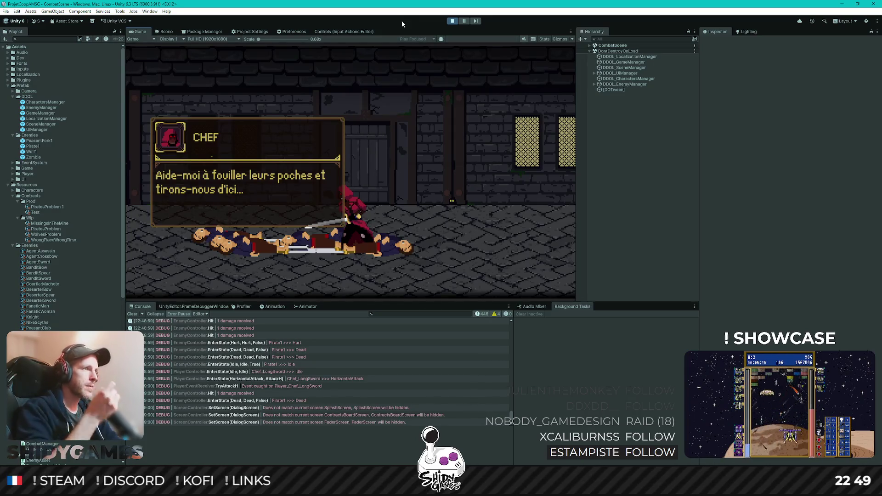
- Dismiss the chef's closing dialog, stop the game and return to the code
key("space")
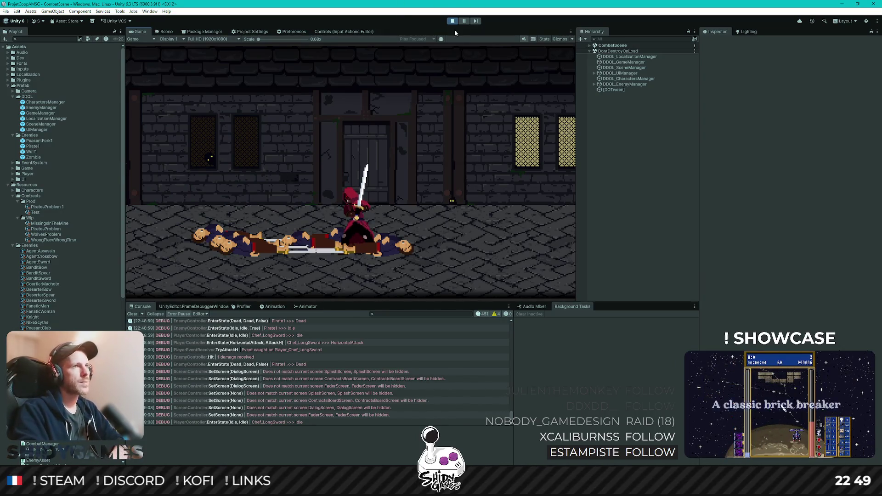
key("ctrl+p")
key("alt+Tab")
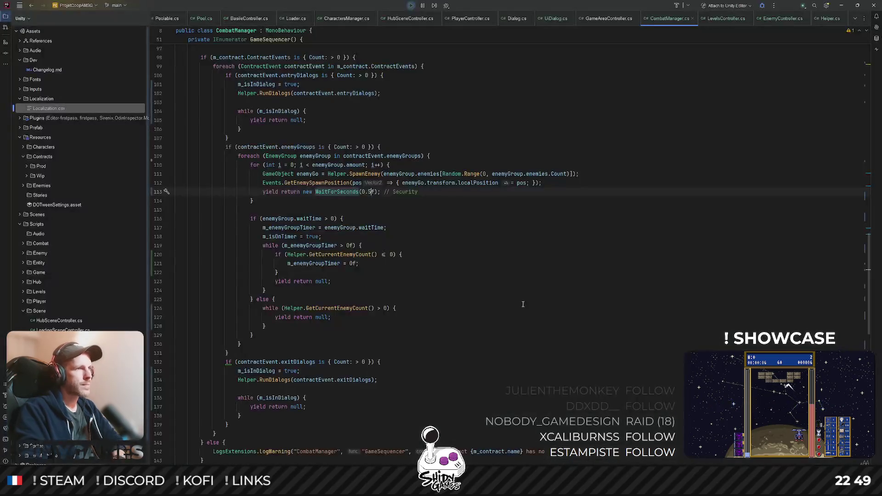
scroll(494, 294, "up", 3)
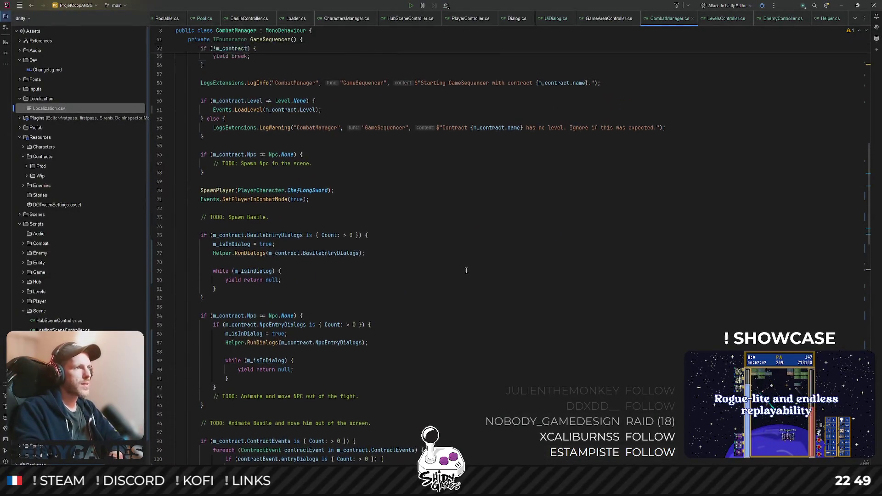
- Open Defs.cs through the file and symbol search
left_click(470, 270)
key("ctrl+shift+f")
type("EnemyDeadClip")
type("defs")
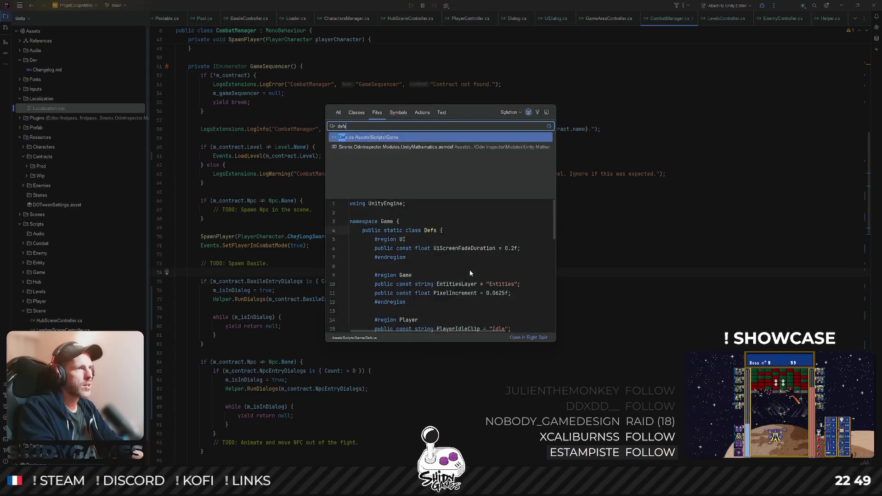
key("Return")
scroll(422, 259, "up", 2)
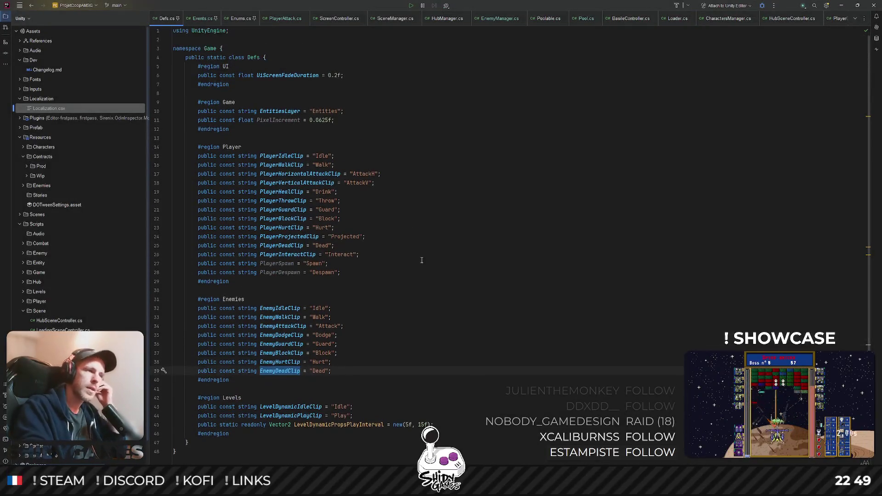
- Add a #region Dialogs after the Levels region and start a public const float line
left_click(358, 117)
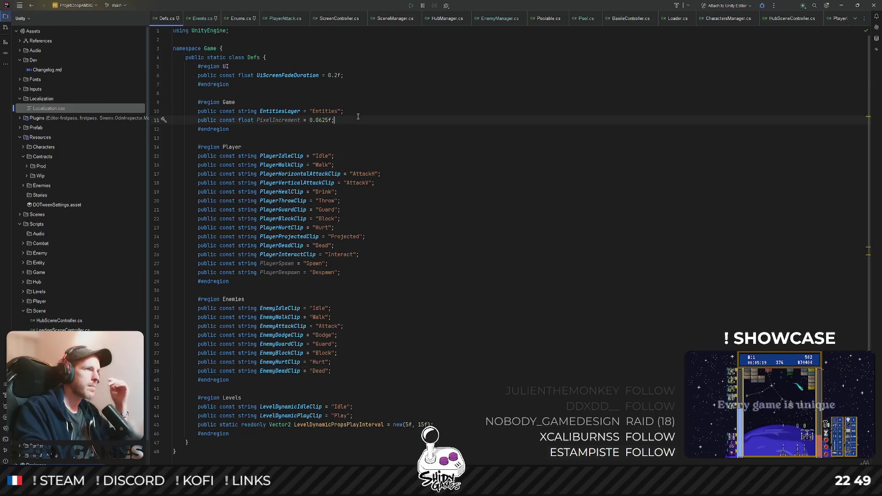
key("Down")
scroll(313, 308, "down", 1)
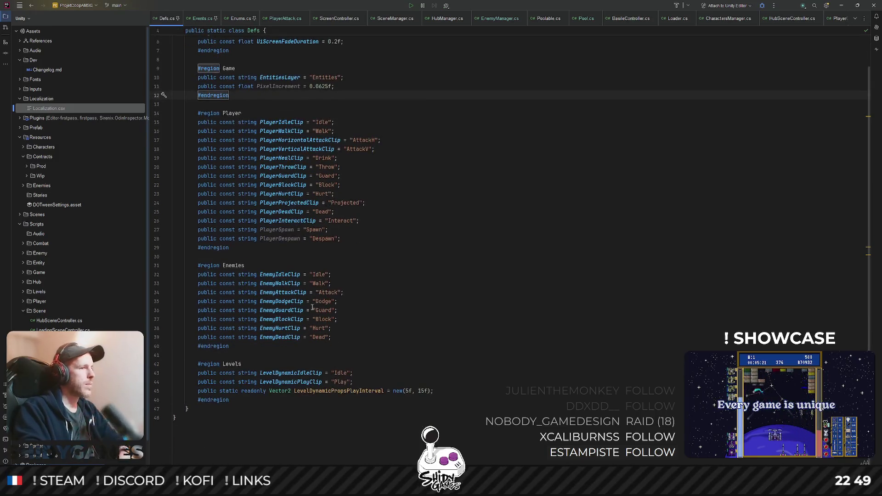
left_click(240, 397)
key("Return")
type("#region")
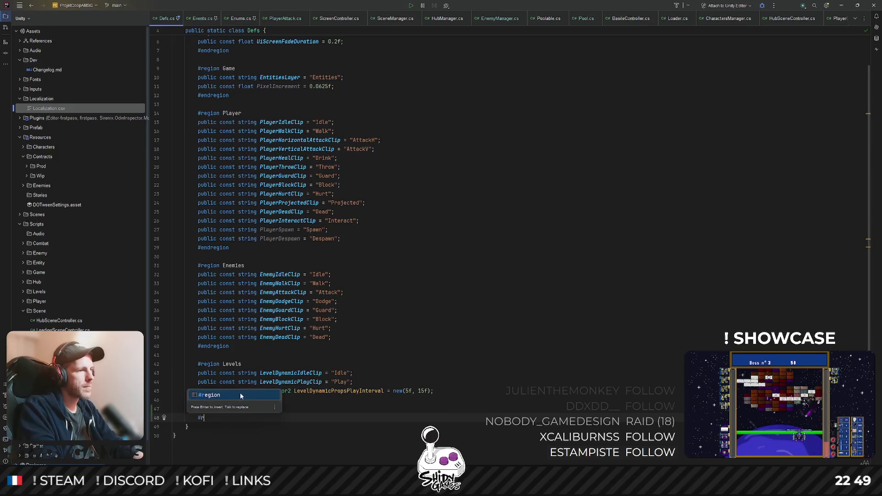
key("Tab")
type("e")
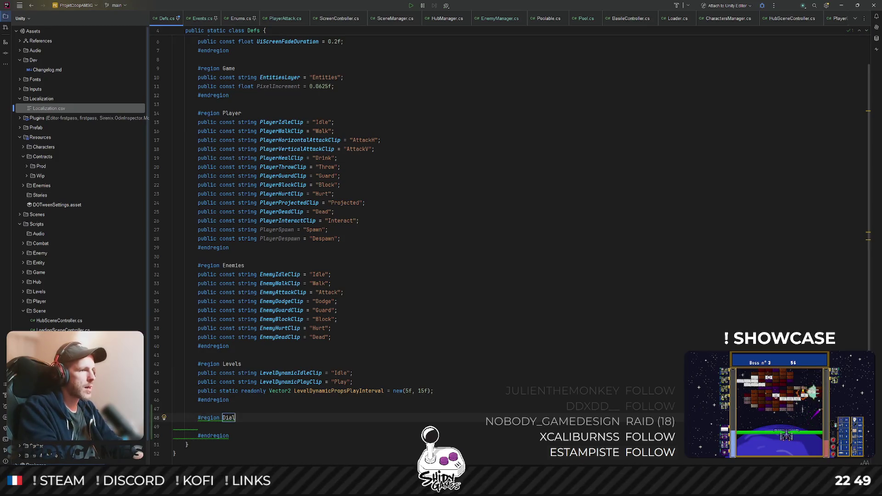
type("ogs")
key("Return")
type("ublic const ")
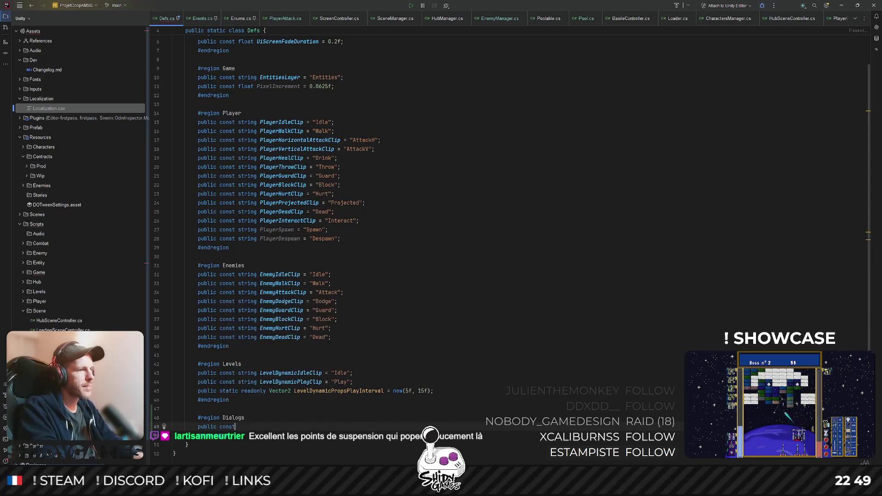
type("float")
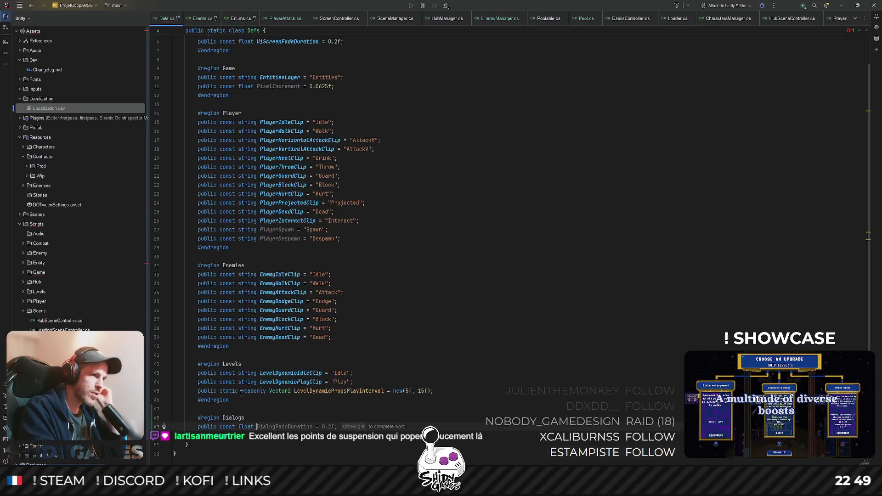
left_click(591, 247)
key("ctrl+shift+f")
- Open UiDialog.cs and select the typewriter coroutine's punctuation delay cases
key("Return")
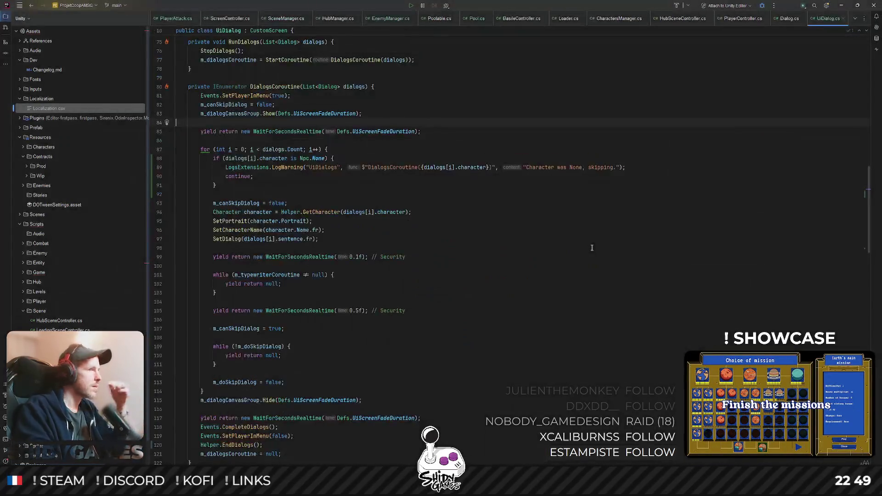
scroll(425, 152, "up", 1)
scroll(424, 154, "up", 3)
scroll(424, 156, "up", 1)
scroll(423, 157, "up", 1)
scroll(423, 157, "down", 10)
scroll(428, 157, "down", 10)
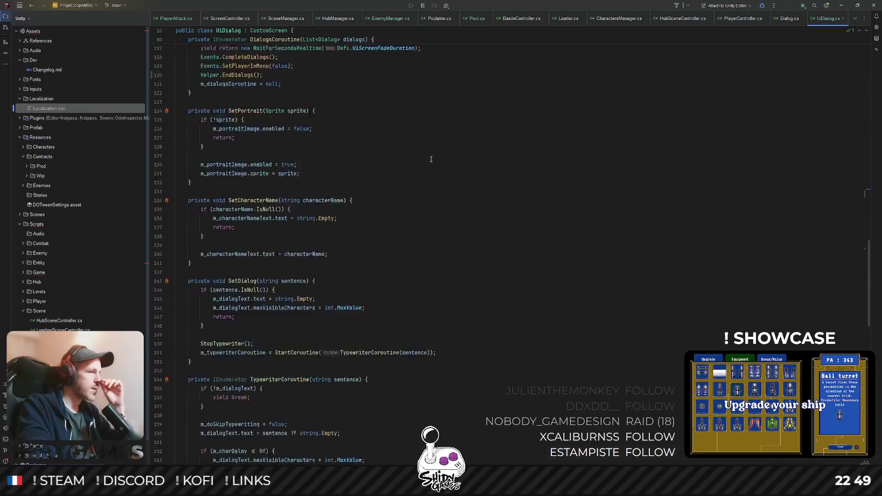
scroll(429, 159, "down", 10)
scroll(430, 159, "down", 8)
scroll(344, 179, "up", 1)
scroll(243, 205, "up", 1)
left_click_drag(220, 200, 363, 246)
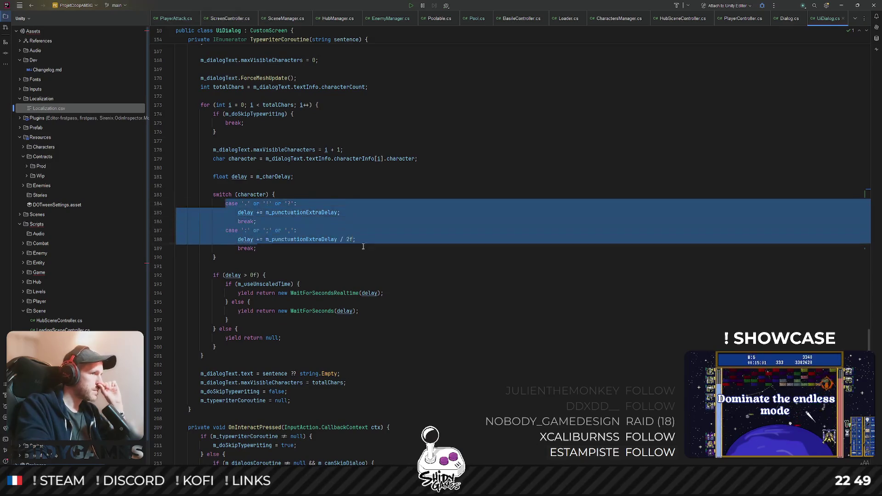
key("Down")
scroll(286, 231, "up", 1, "ctrl")
scroll(286, 230, "up", 1, "ctrl")
left_click(494, 230)
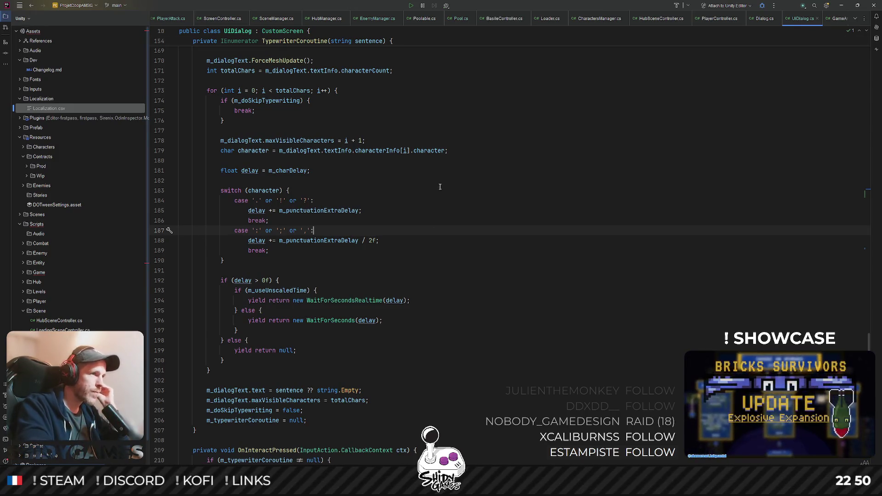
- Inspect the case lines 184–188, the delay increment and m_punctuationExtraDelay
left_click(258, 199)
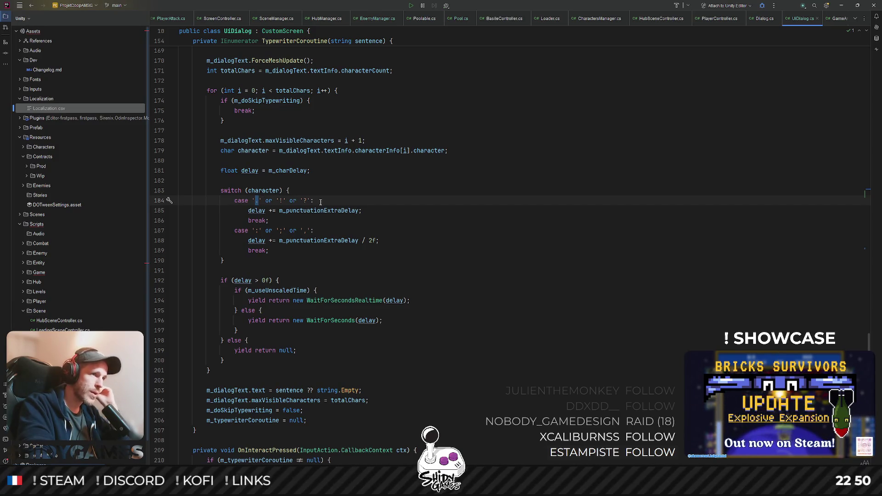
left_click(390, 206)
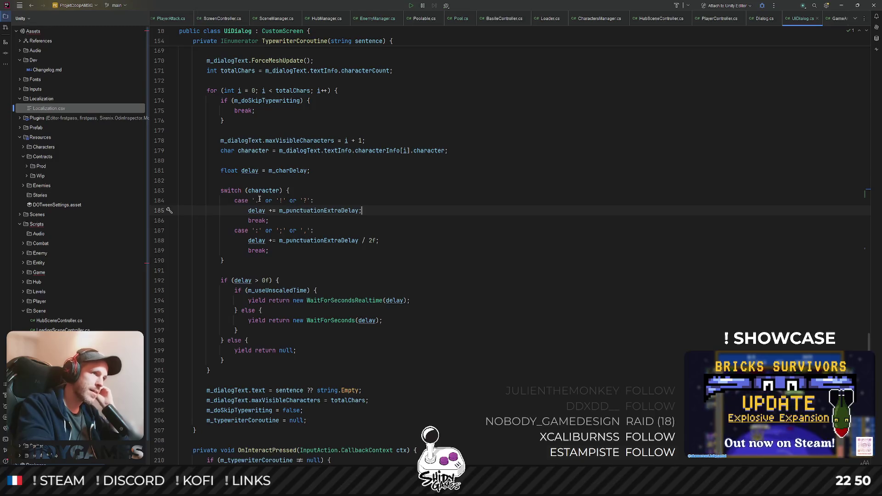
left_click(283, 200)
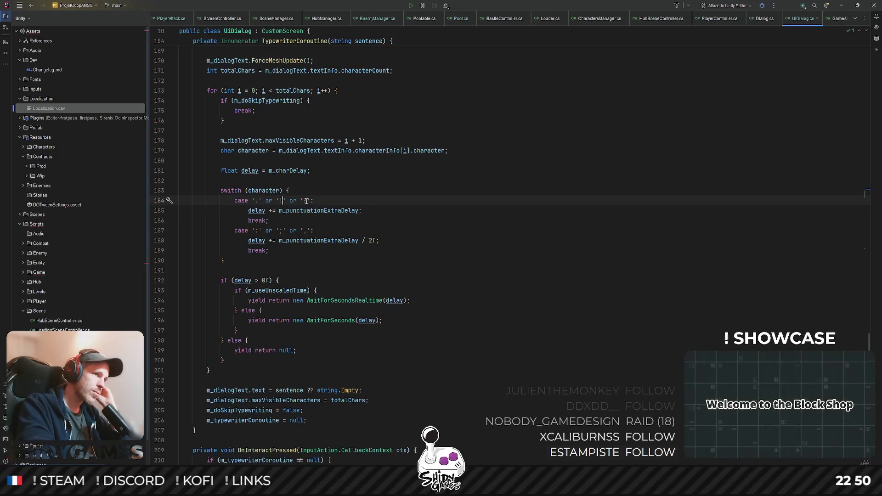
left_click(305, 200)
left_click_drag(269, 210, 356, 211)
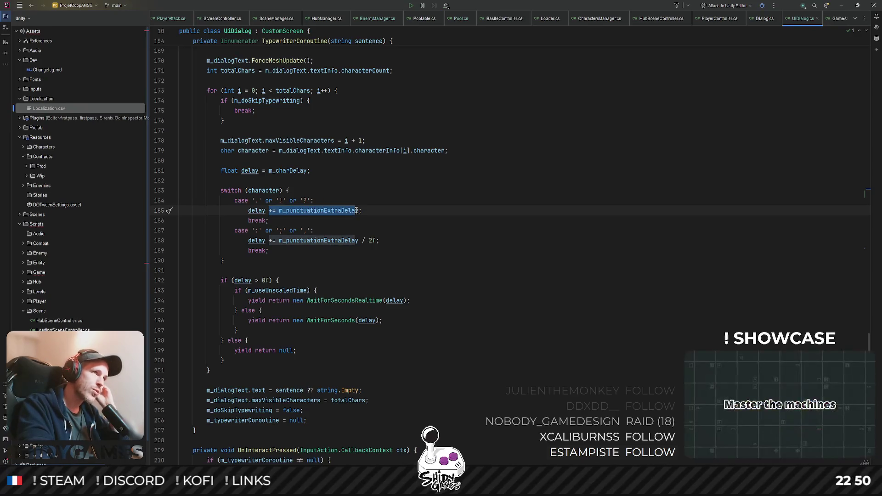
left_click(396, 209)
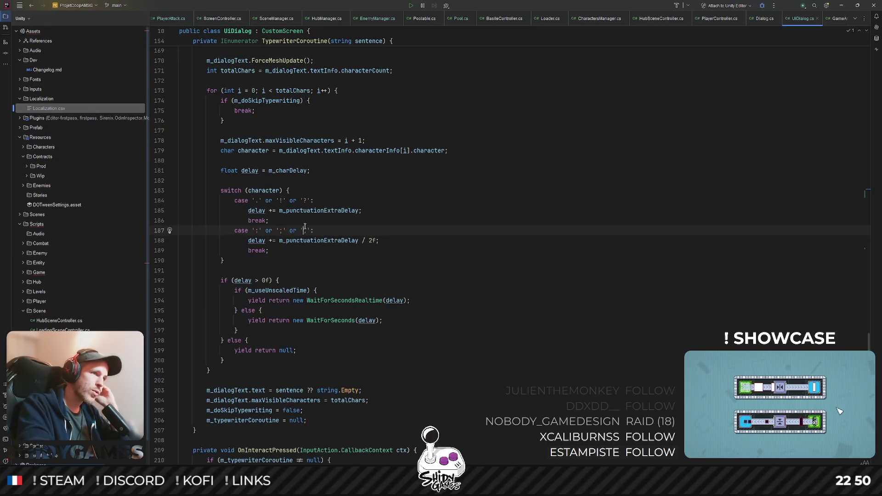
left_click_drag(325, 239, 356, 240)
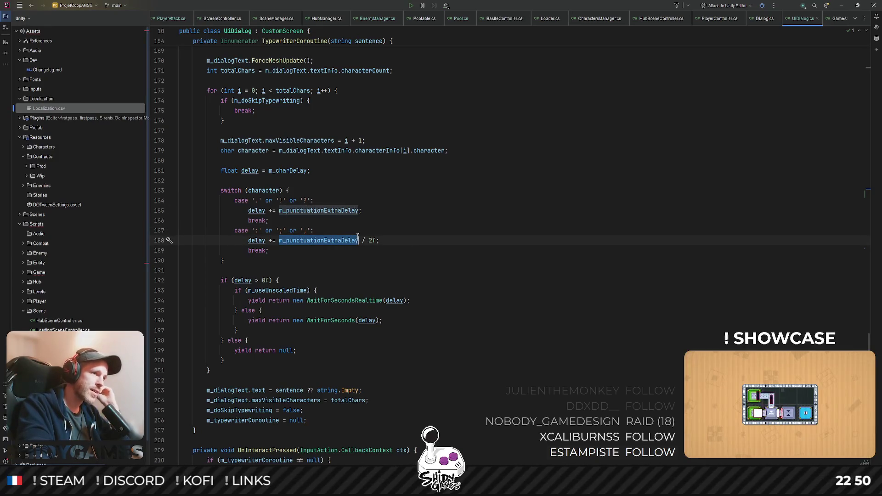
left_click(414, 234)
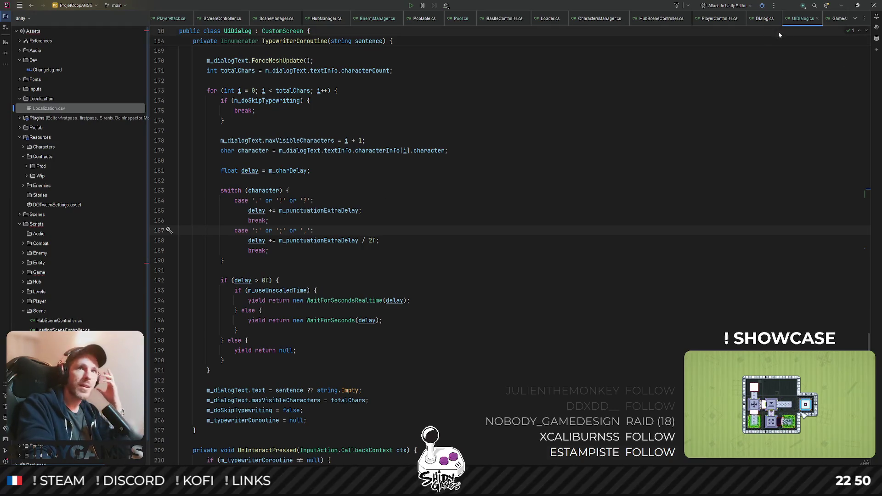
scroll(172, 18, "up", 3)
- Declare public const float CombatDialogThreshold = 1f in the Dialogs region of Defs.cs
left_click(165, 18)
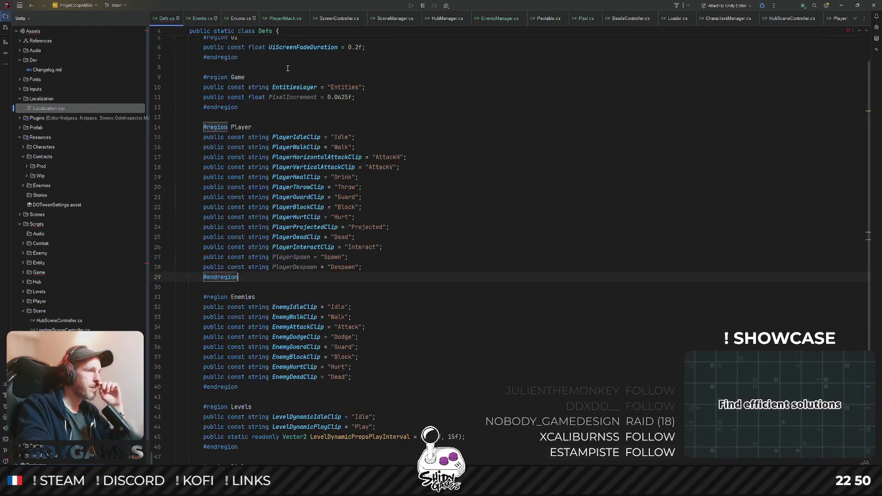
scroll(280, 401, "down", 3)
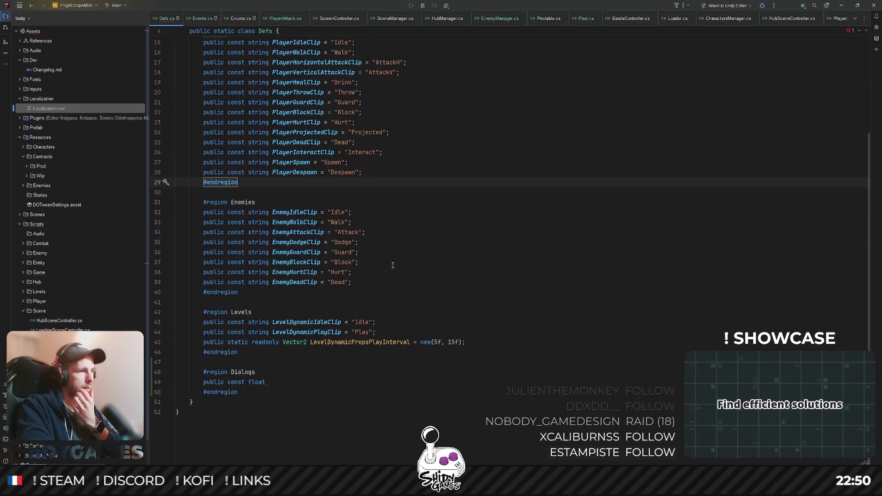
left_click(267, 382)
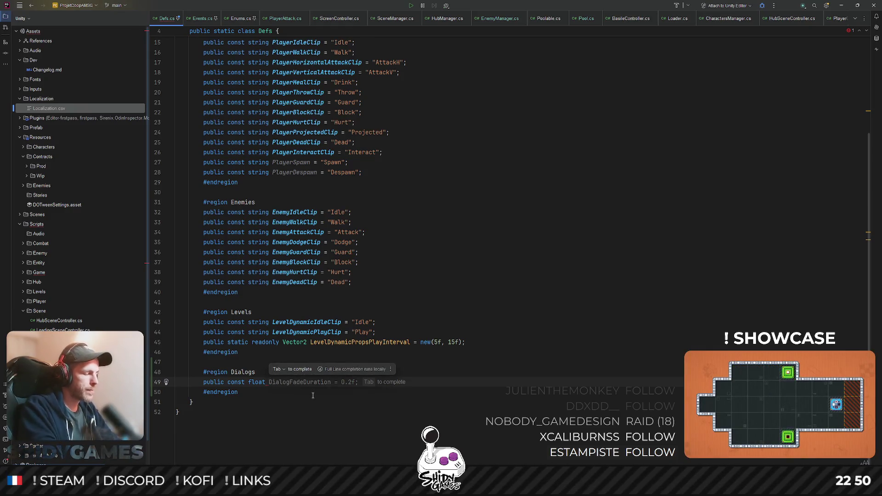
type("Dialog")
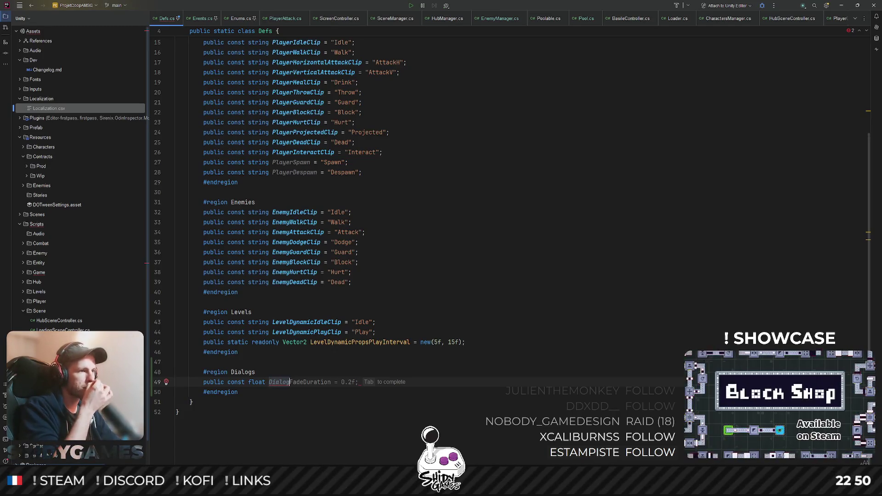
type("Spas")
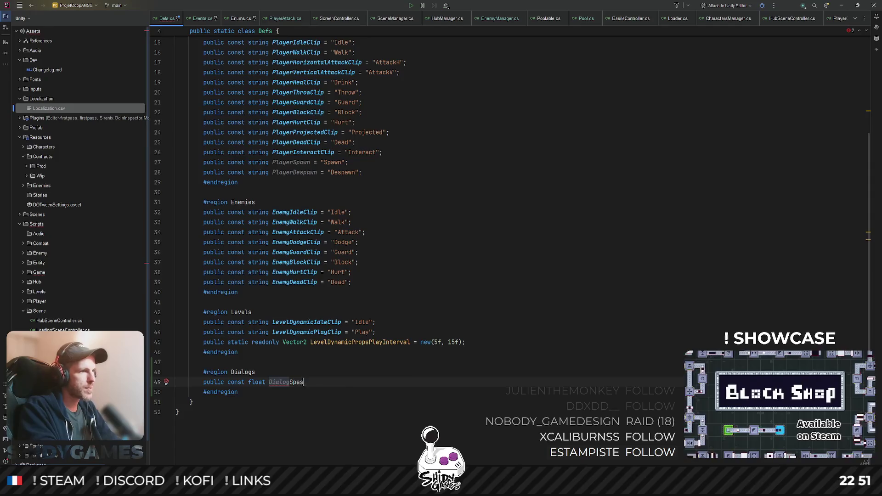
type("Thr")
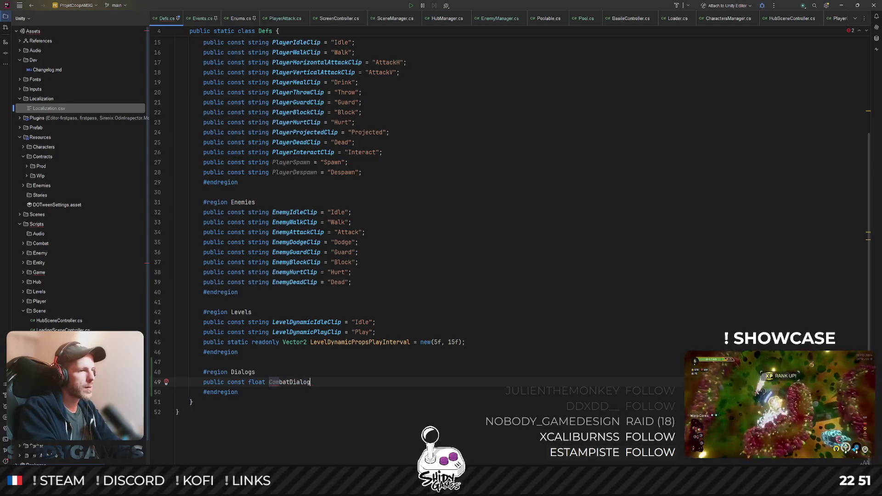
type("eshold =")
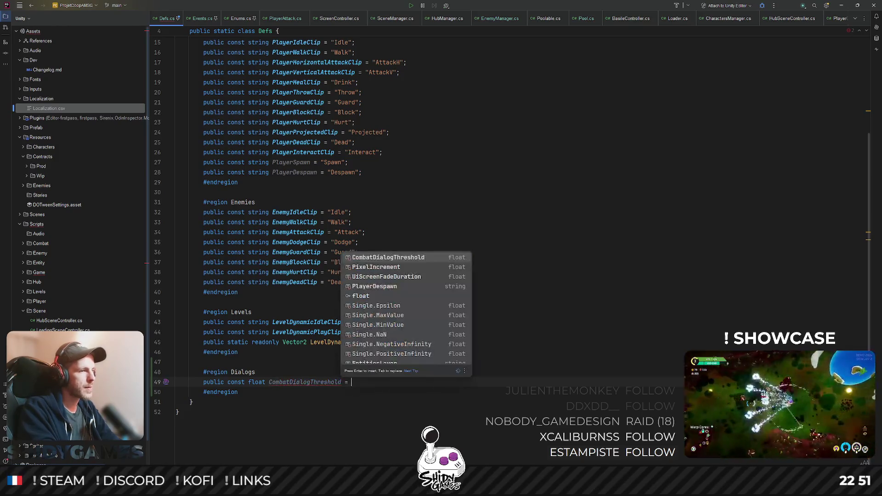
type(" 1f")
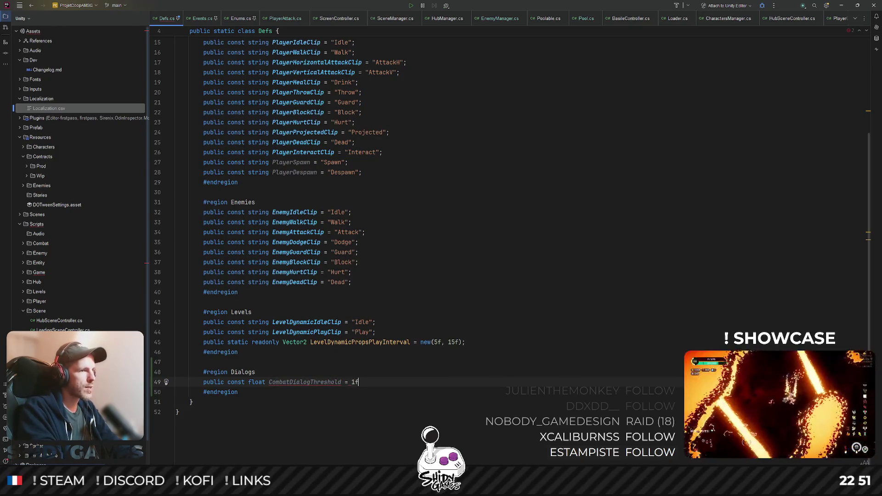
type("f;")
double_click(305, 381)
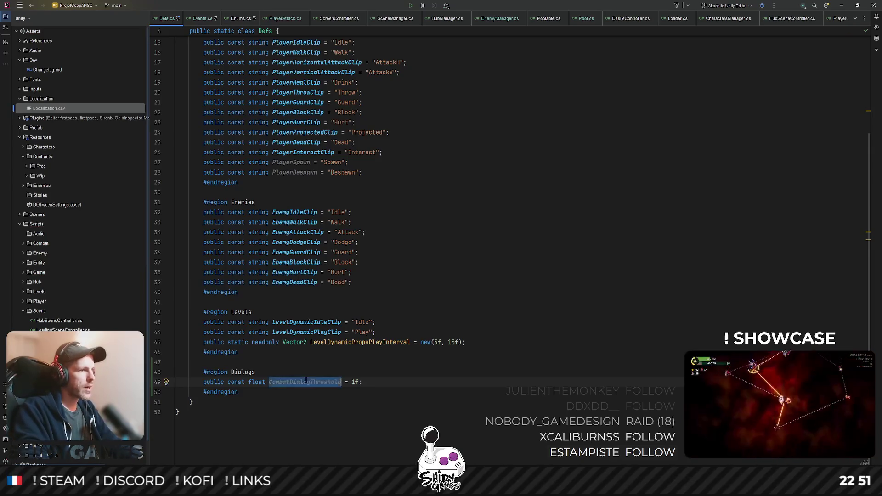
key("shift")
key("shift")
type("combat")
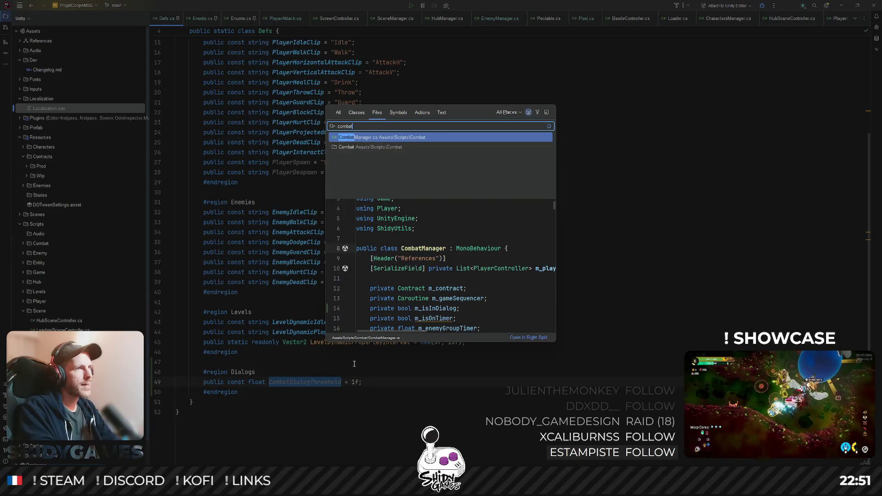
- In CombatManager.cs add a private WaitForSecondsRealtime m_dialogDelay field
key("Return")
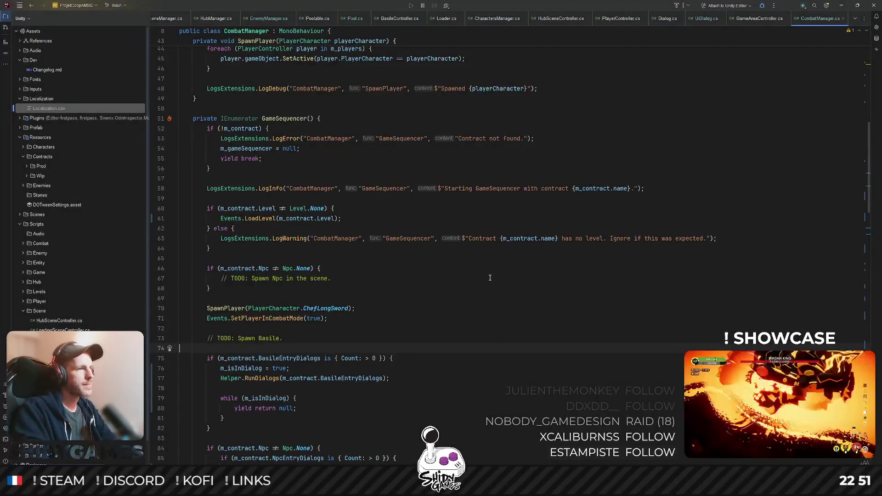
scroll(408, 197, "up", 5)
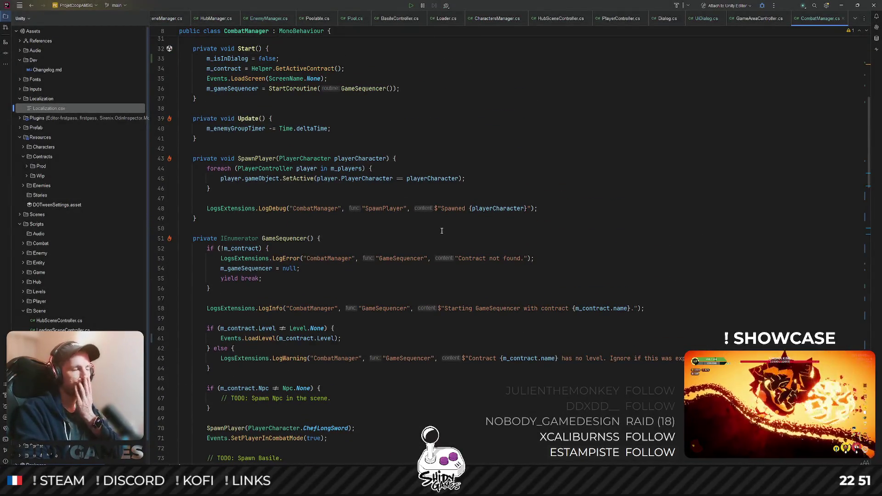
scroll(434, 247, "up", 10)
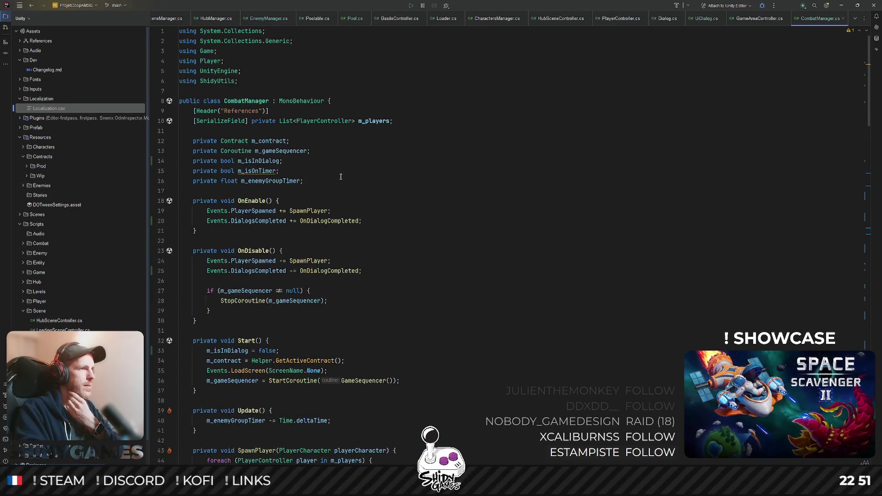
left_click(324, 151)
key("Return")
type("pr")
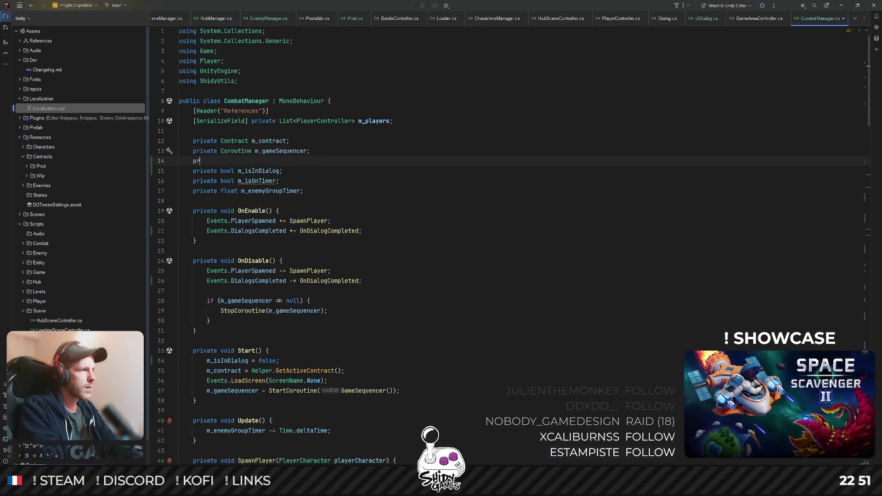
type("ivate WaitF")
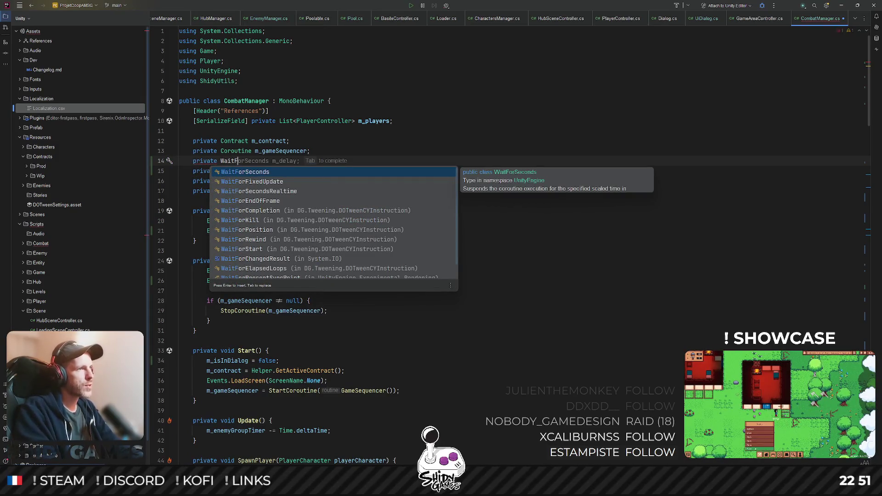
key("Down")
key("Down")
key("Return")
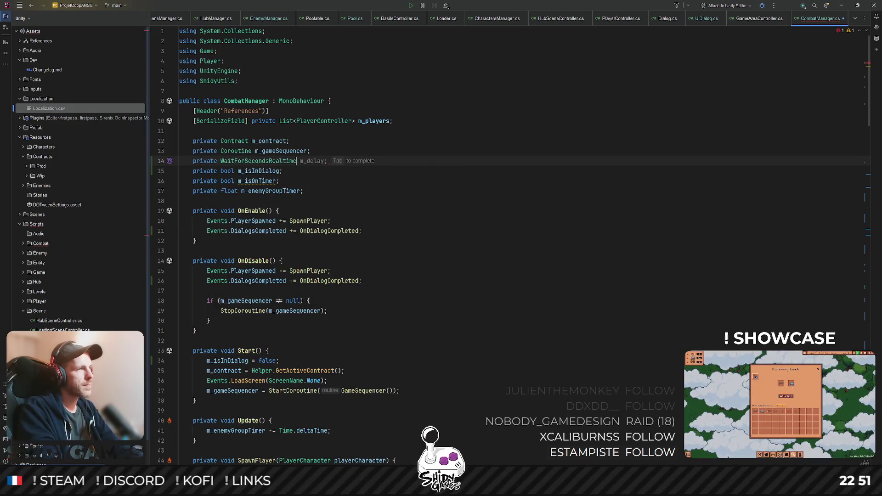
type(" m_da")
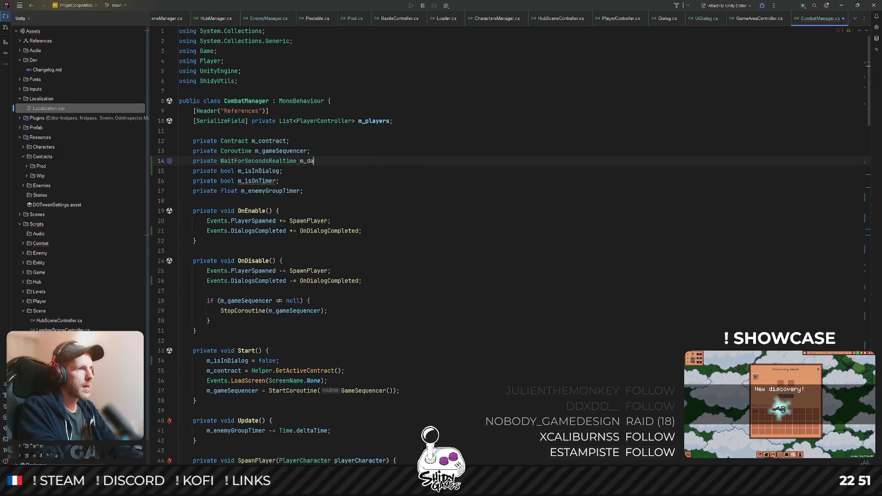
key("BackSpace")
type("ialogDelauy")
key("BackSpace")
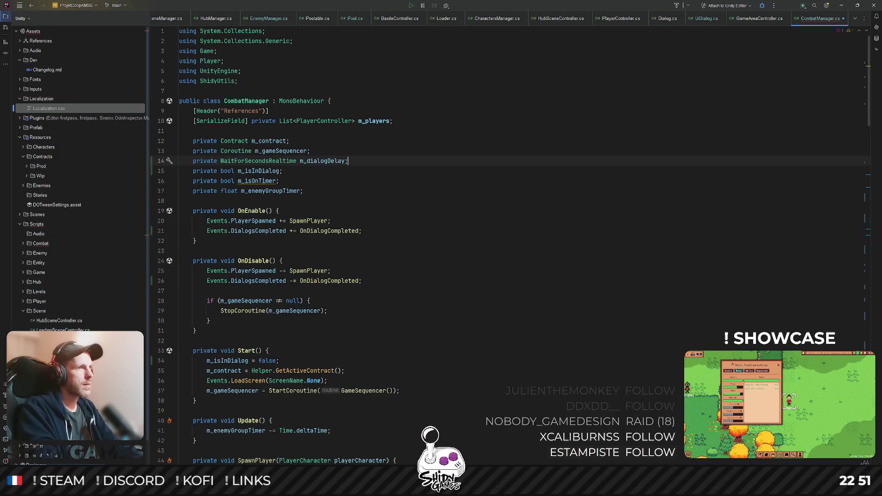
scroll(274, 186, "down", 2)
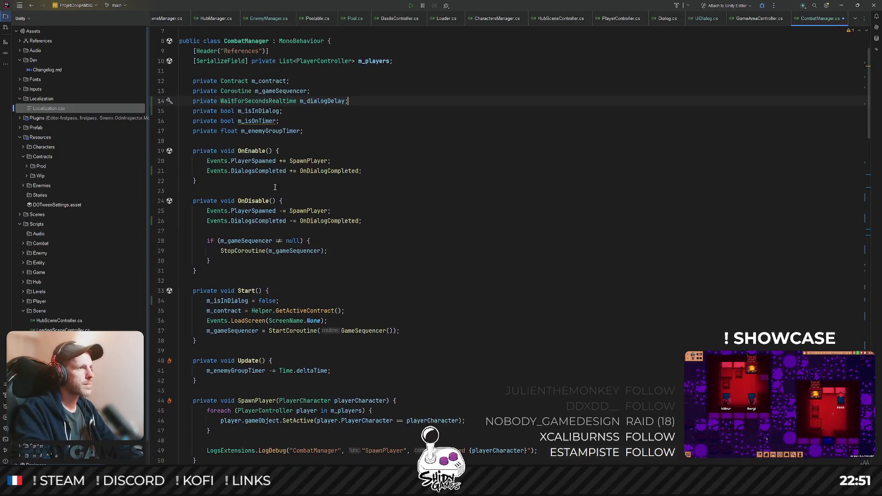
- Insert an Awake method before OnEnable and clear the unwanted m_players line
left_click(238, 143)
key("Return")
key("Return")
key("Up")
type("private void Aw")
key("Return")
key("BackSpace")
type("m_players = new List<PlayerController>();")
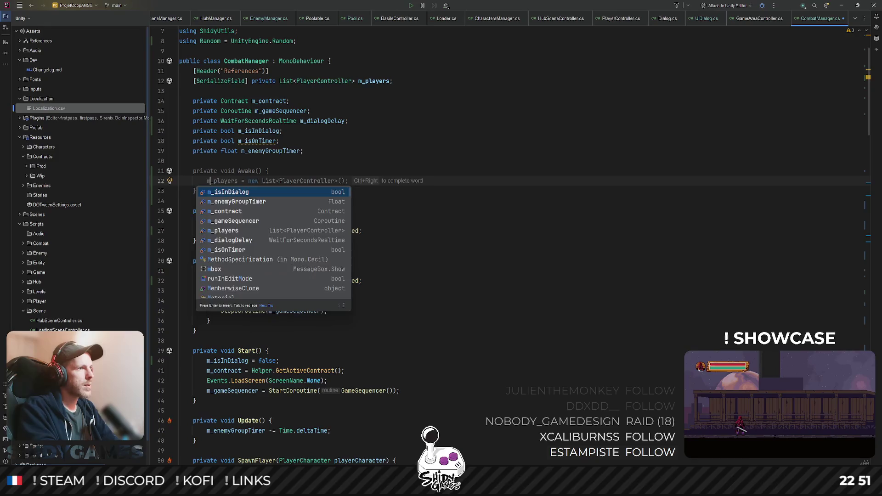
key("shift+Home")
key("BackSpace")
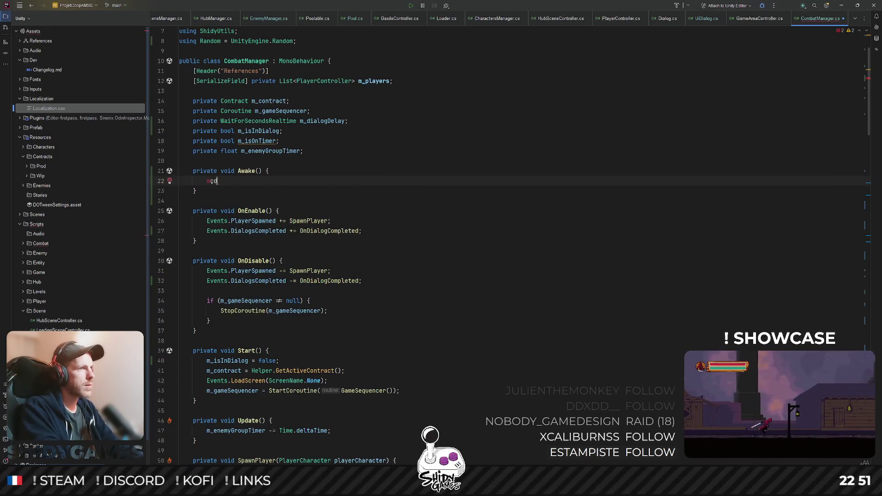
type("m_d")
- Assign m_dialogDelay = new WaitForSecondsRealtime(Defs.CombatDialogThreshold) in Awake
key("Return")
type("= ")
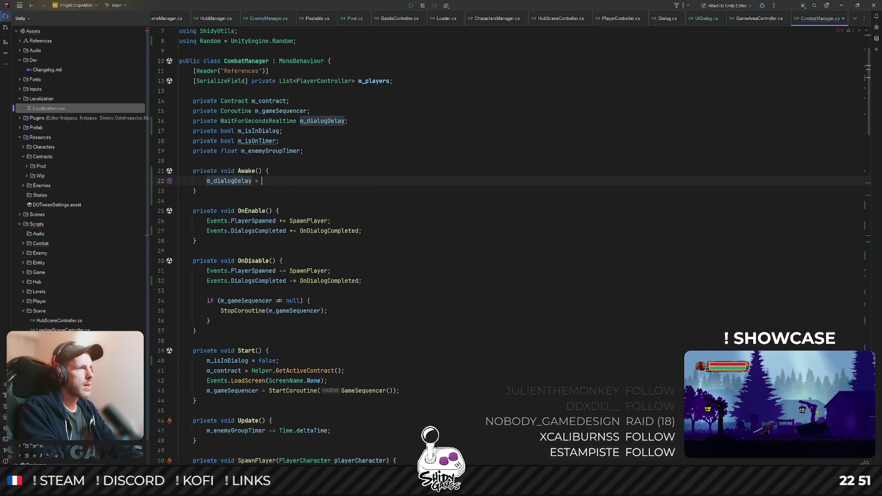
type("new")
key("Return")
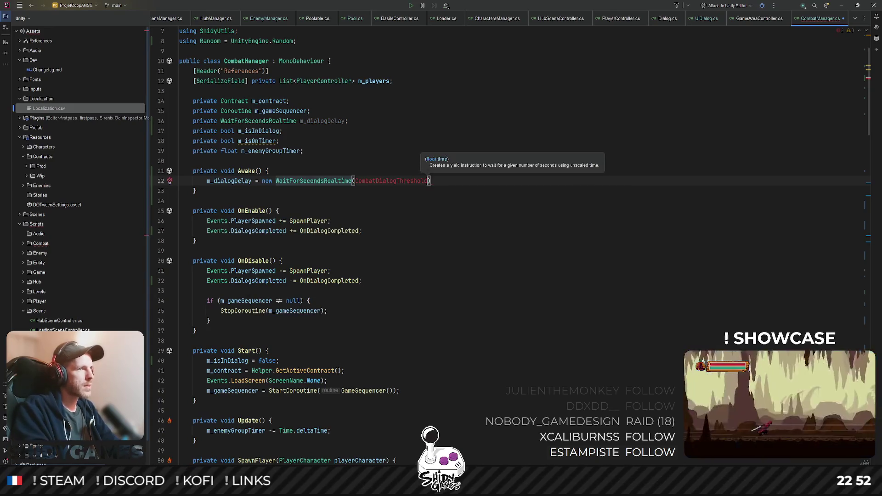
type("ef")
key("BackSpace")
key("BackSpace")
type("Defs")
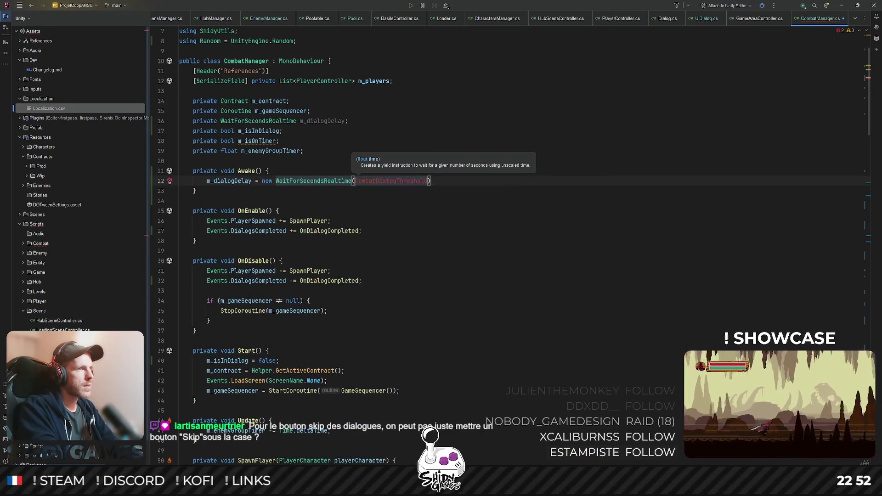
type(".")
key("Return")
type(";")
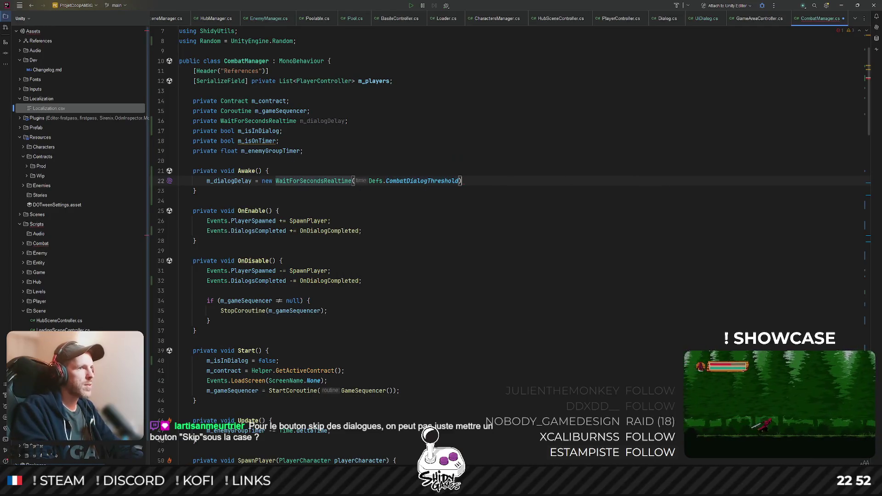
key("Down")
key("Down")
key("Down")
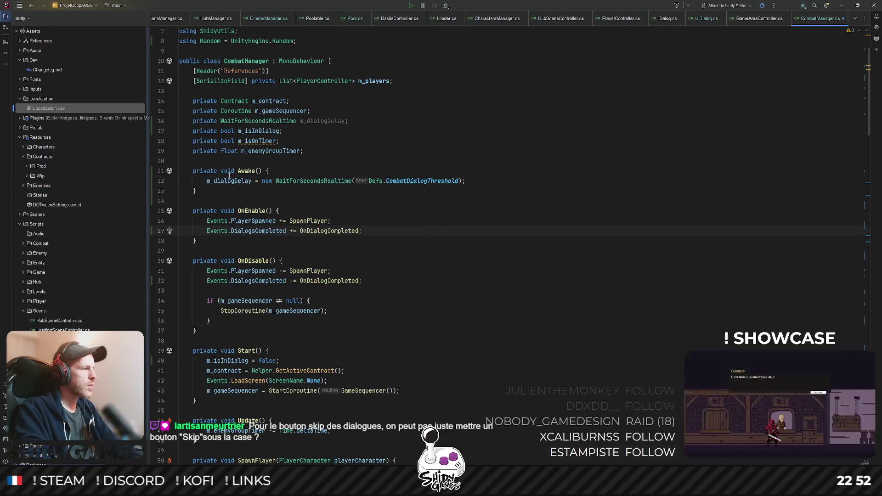
left_click(519, 219)
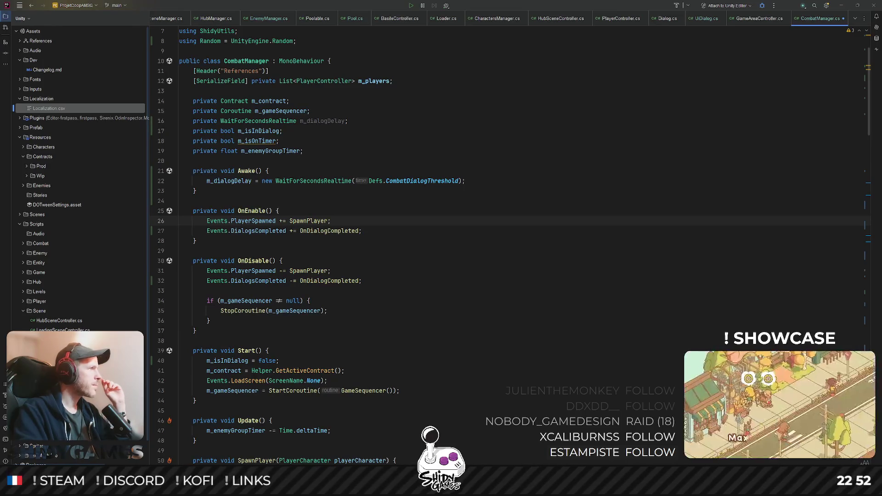
key("alt+Tab")
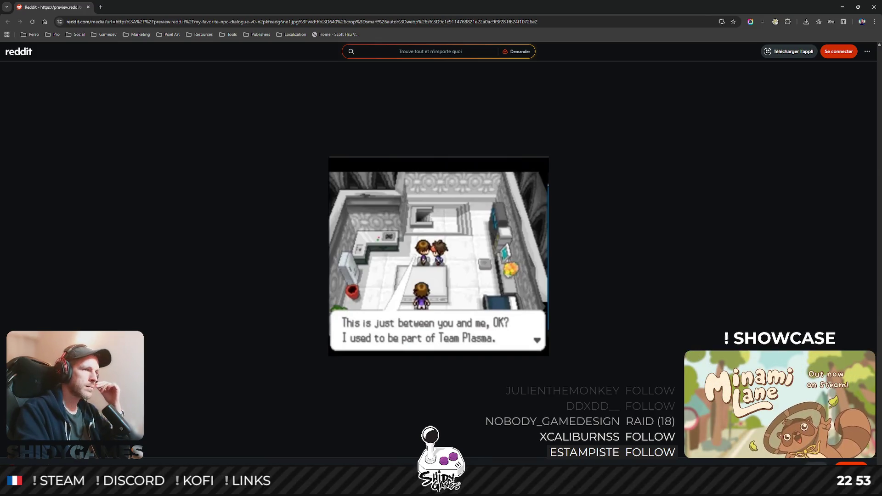
left_click(89, 8)
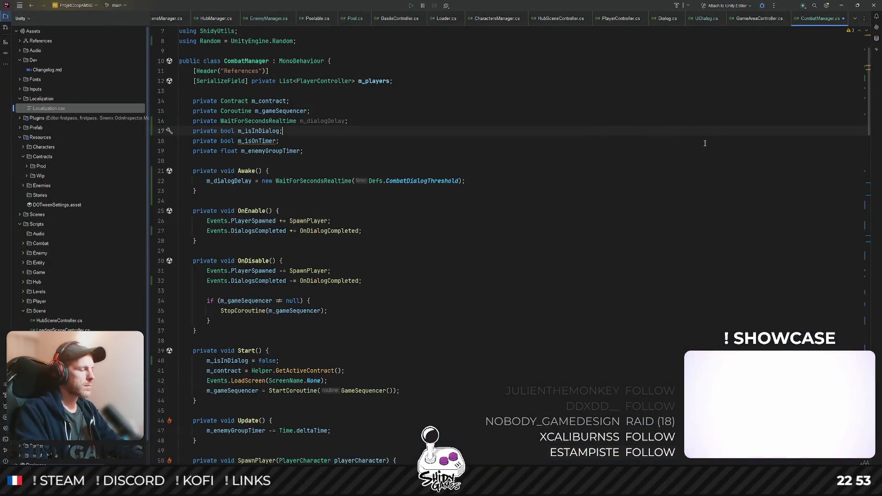
scroll(446, 162, "down", 3)
scroll(447, 161, "up", 2)
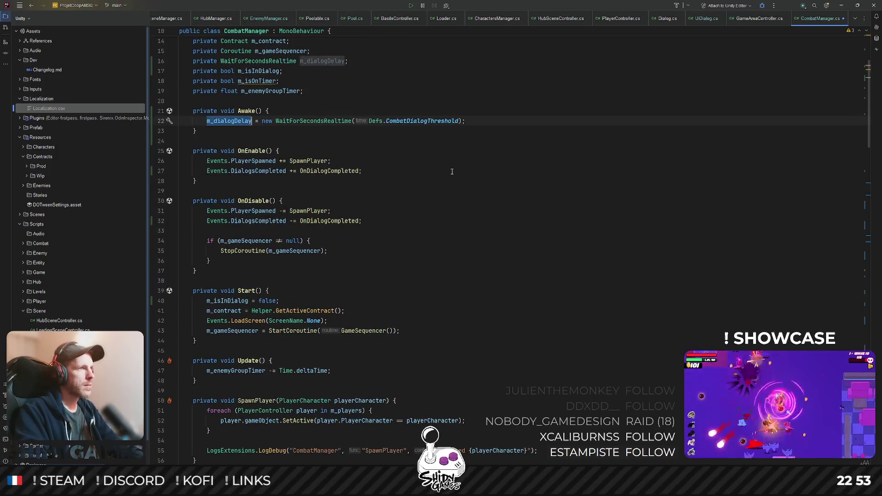
scroll(452, 171, "down", 6)
scroll(452, 171, "down", 4)
scroll(413, 169, "down", 2)
scroll(379, 166, "down", 1)
- Add 'yield return m_dialogDelay;' before and after the Basile entry RunDialogs call
left_click(343, 162)
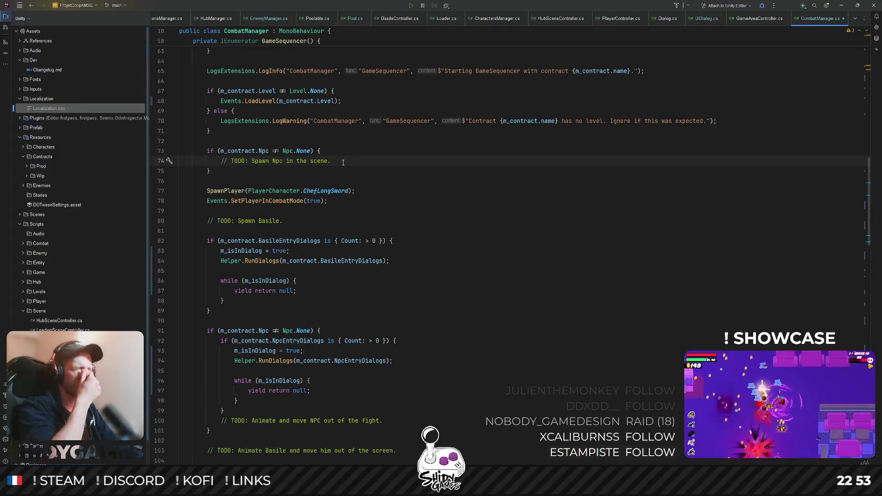
scroll(399, 205, "down", 2)
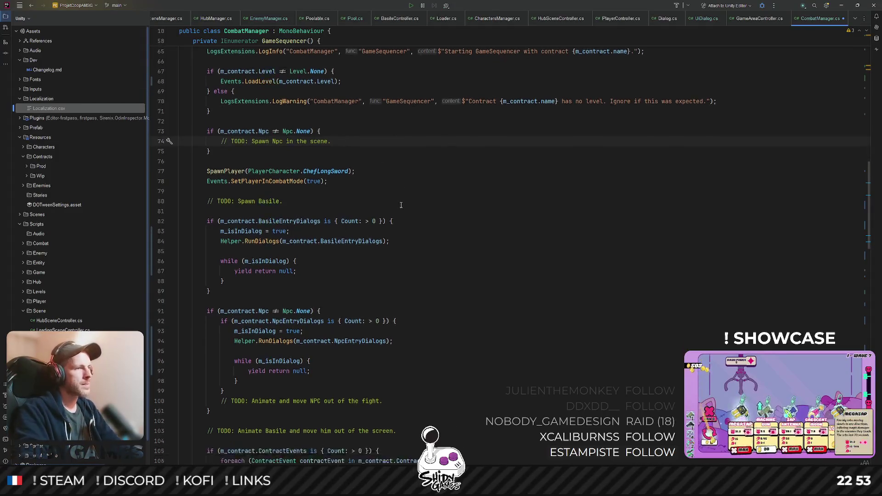
scroll(400, 205, "down", 1)
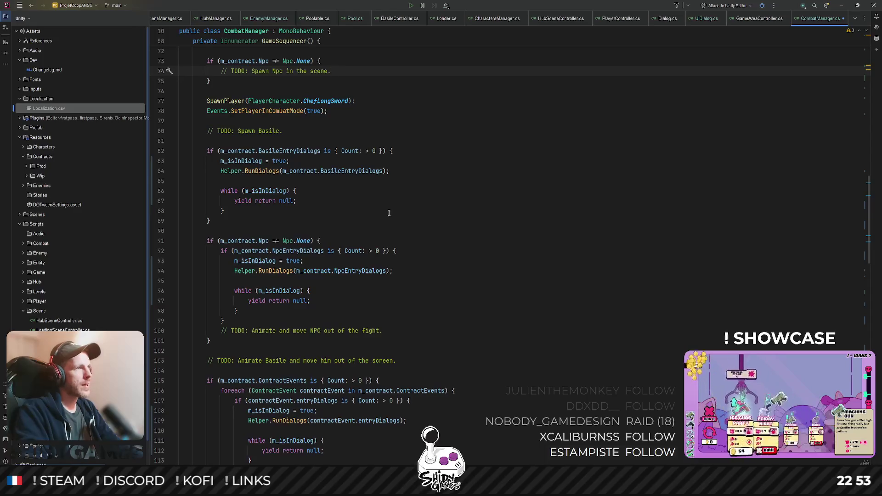
scroll(388, 213, "up", 4)
scroll(327, 238, "up", 1)
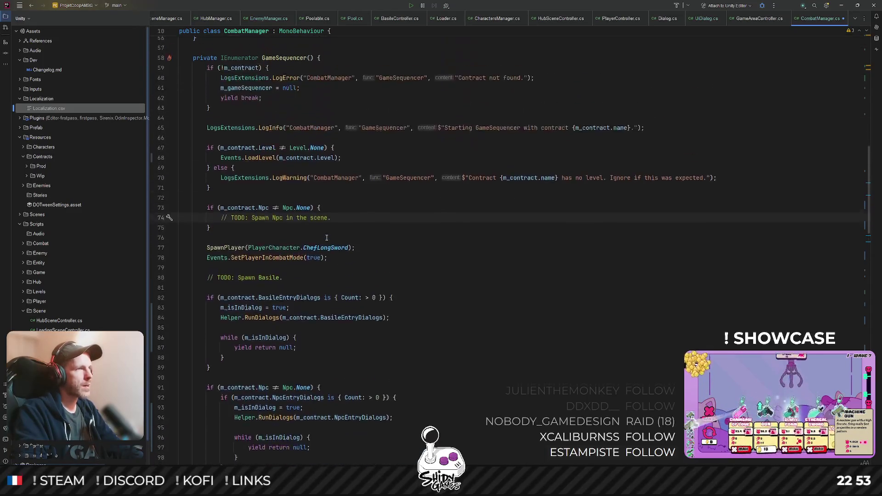
scroll(327, 238, "down", 1)
scroll(270, 232, "down", 2)
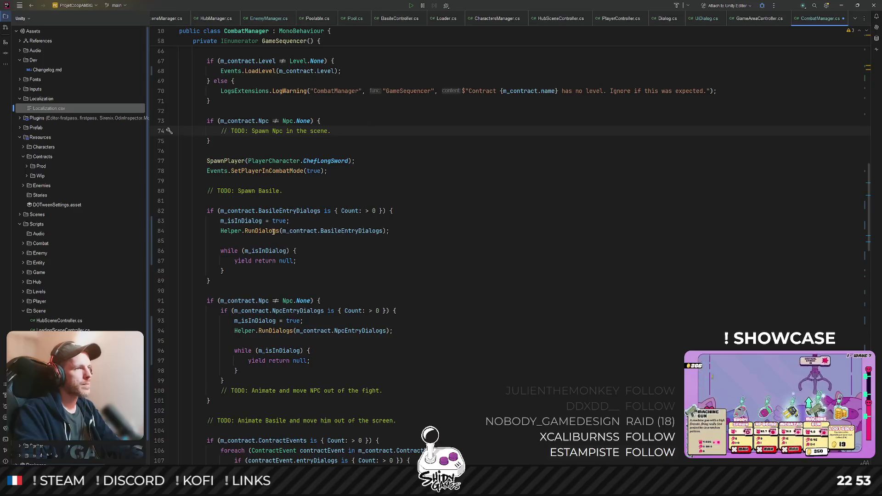
left_click(288, 220)
scroll(296, 214, "up", 7)
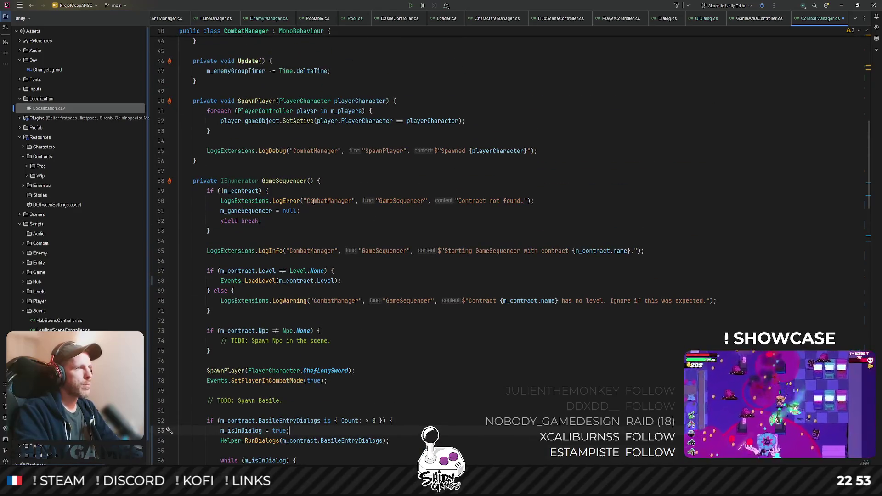
scroll(313, 201, "down", 1)
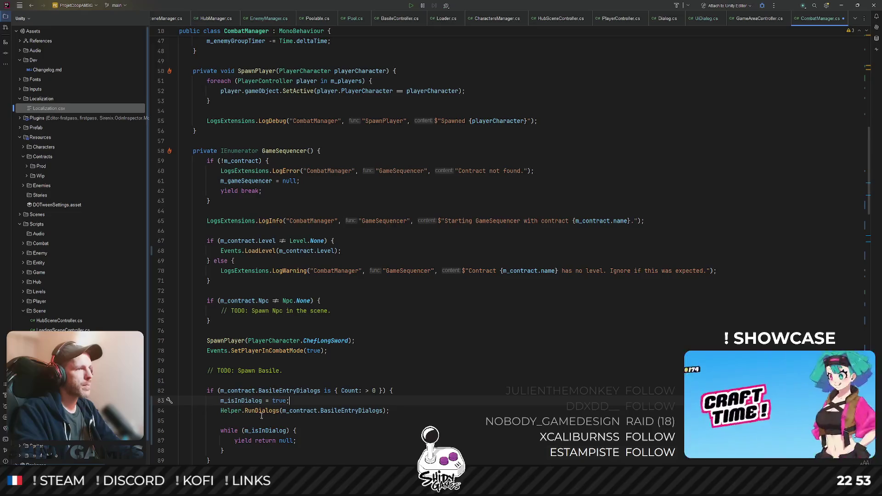
scroll(261, 415, "down", 4)
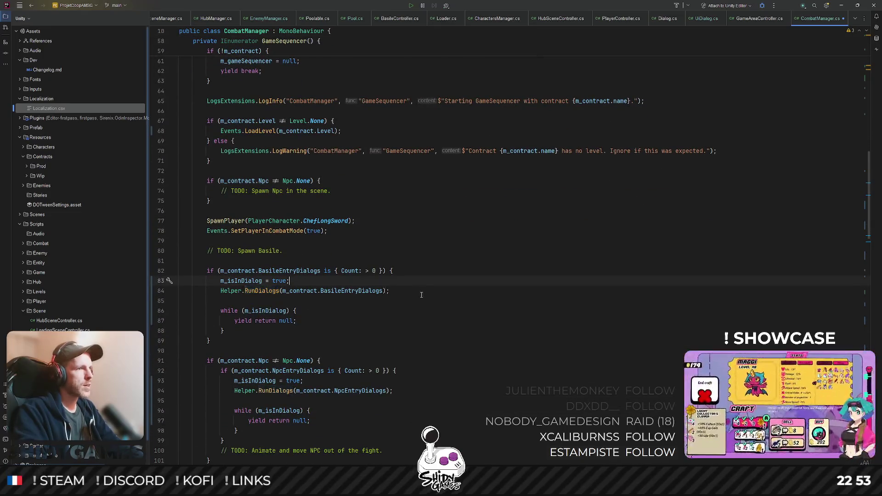
key("Return")
type("yield break;")
key("BackSpace")
key("BackSpace")
key("BackSpace")
type("return m_di")
key("Return")
type(";")
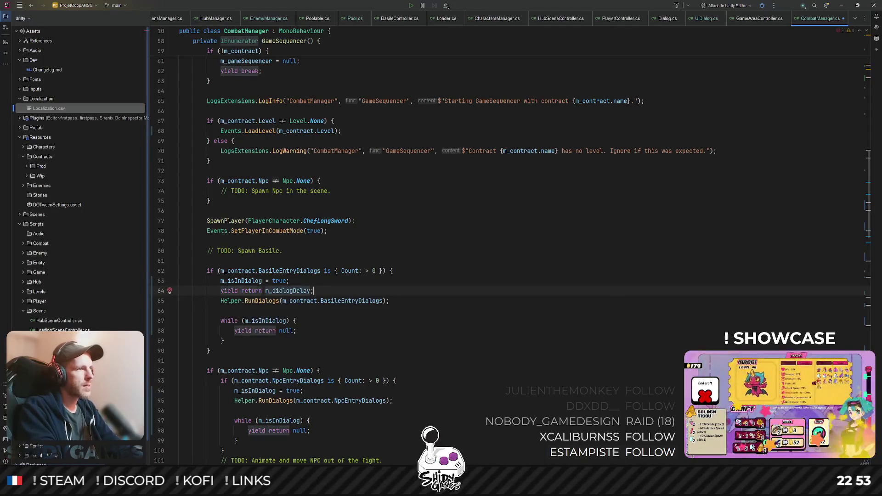
key("shift+Home")
key("ctrl+c")
key("Down")
key("Down")
key("ctrl+v")
scroll(345, 318, "down", 3)
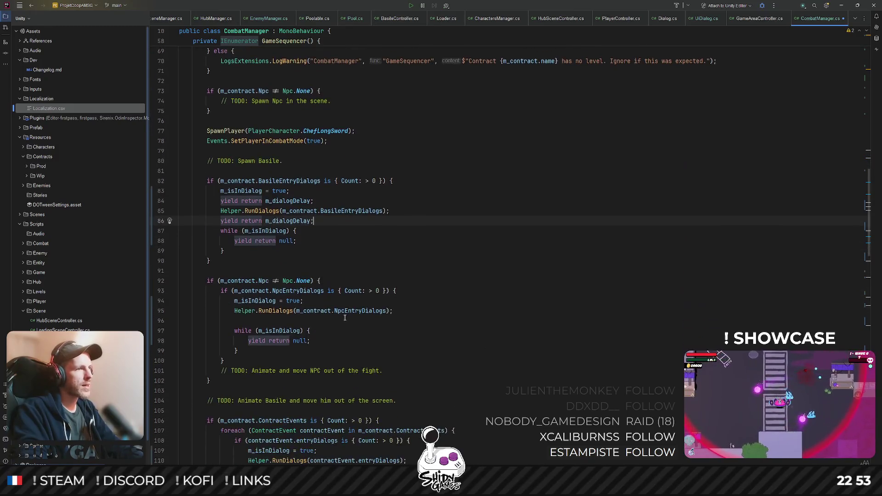
- Paste the dialog delay before and after the NPC and contract-event entry RunDialogs calls
left_click(321, 305)
key("Return")
key("ctrl+v")
key("Down")
key("Down")
key("ctrl+v")
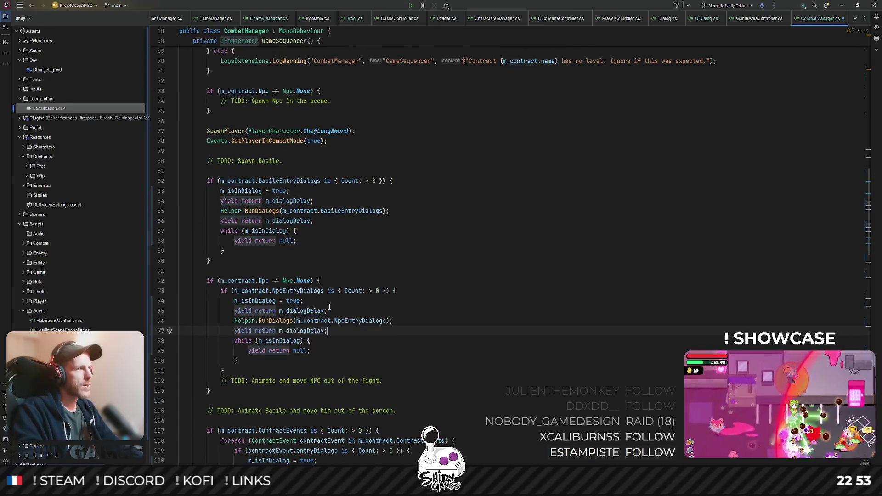
key("Return")
scroll(329, 307, "down", 2)
scroll(327, 270, "down", 5)
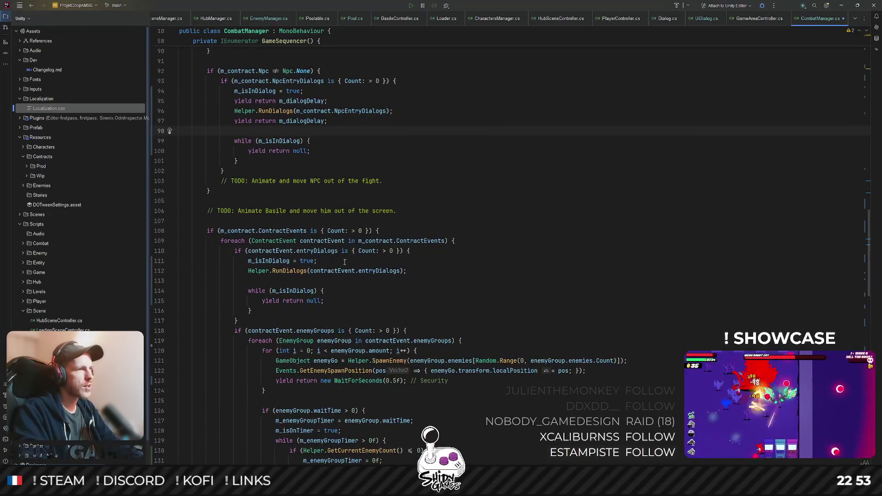
key("Return")
key("ctrl+v")
key("Down")
key("Down")
key("ctrl+v")
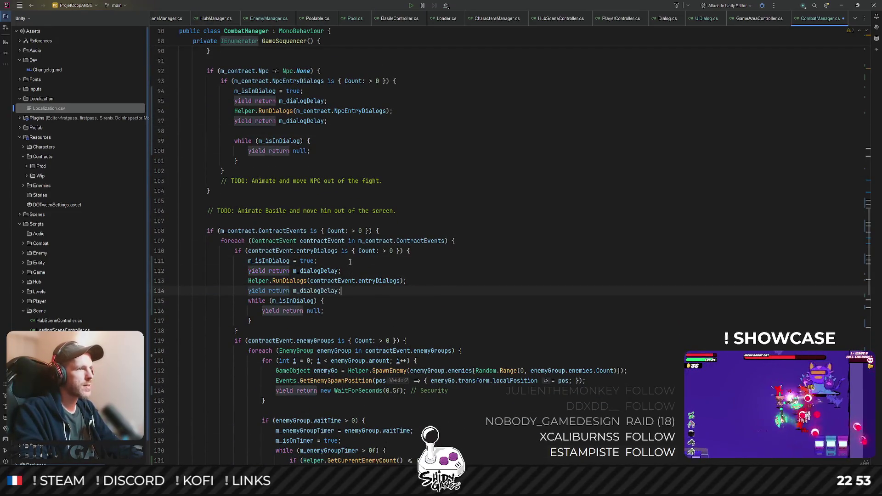
key("Return")
- Reorder lines so m_isInDialog is set after the leading delay in the entry blocks
left_click(271, 260)
scroll(303, 261, "down", 6)
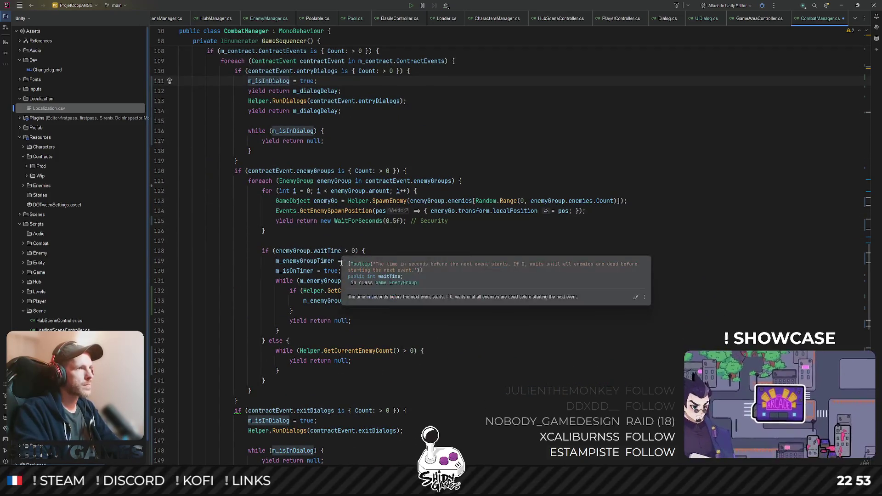
scroll(339, 263, "up", 6)
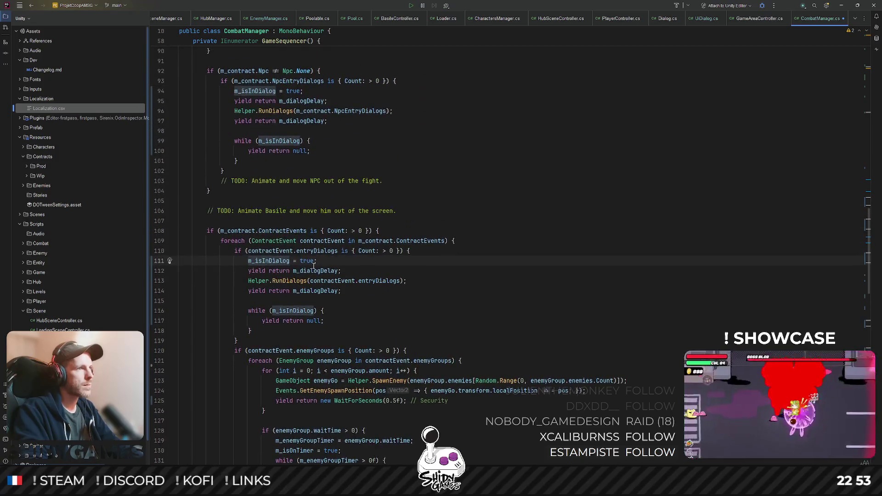
key("alt+shift+Down")
scroll(310, 241, "up", 5)
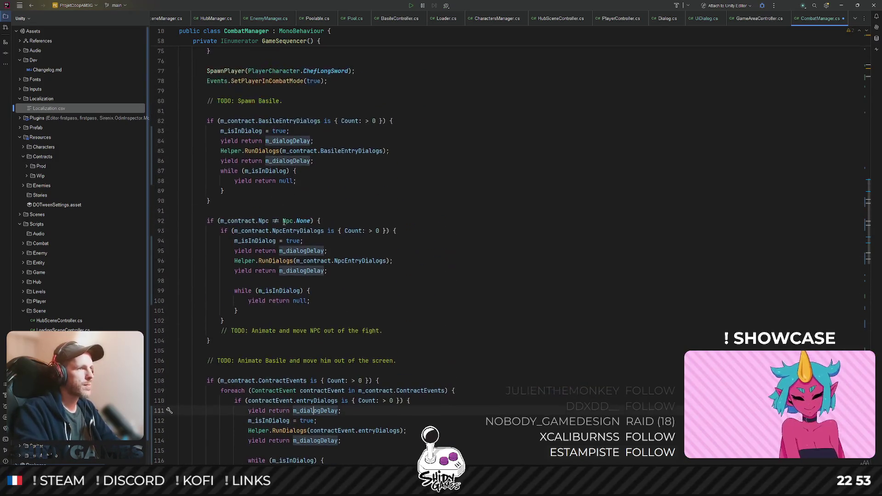
key("alt+shift+Up")
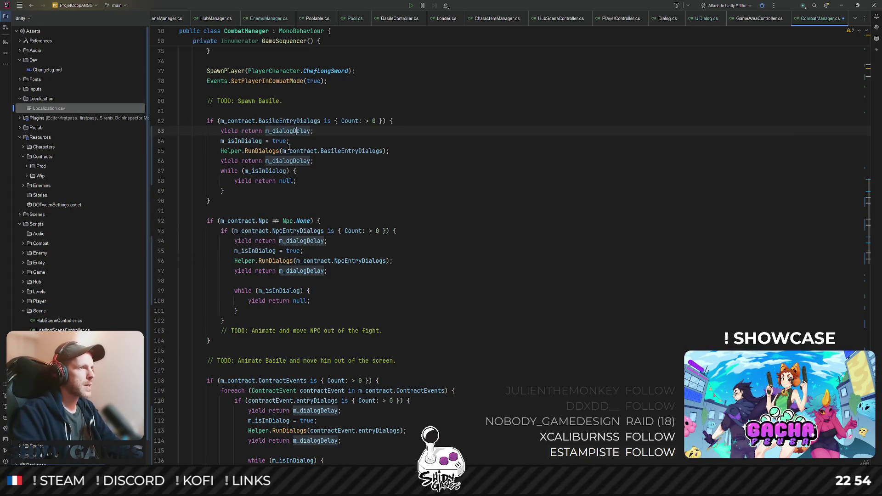
scroll(288, 146, "down", 8)
scroll(329, 298, "down", 3)
double_click(303, 271)
scroll(324, 283, "down", 5)
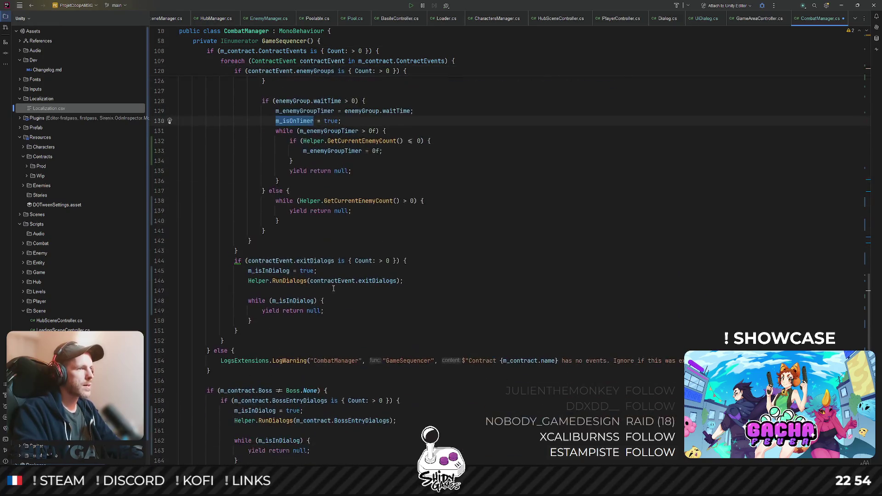
left_click(433, 262)
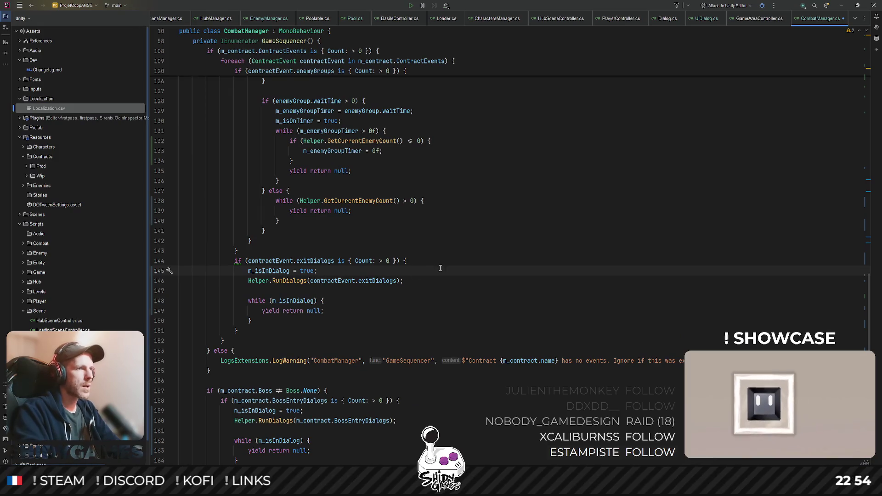
- Paste the dialog delay before and after the contract-event exit RunDialogs call
key("Return")
key("ctrl+v")
key("Down")
key("Down")
key("End")
key("Return")
key("ctrl+v")
key("Return")
scroll(433, 263, "down", 1)
scroll(400, 263, "down", 2)
scroll(358, 264, "down", 1)
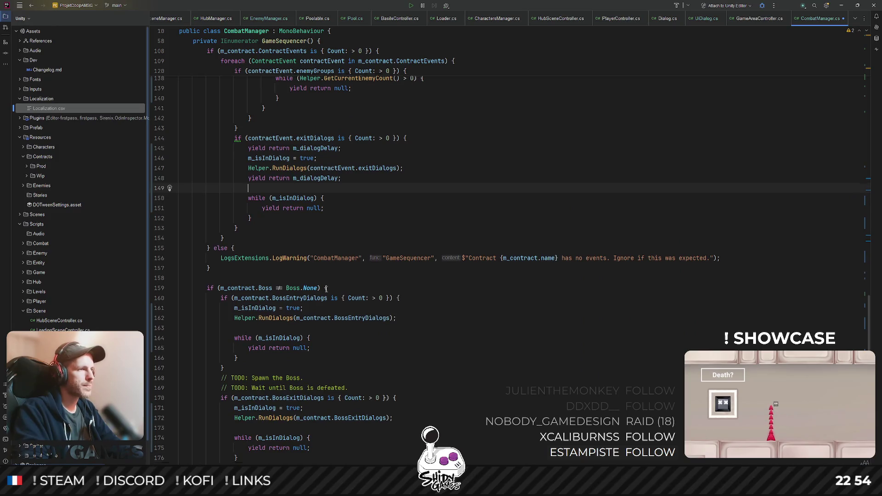
scroll(299, 266, "down", 2)
- Paste the dialog delay before and after the boss entry and boss exit RunDialogs calls
key("Return")
key("ctrl+v")
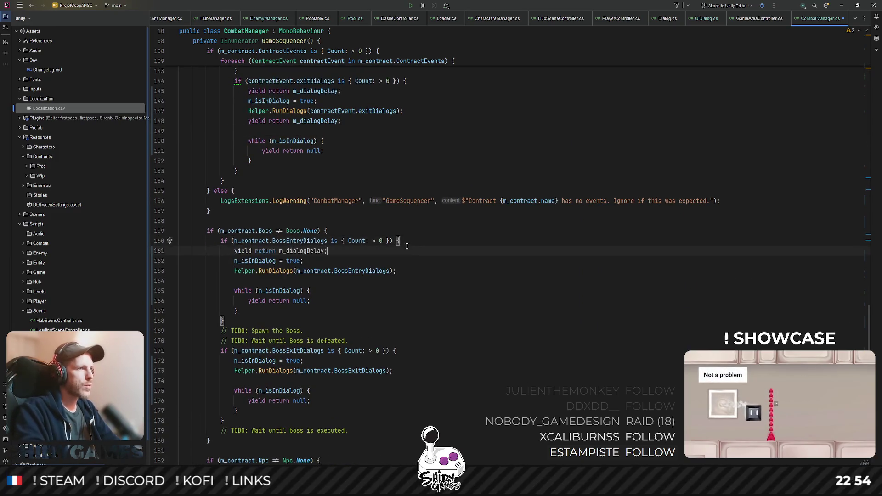
key("Down")
key("Down")
key("End")
key("Return")
key("ctrl+v")
key("Return")
scroll(385, 262, "down", 1)
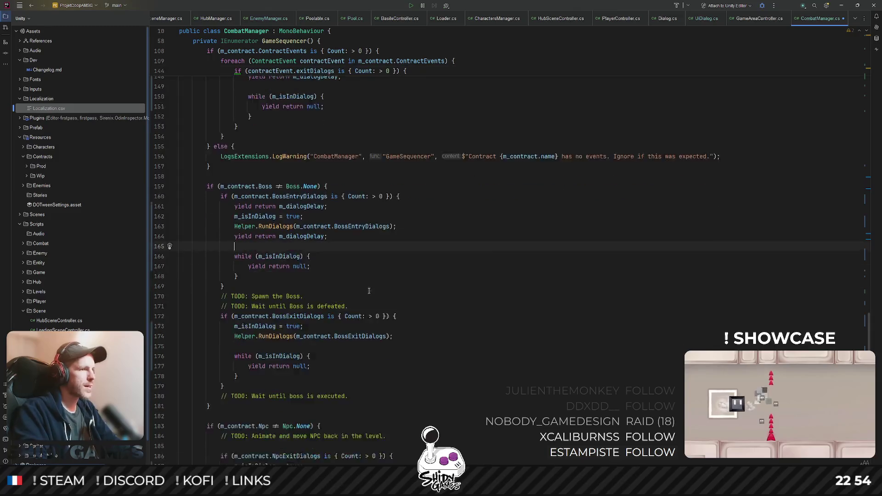
scroll(342, 283, "down", 2)
key("Return")
key("ctrl+v")
key("Down")
key("Down")
key("End")
key("Return")
key("ctrl+v")
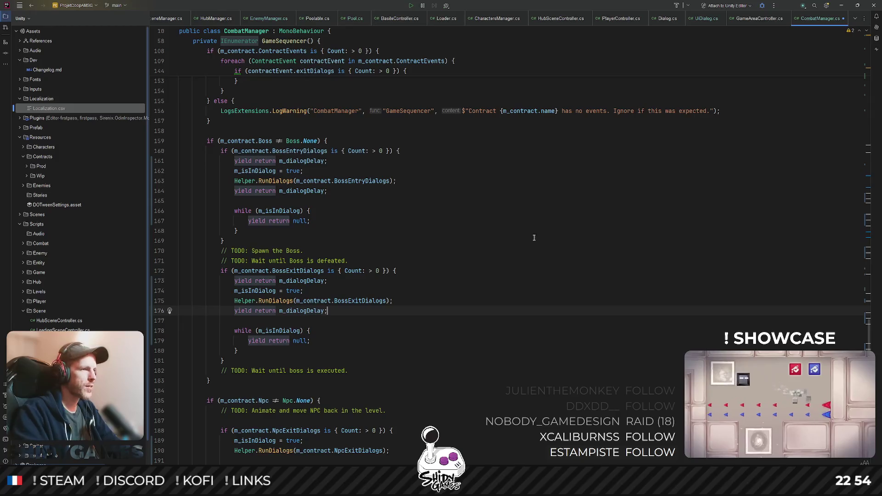
scroll(533, 238, "down", 3)
- Paste the dialog delay before and after the NPC exit RunDialogs call
left_click(426, 345)
key("Return")
key("ctrl+v")
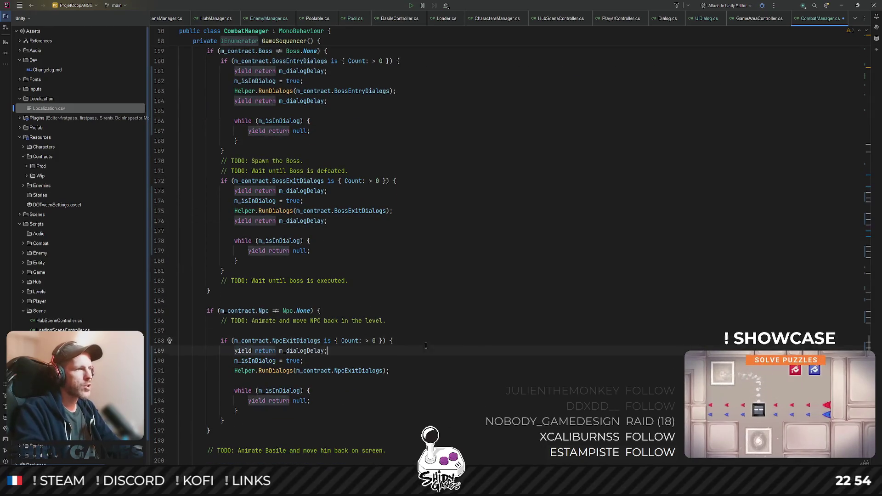
key("Down")
key("Down")
key("End")
key("Return")
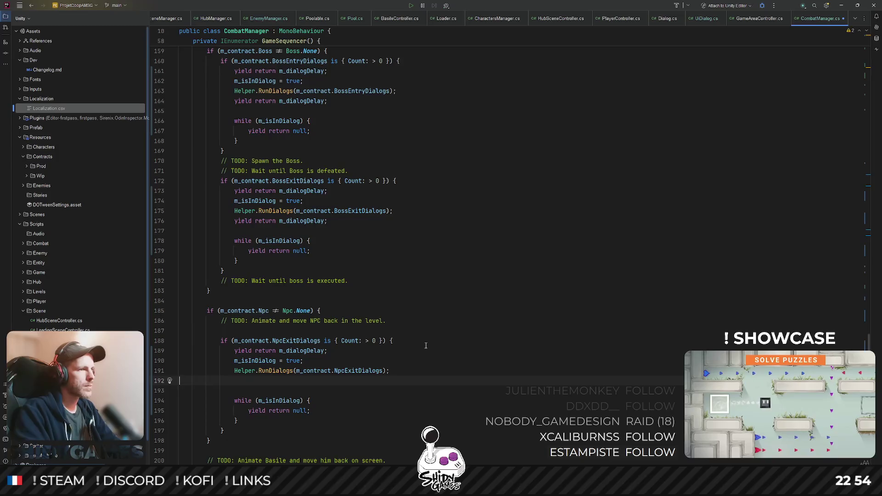
key("ctrl+v")
scroll(426, 345, "down", 5)
- Paste the dialog delay around the Basile exit RunDialogs call, then return to Unity
left_click(371, 339)
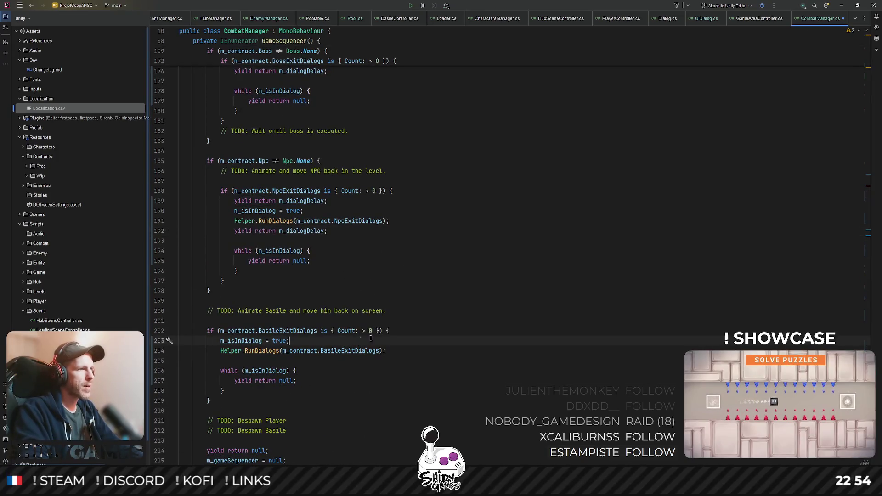
key("Up")
key("End")
key("Return")
key("ctrl+v")
key("Down")
key("Down")
key("ctrl+v")
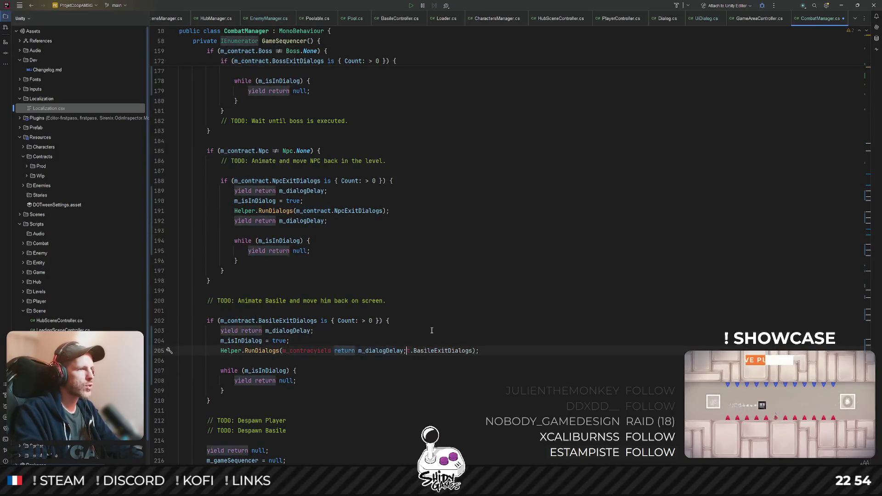
key("Down")
key("ctrl+v")
scroll(400, 293, "down", 1)
scroll(400, 293, "down", 3)
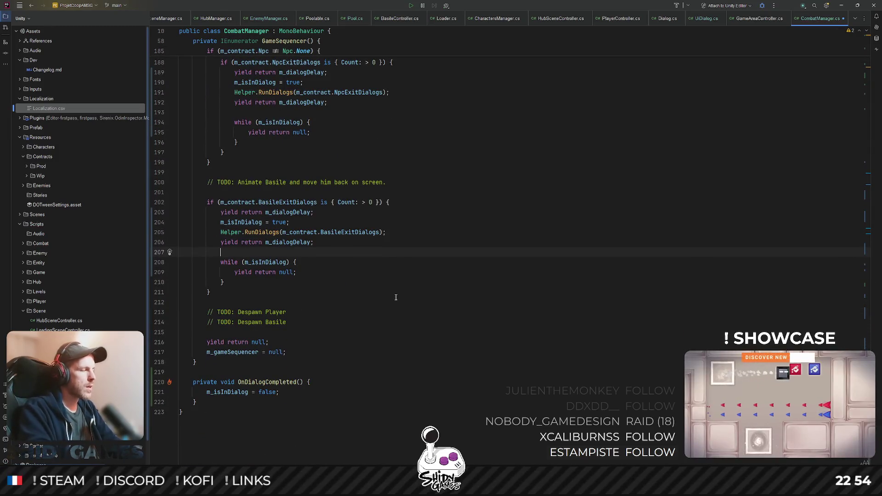
left_click(844, 5)
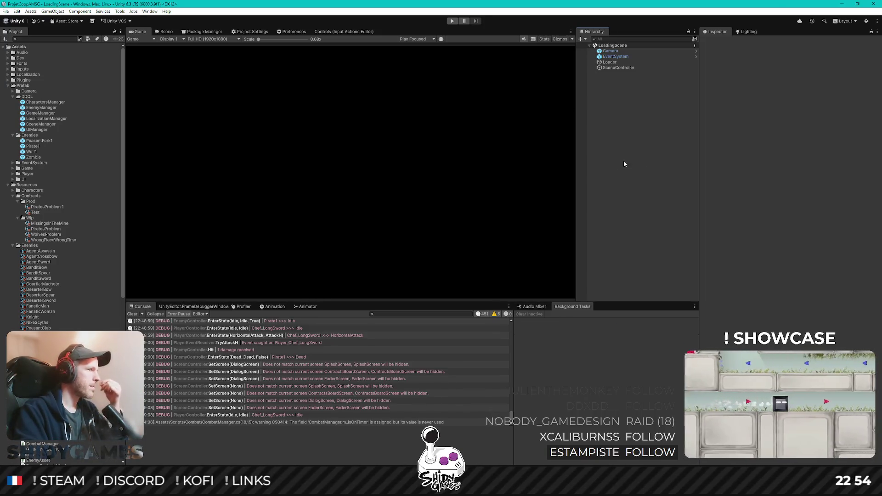
- Enter play mode and start a game from the L'Artisan Meurtrier main menu
left_click(452, 22)
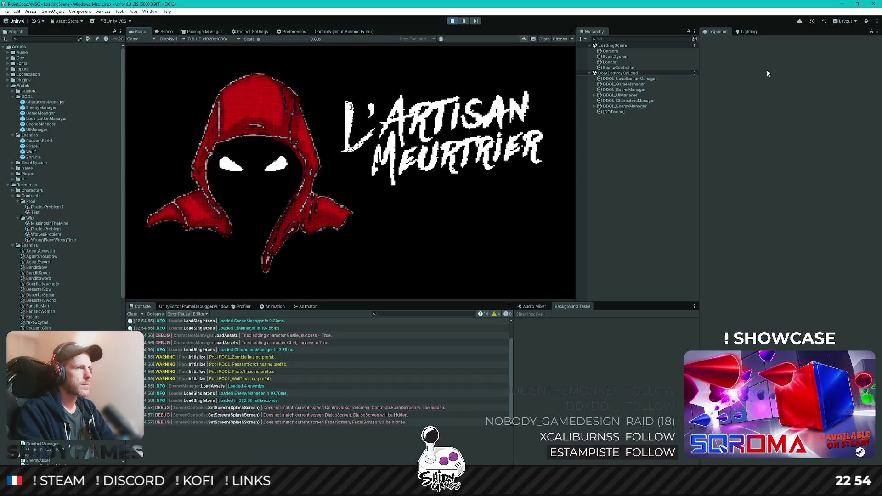
key("Return")
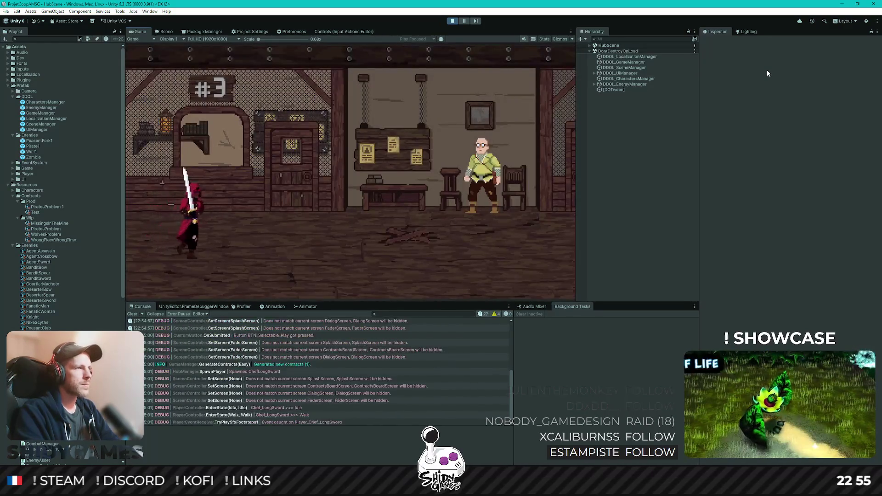
- Take Contract 1 from the board and talk to the NPC to enter the combat scene
key("e")
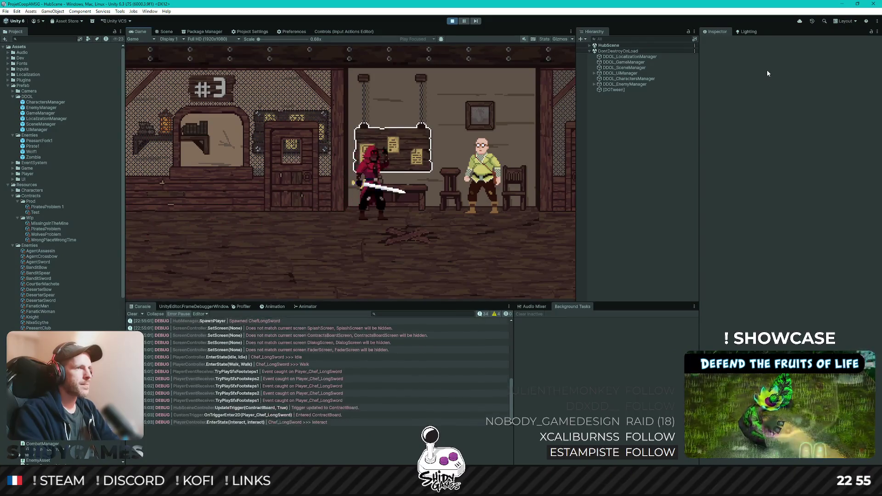
key("Return")
key("Right")
key("e")
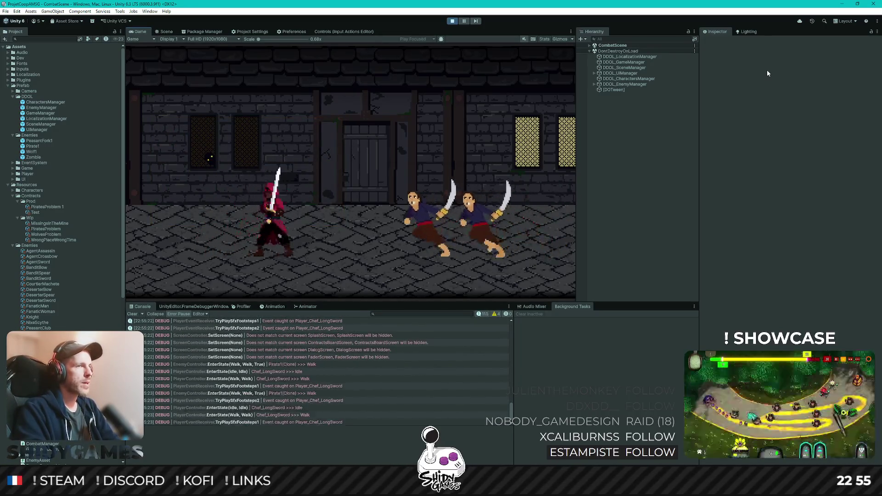
- Fight off the pirate waves with horizontal and vertical sword attacks
key("j")
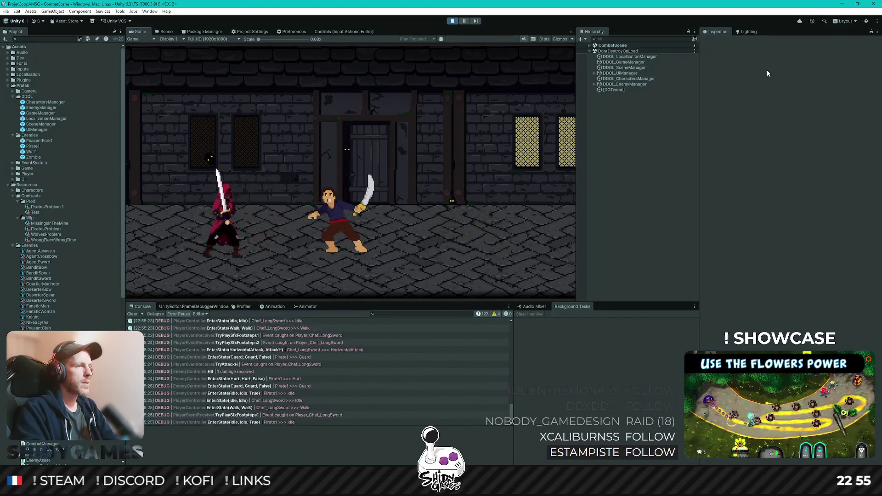
key("j")
key("j")
key("j")
key("j")
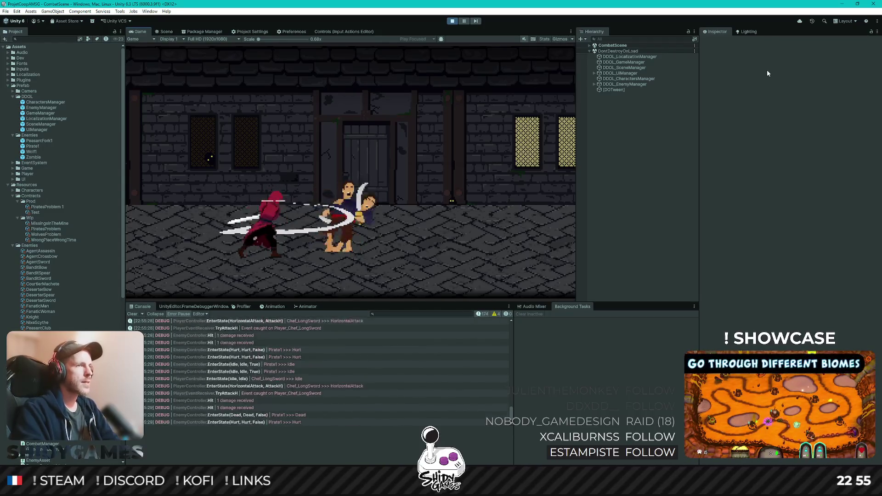
key("j")
key("a")
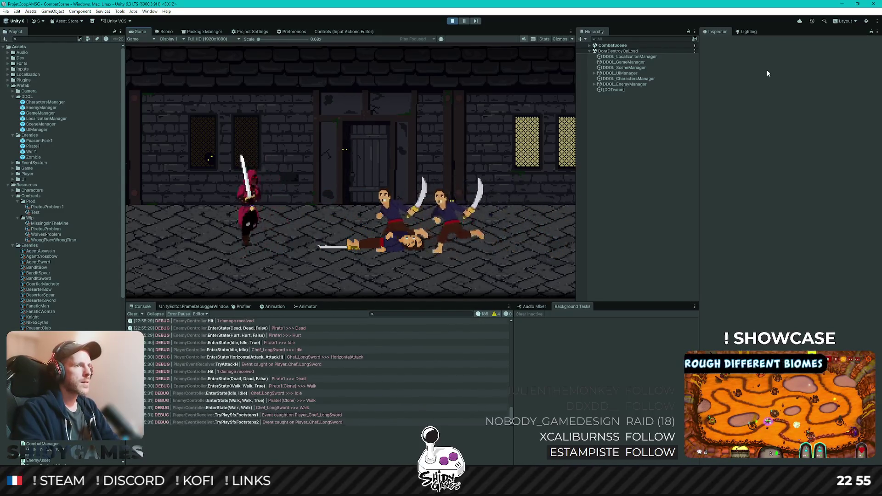
key("d")
key("k")
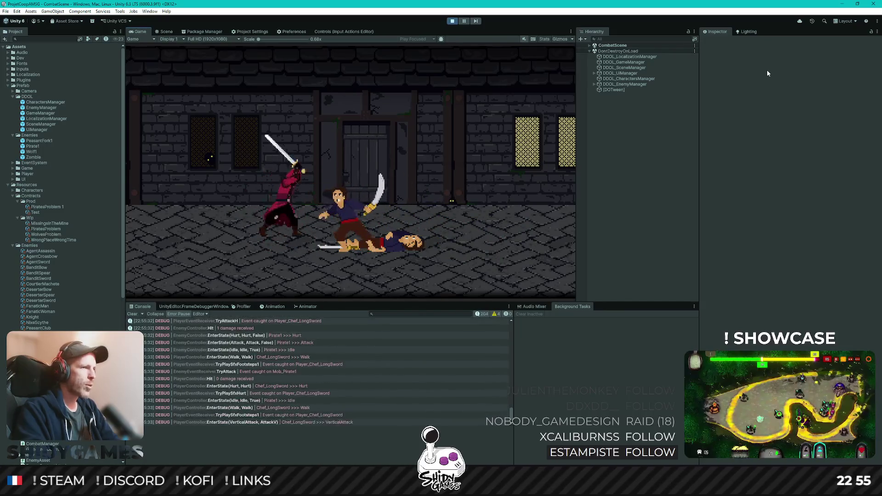
key("k")
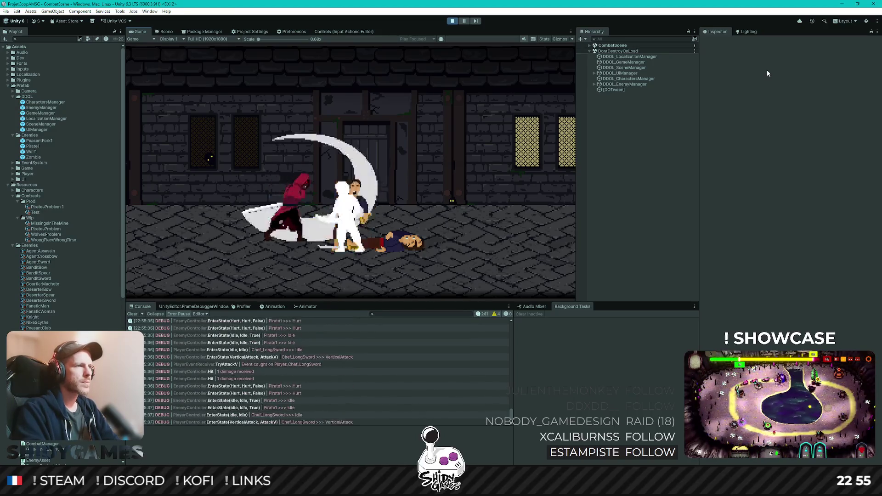
key("d")
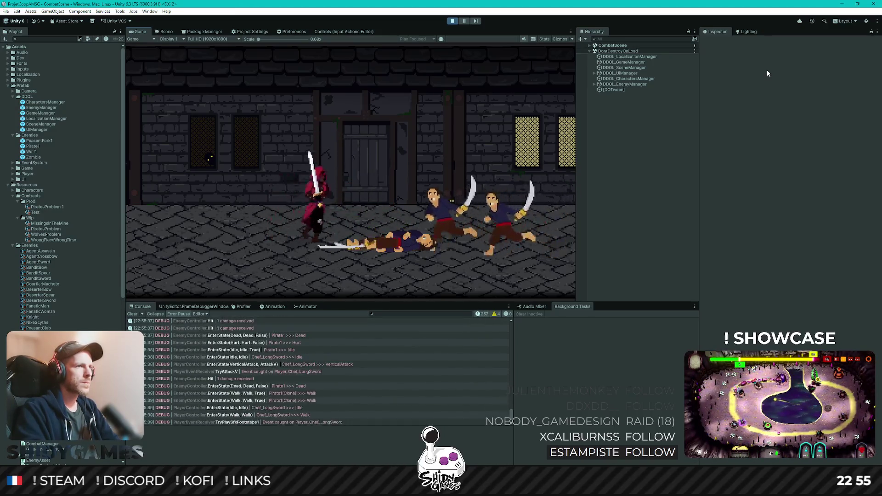
key("k")
key("j")
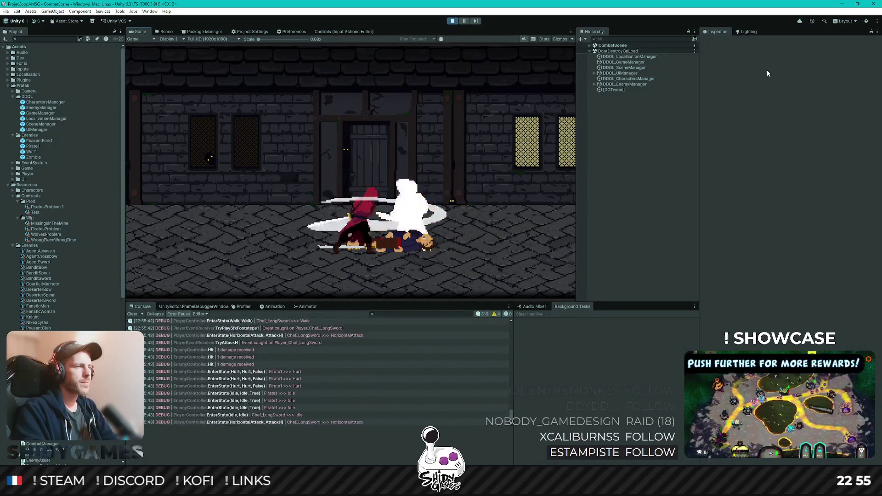
key("j")
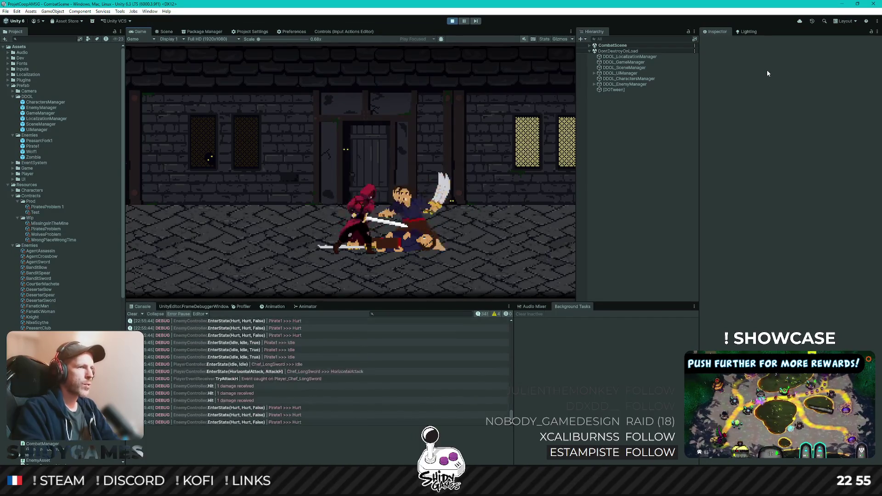
key("j")
- Trigger and dismiss the Chef's dialog, stop play mode and switch to Rider
key("d")
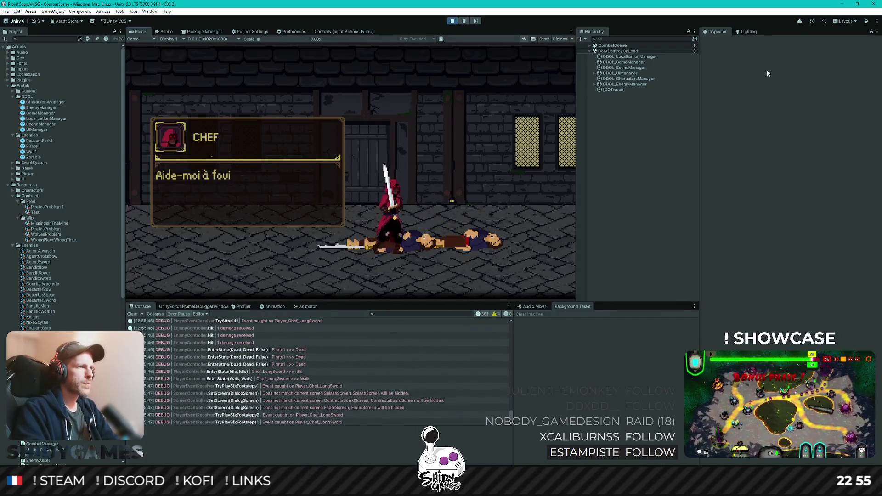
key("space")
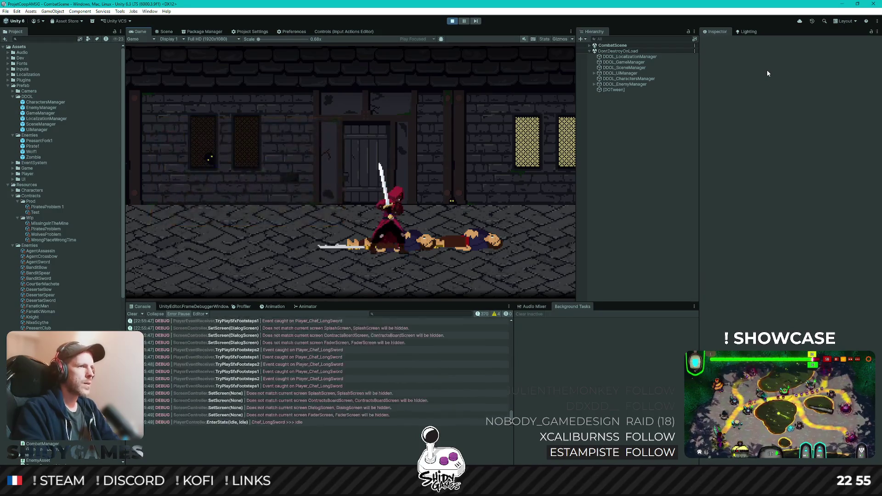
key("a")
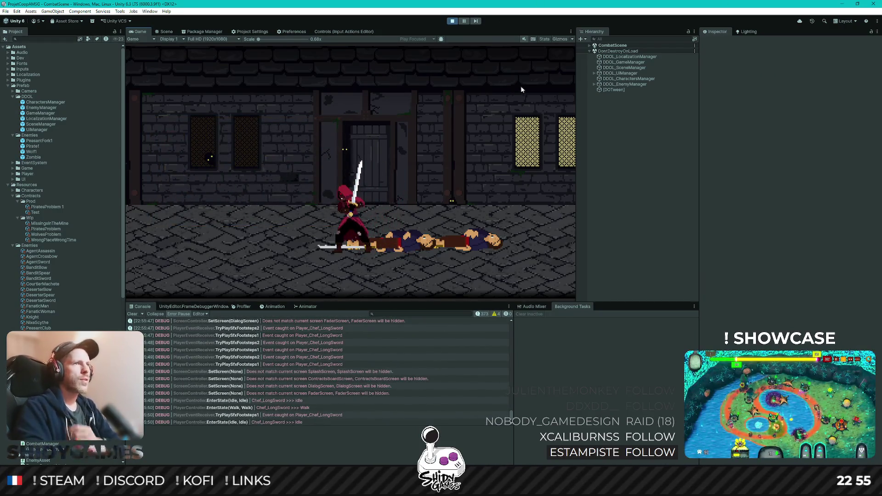
left_click(452, 21)
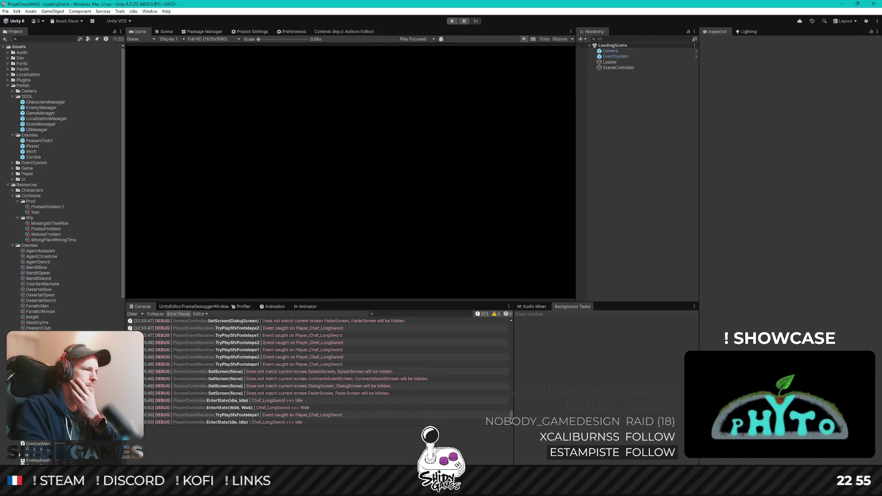
key("alt+Tab")
scroll(340, 267, "down", 5)
scroll(341, 268, "down", 5)
scroll(341, 267, "up", 5)
scroll(342, 267, "up", 5)
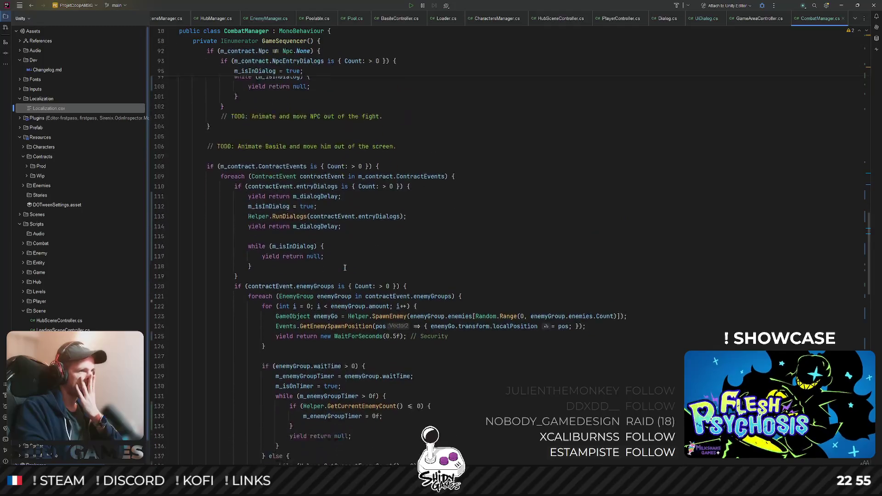
scroll(346, 267, "down", 1)
scroll(374, 245, "down", 1)
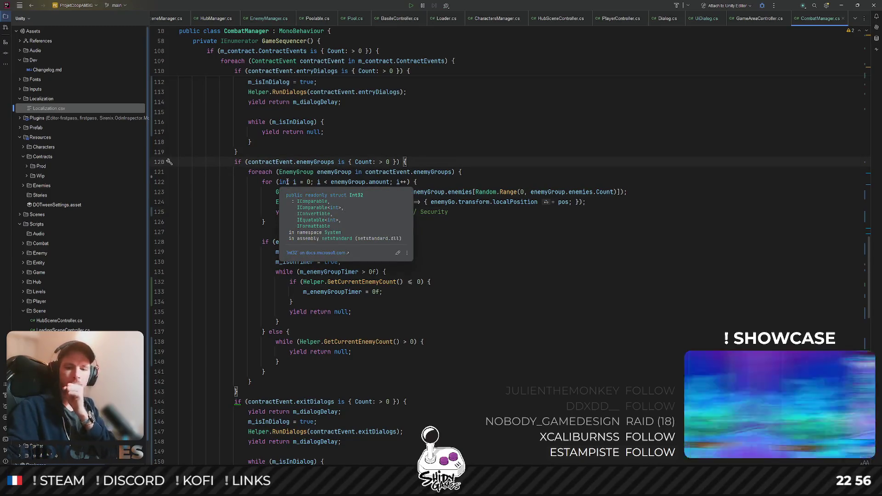
- Add 'yield return new WaitForSeconds(1f);' after the enemy group wait block in GameSequencer
left_click(467, 169)
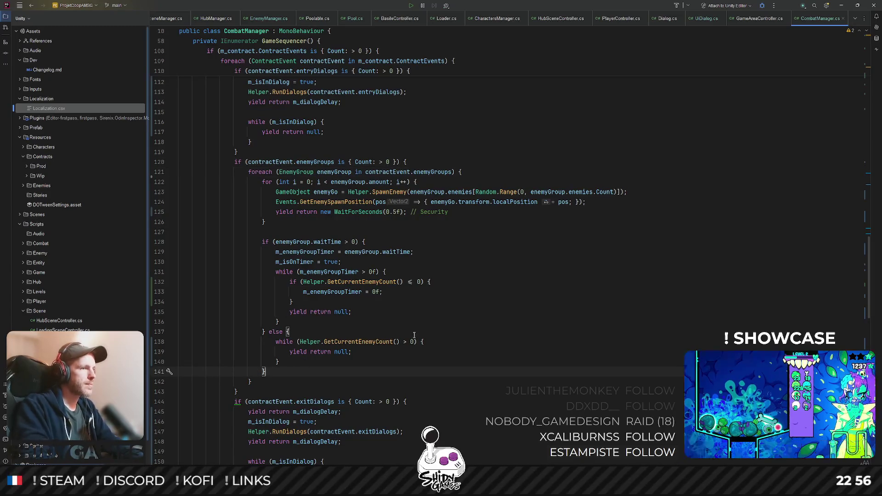
key("Return")
key("Return")
type("yield break;")
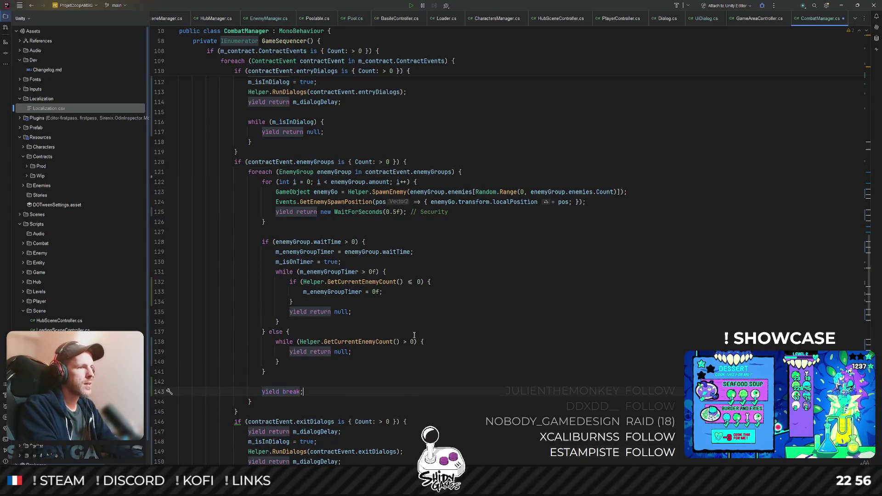
key("BackSpace")
key("BackSpace")
key("BackSpace")
key("BackSpace")
key("BackSpace")
key("BackSpace")
type("return ne")
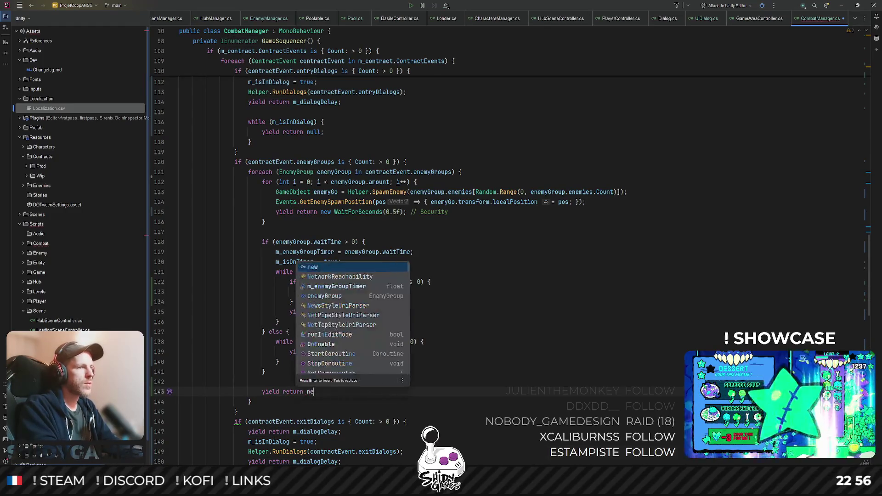
type("w WaitF")
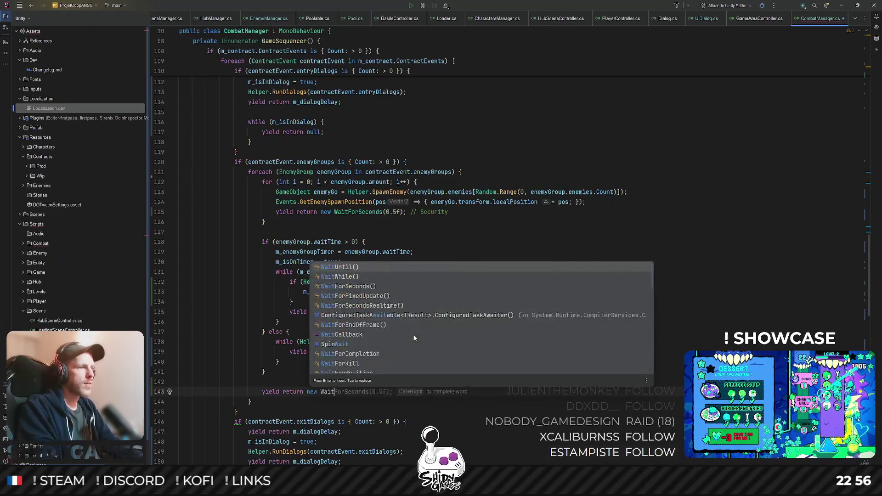
key("Return")
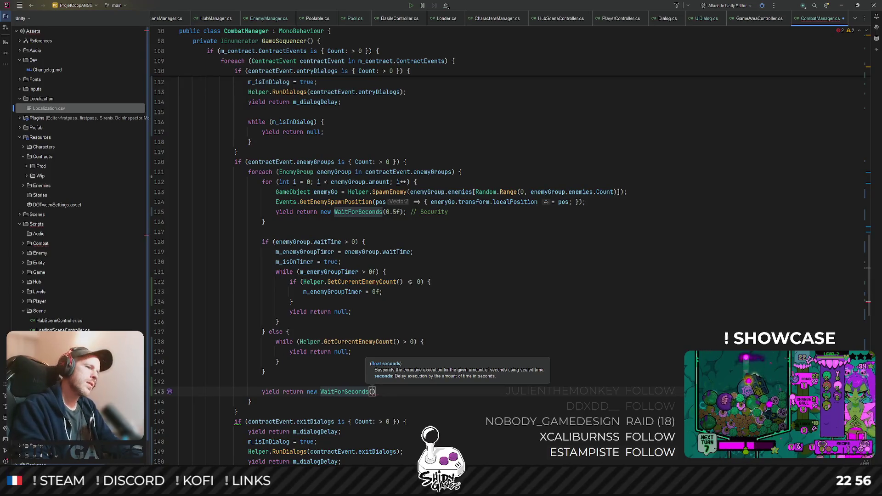
type("0")
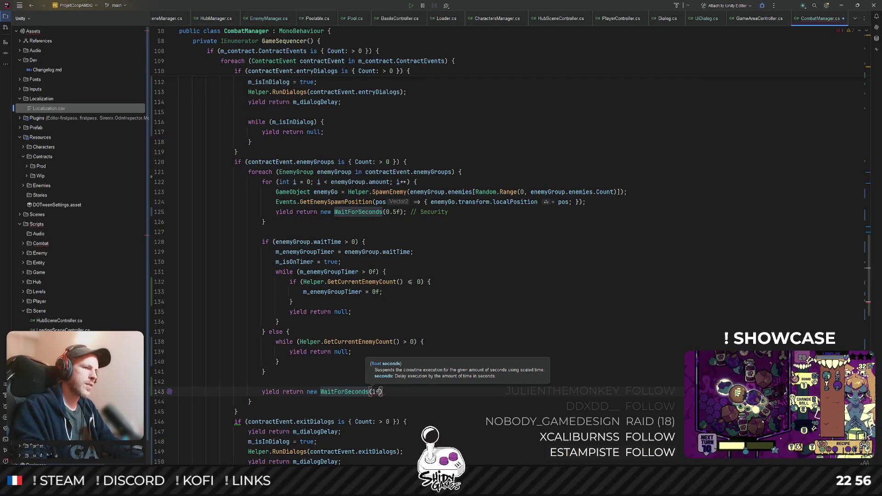
type(";")
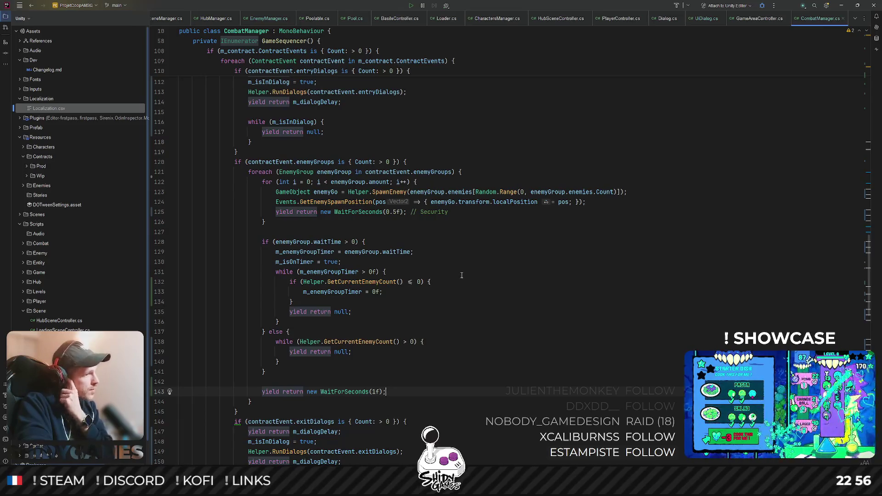
double_click(294, 262)
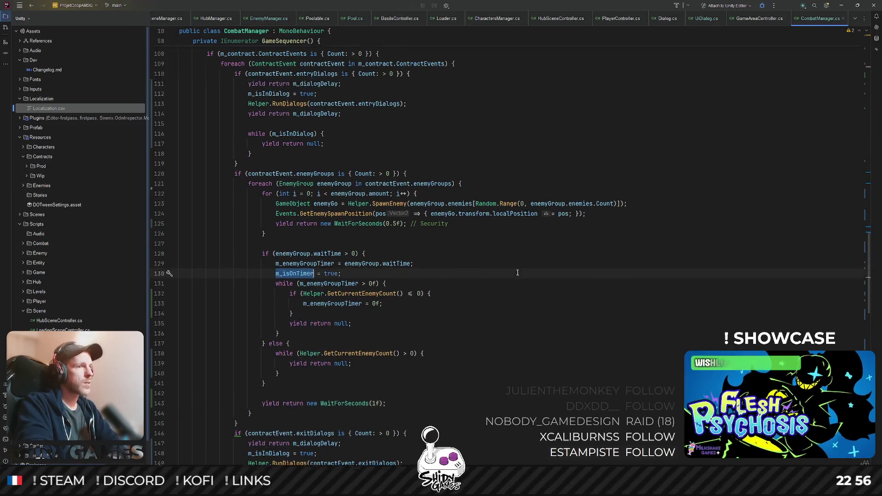
scroll(567, 201, "up", 5)
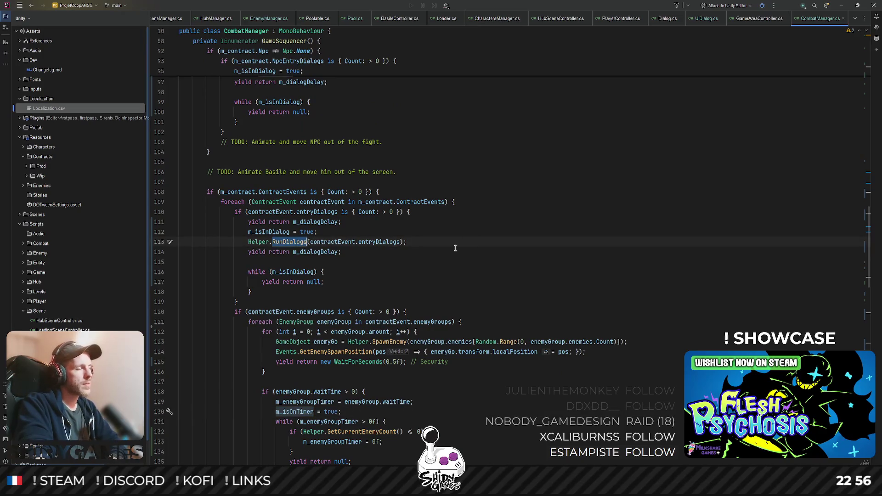
scroll(455, 248, "up", 5)
- In Helper.RunDialogs, add a combat-mode false call before the dialog screen, then return to Unity
left_click(276, 274)
scroll(283, 242, "up", 1)
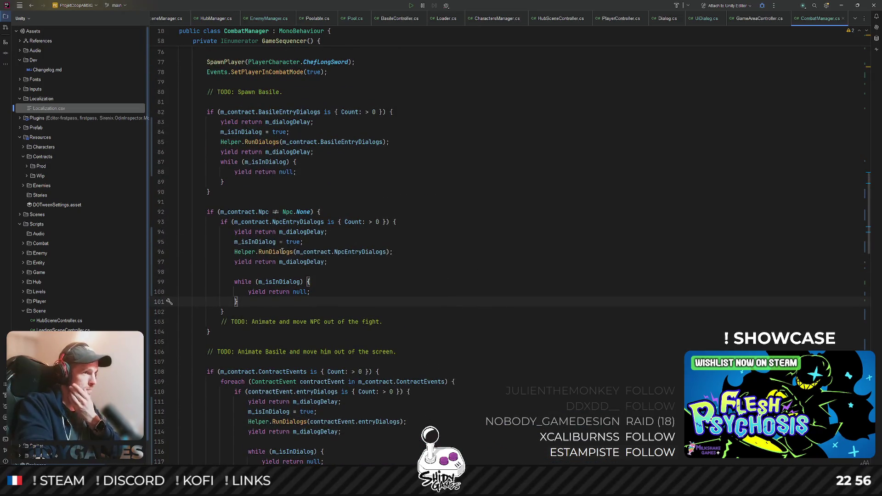
left_click(471, 236)
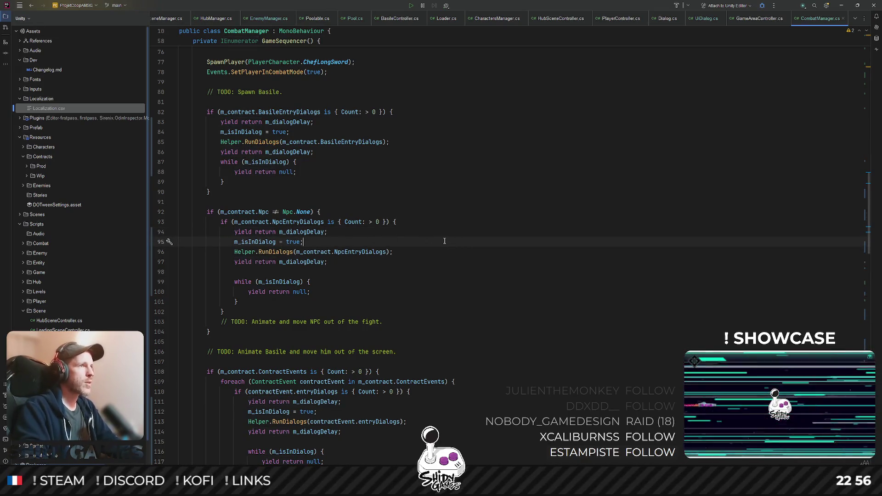
scroll(406, 103, "up", 3)
scroll(359, 131, "down", 1)
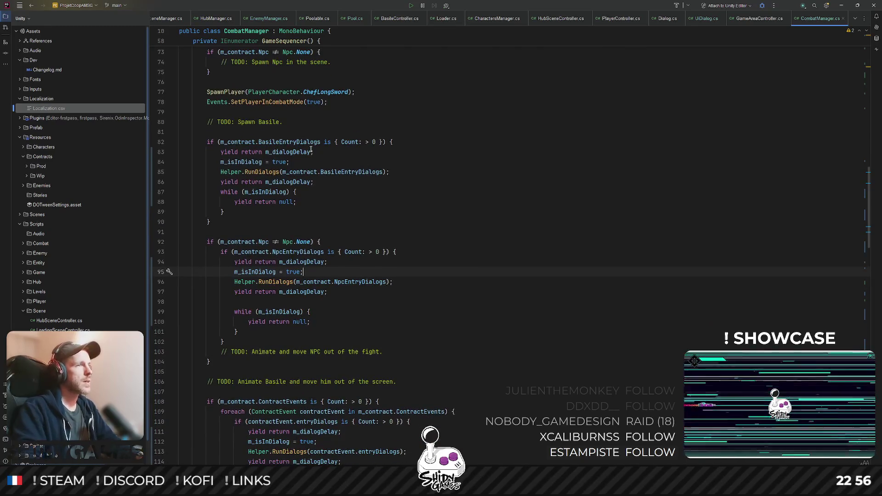
scroll(303, 276, "down", 20)
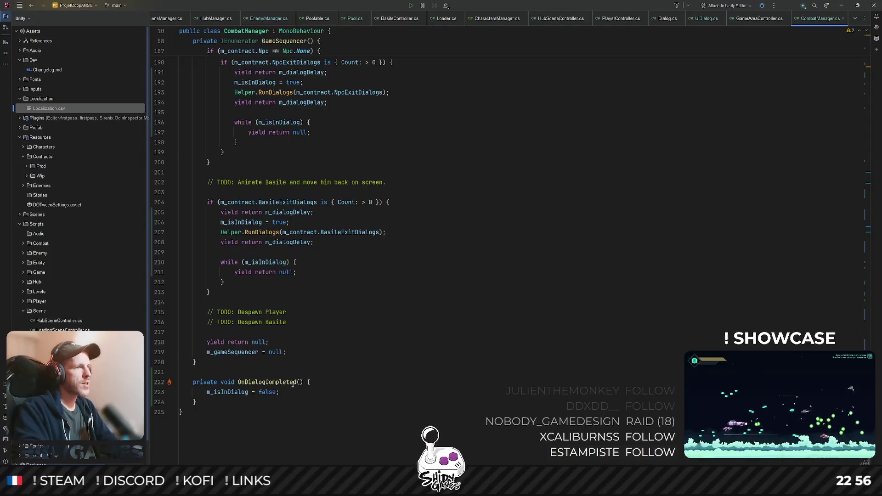
key("Return")
type("Events.SetPlayerInCombatMode(true);")
key("Return")
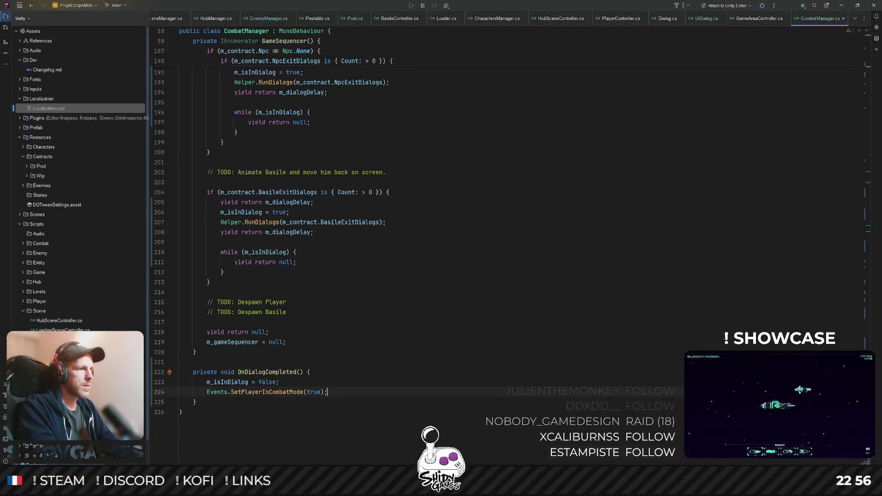
scroll(344, 290, "up", 10)
scroll(345, 291, "up", 10)
scroll(345, 291, "up", 10)
scroll(345, 291, "up", 10)
scroll(345, 291, "up", 1)
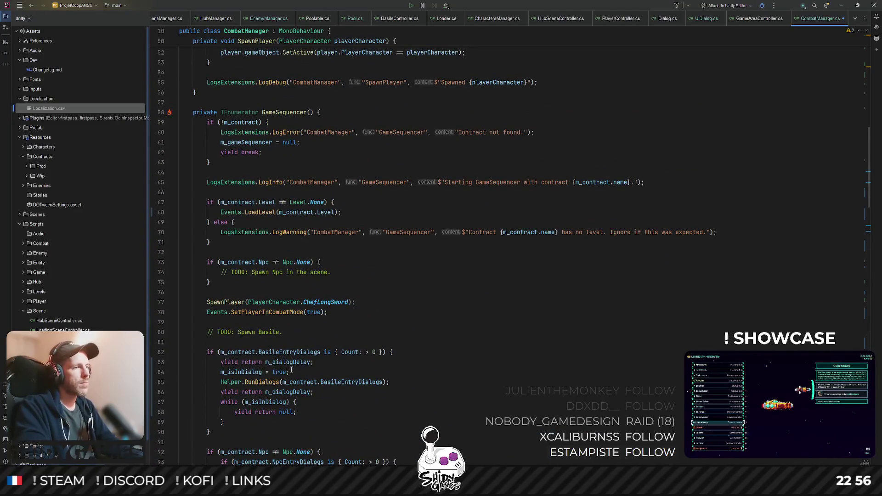
left_click(265, 383, "ctrl")
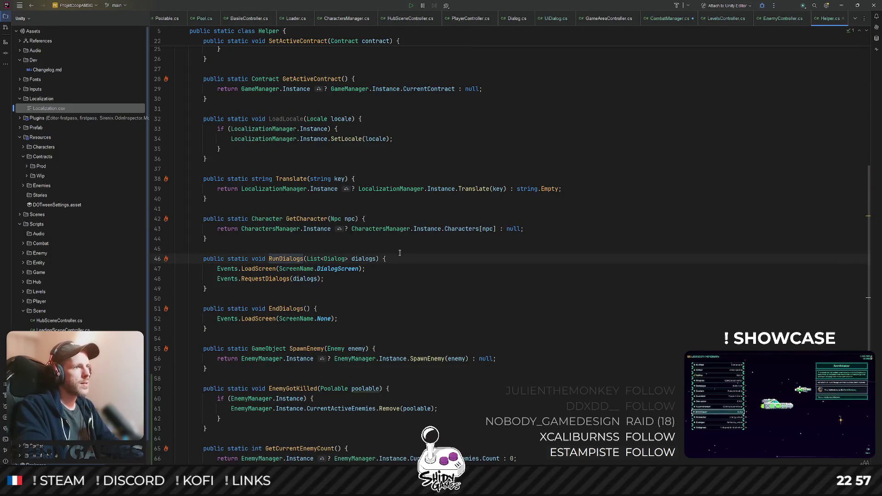
key("Return")
type("Events.SetPlayerInCombatMode(true);")
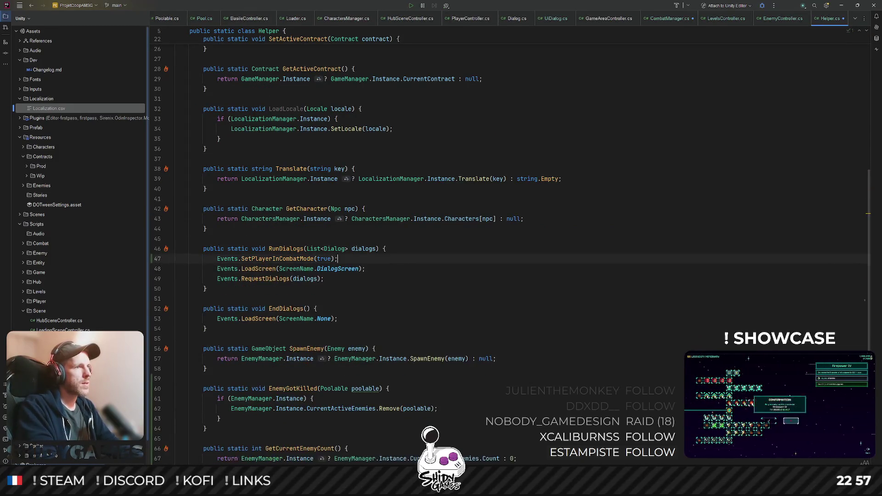
type("false")
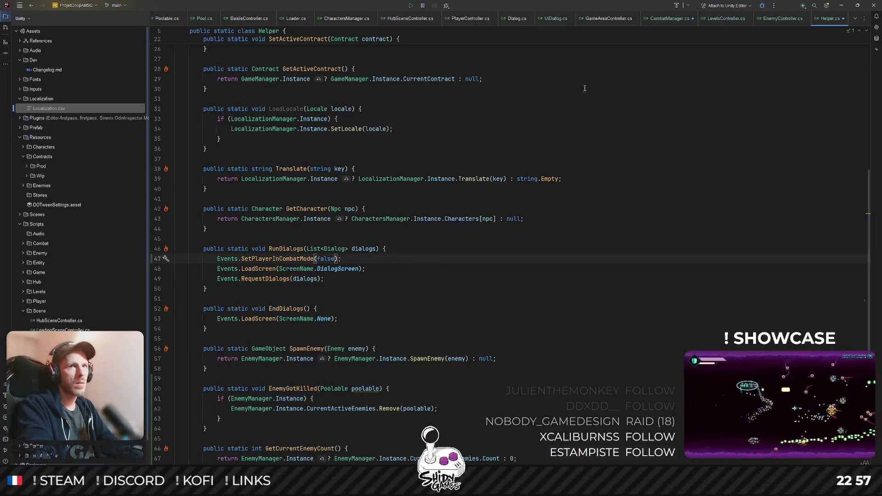
left_click(667, 19)
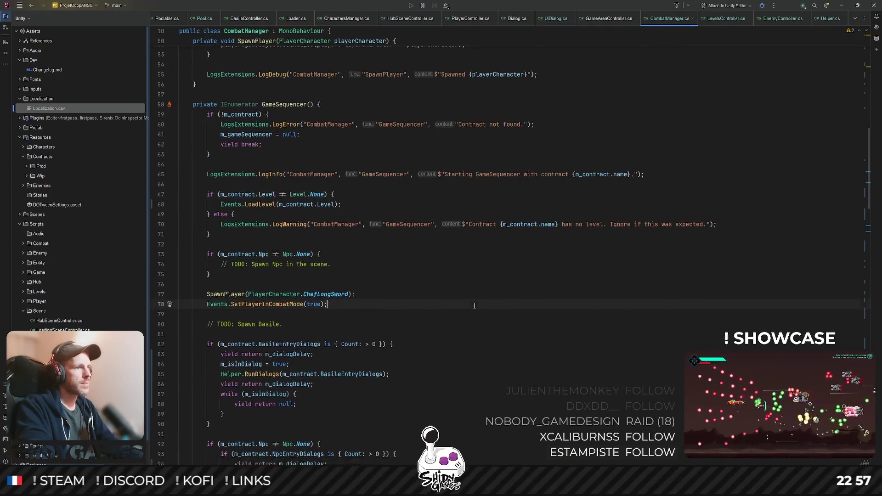
scroll(429, 277, "down", 5)
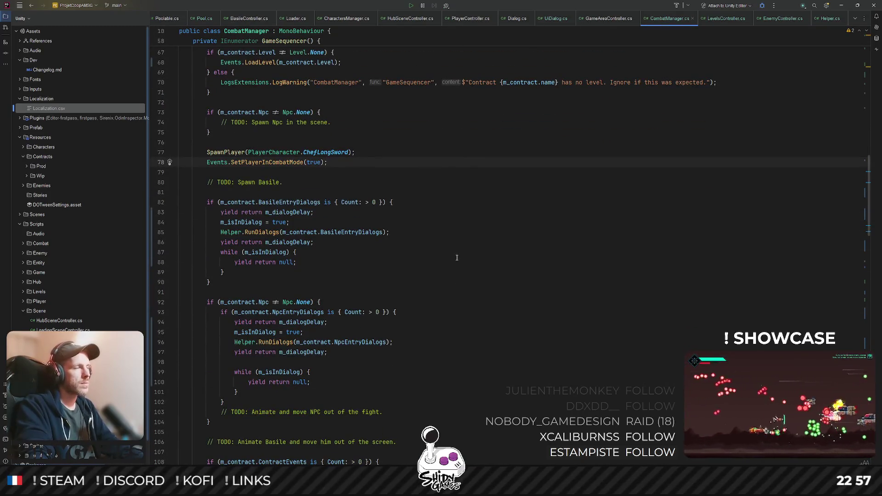
left_click(843, 7)
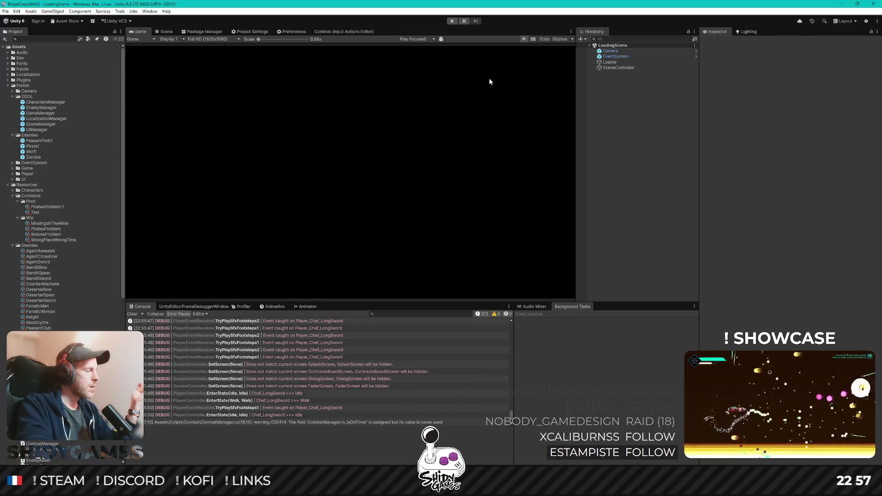
- Enter play mode after the script reload and choose Play on the title menu
left_click(452, 21)
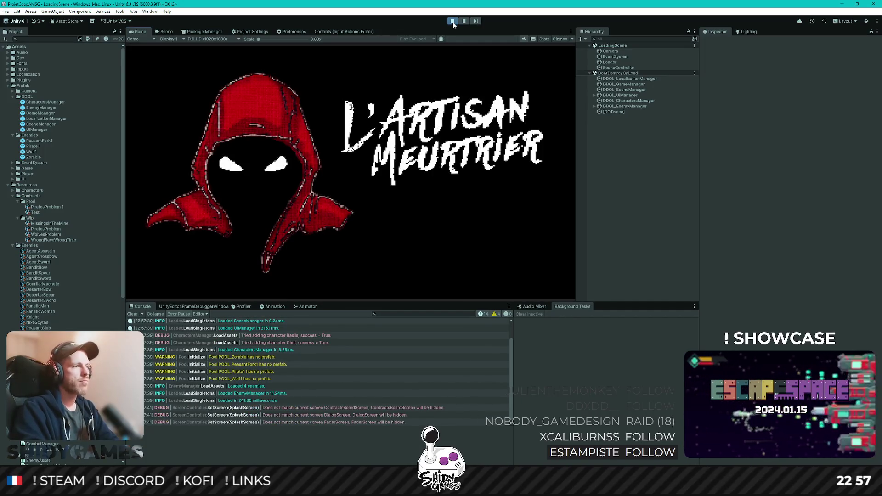
key("Return")
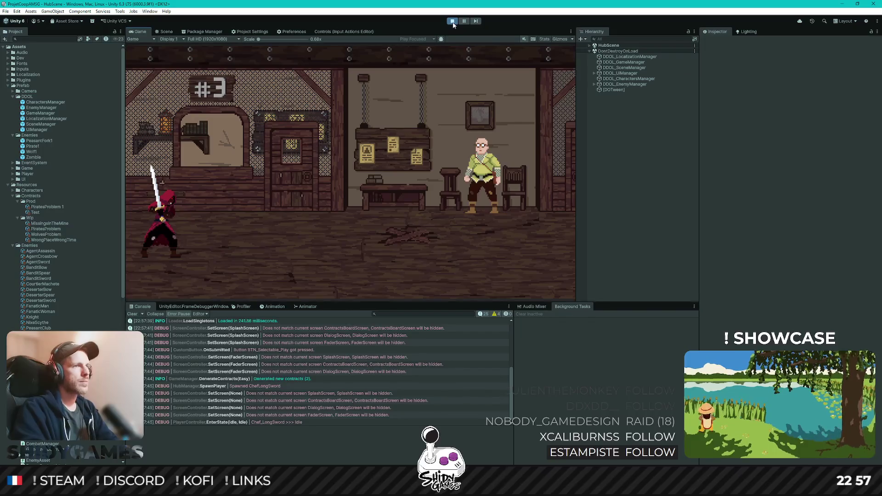
- Browse the contract board, then talk through Basile and the Chef's tavern dialog
key("d")
key("d")
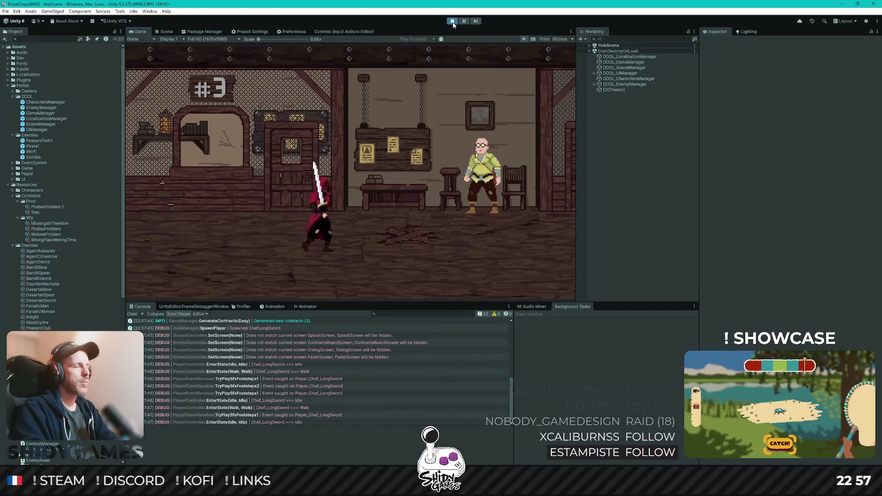
key("e")
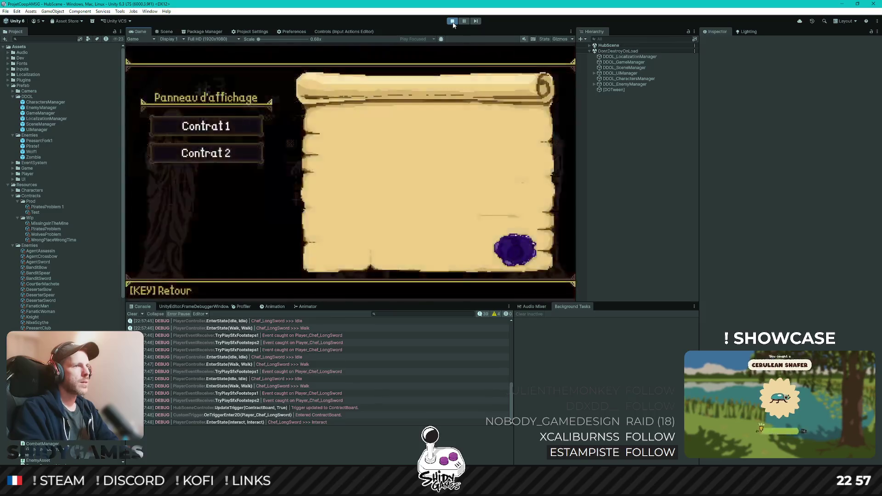
key("s")
key("Escape")
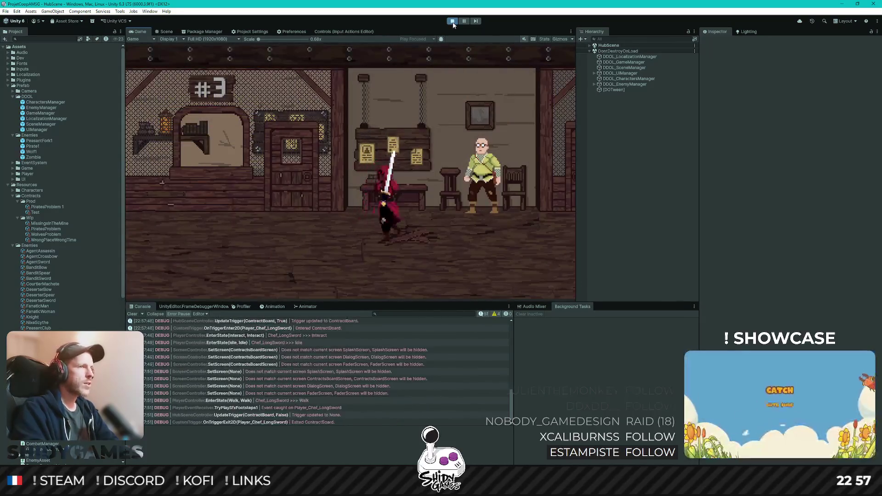
key("d")
key("e")
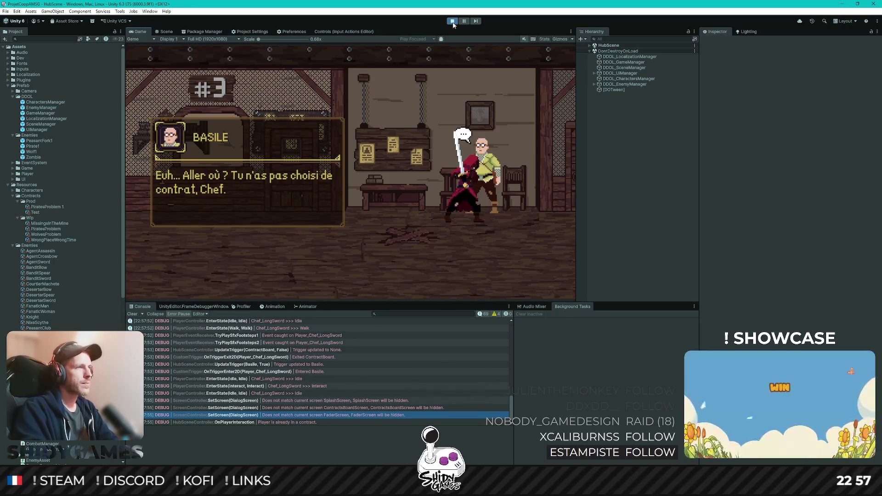
key("e")
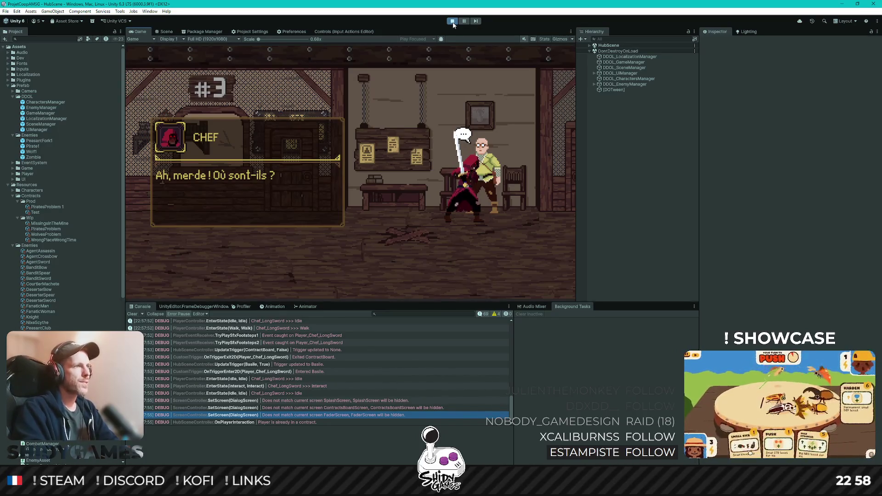
key("e")
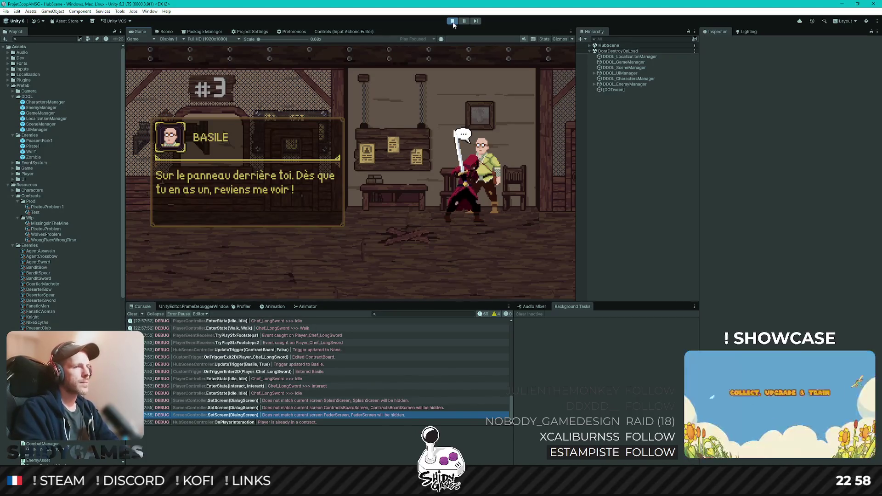
key("e")
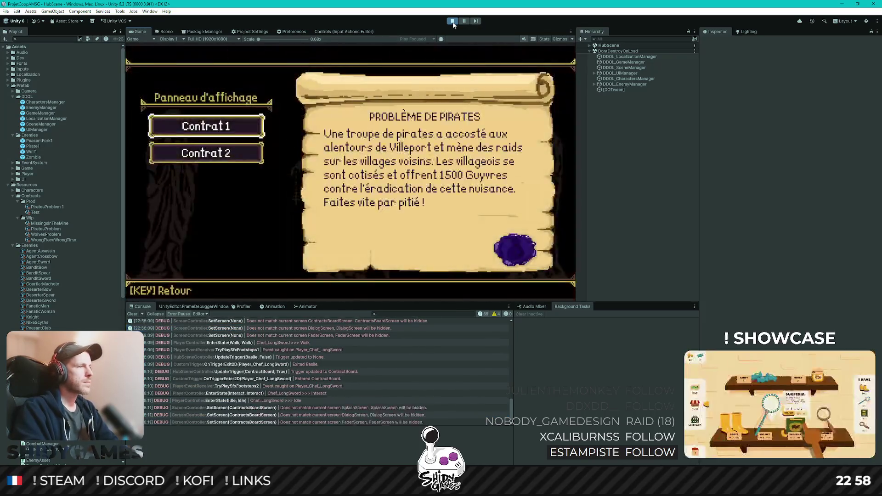
- Take the pirate contract, talk to Basile until the fade-out, then return to Rider
key("Down")
key("Up")
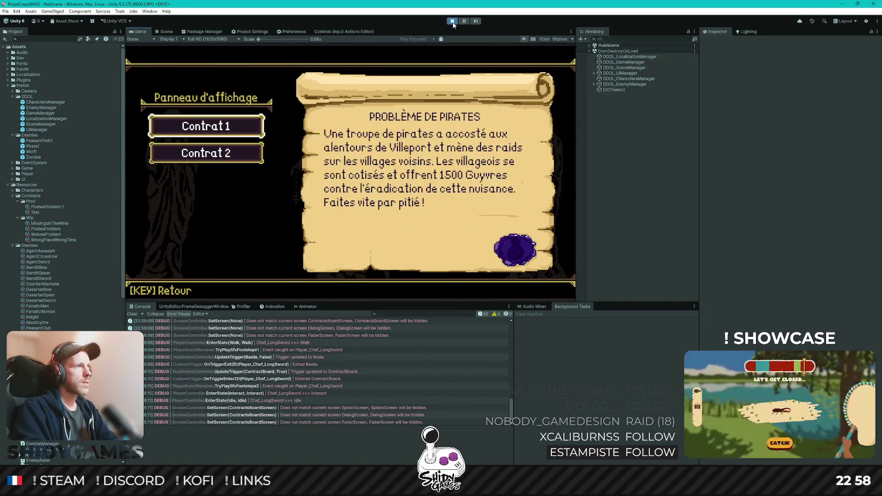
key("Return")
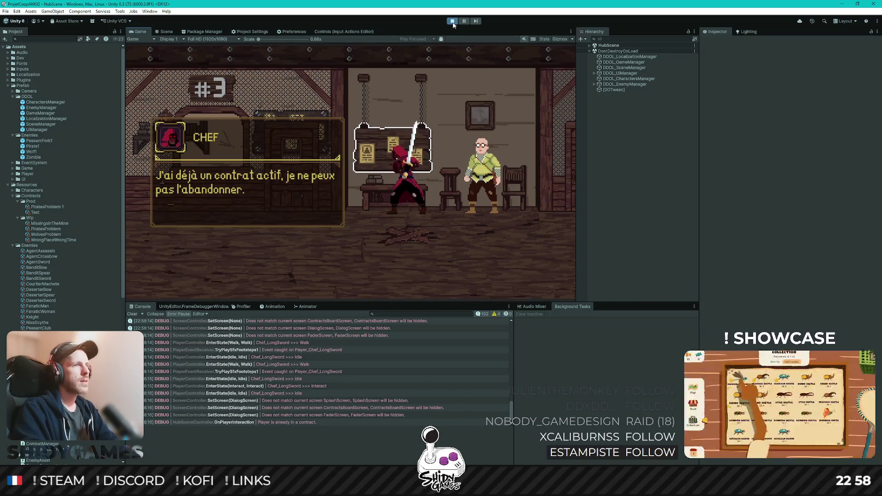
key("Return")
key("Right")
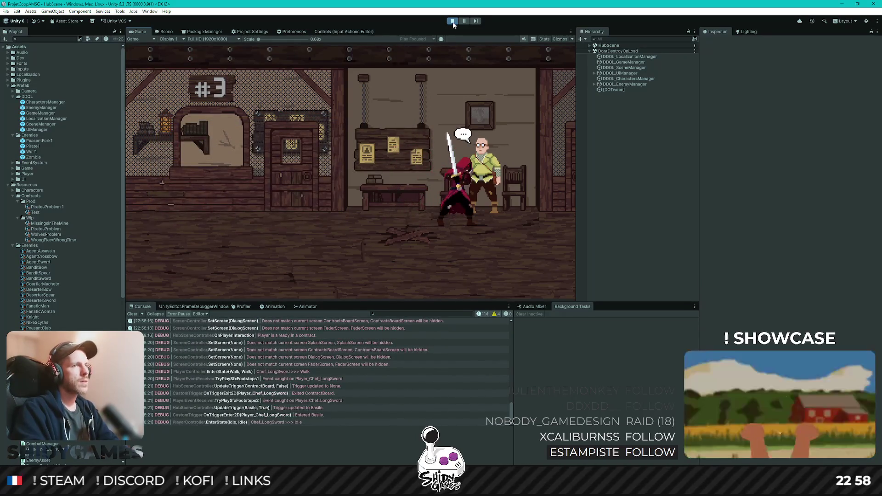
key("e")
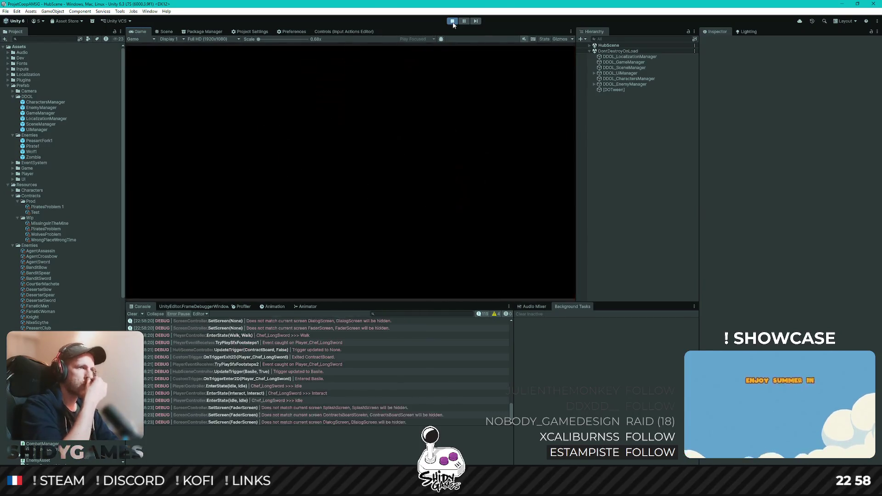
key("Right")
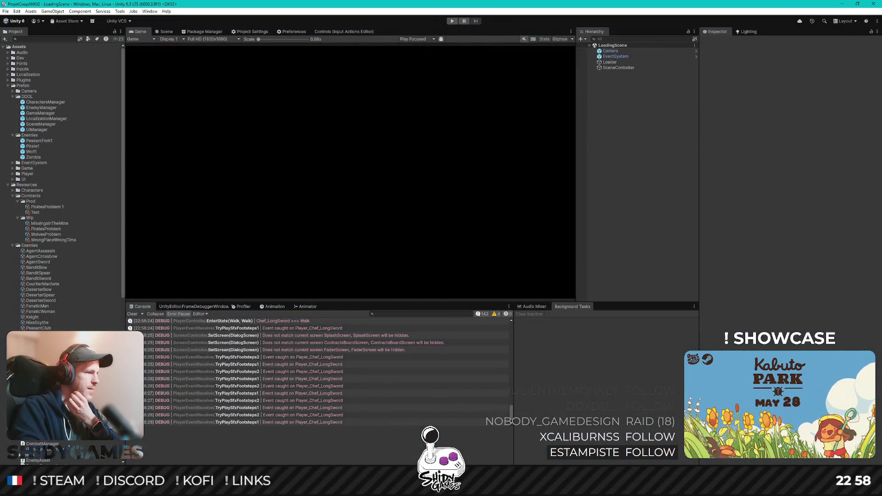
key("alt+Tab")
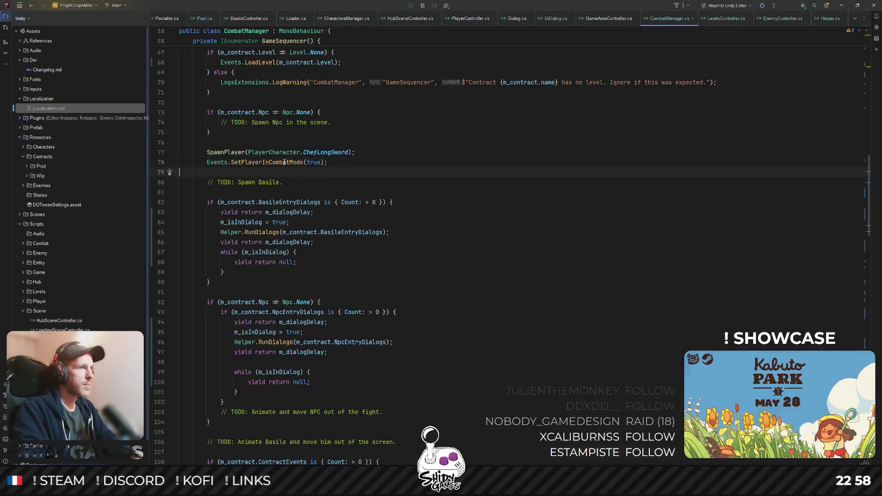
- Search for SetPlayerInCombatMode and open PlayerController at the SetInCombatMode method
double_click(277, 162)
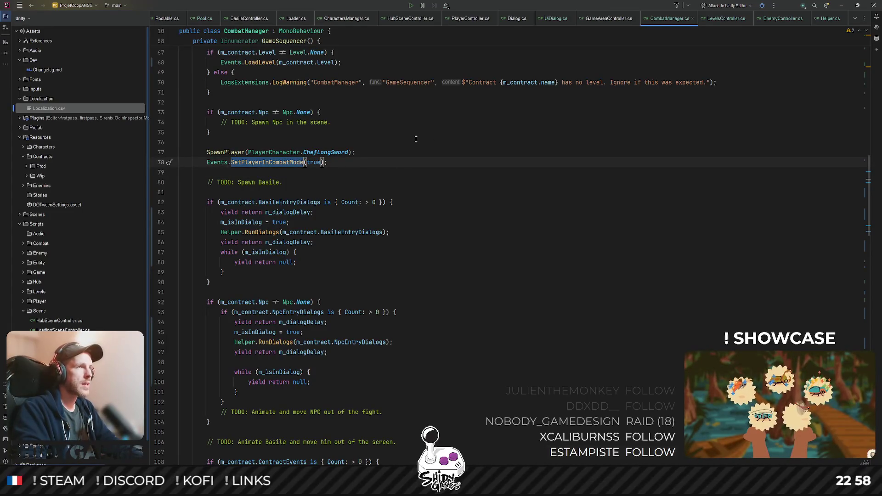
key("shift")
key("shift")
type("player")
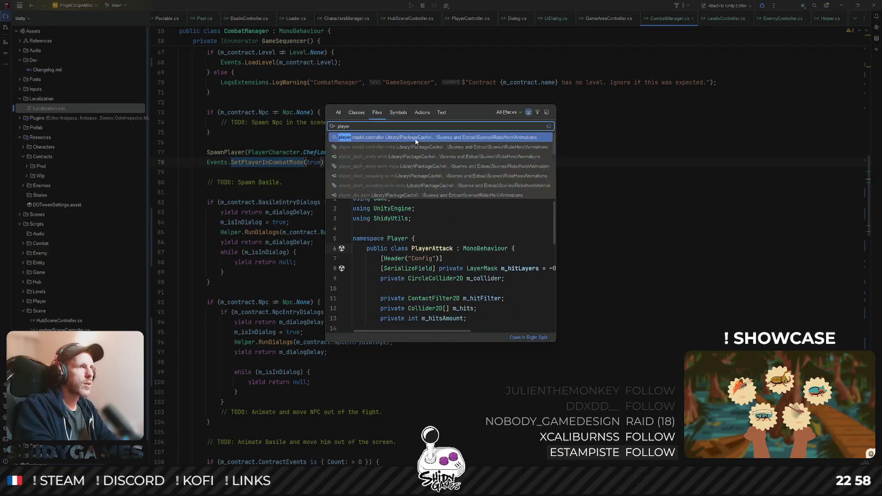
type("controlle")
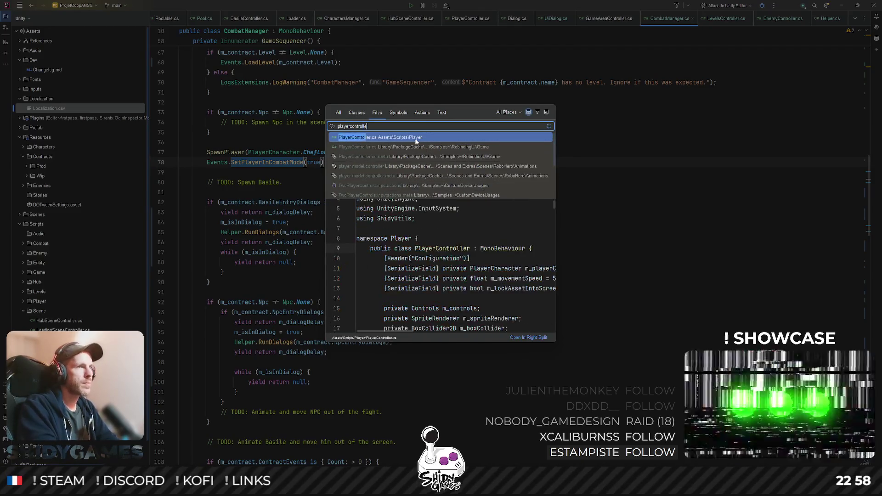
type("r")
key("Return")
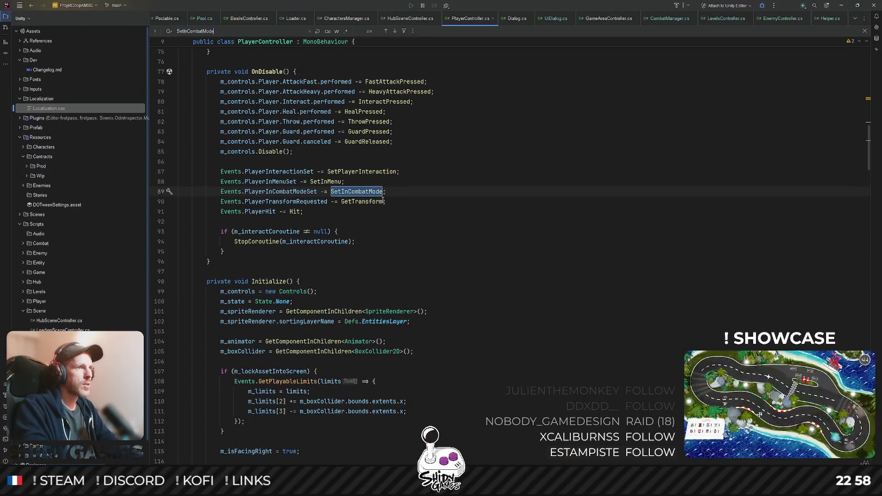
left_click(372, 177, "ctrl")
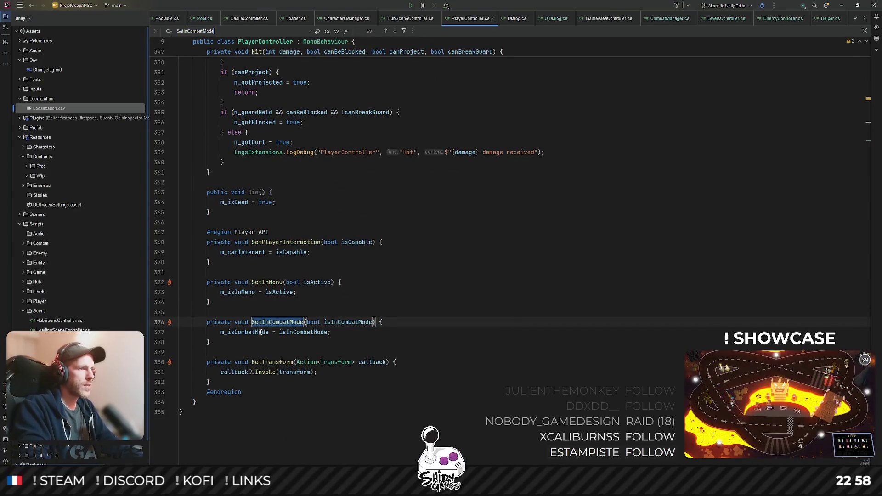
scroll(261, 332, "up", 6)
scroll(423, 238, "up", 2)
scroll(422, 238, "up", 6)
scroll(422, 237, "up", 3)
scroll(413, 238, "up", 5)
scroll(400, 239, "up", 5)
scroll(383, 239, "up", 5)
scroll(384, 239, "up", 5)
scroll(393, 235, "up", 5)
scroll(407, 227, "up", 5)
scroll(425, 214, "up", 5)
scroll(424, 215, "up", 3)
scroll(420, 218, "up", 3)
scroll(417, 220, "up", 5)
scroll(413, 222, "up", 1)
- Trace m_movementLocked usages and the CheckState definition to find the Idle transition
left_click(248, 292)
scroll(339, 282, "up", 5)
scroll(343, 277, "up", 3)
scroll(342, 278, "down", 3)
scroll(347, 272, "down", 3)
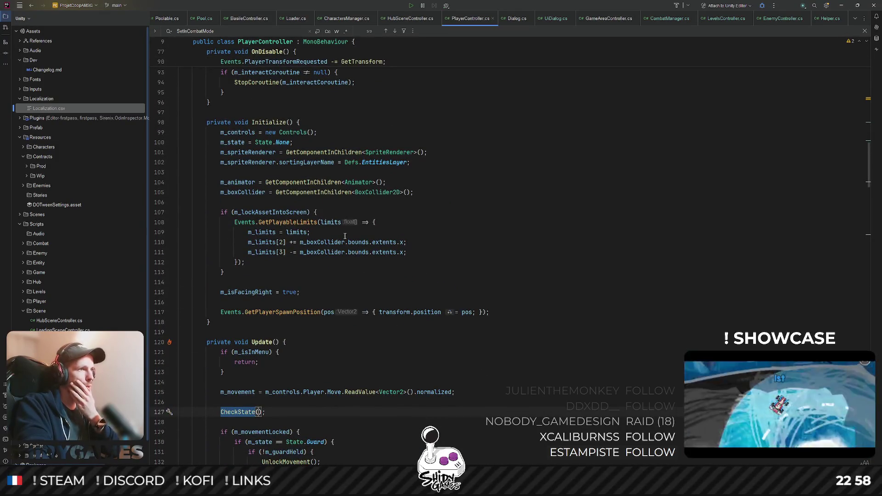
scroll(345, 237, "down", 8)
scroll(345, 235, "down", 7)
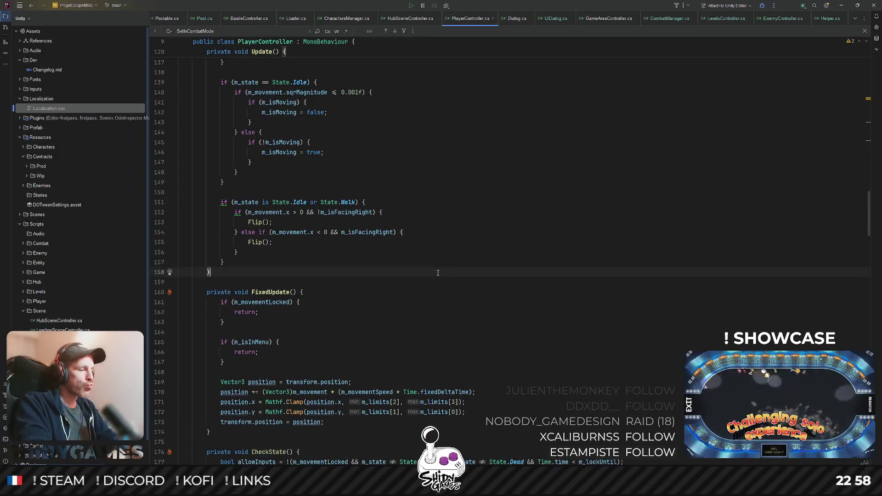
type("idle")
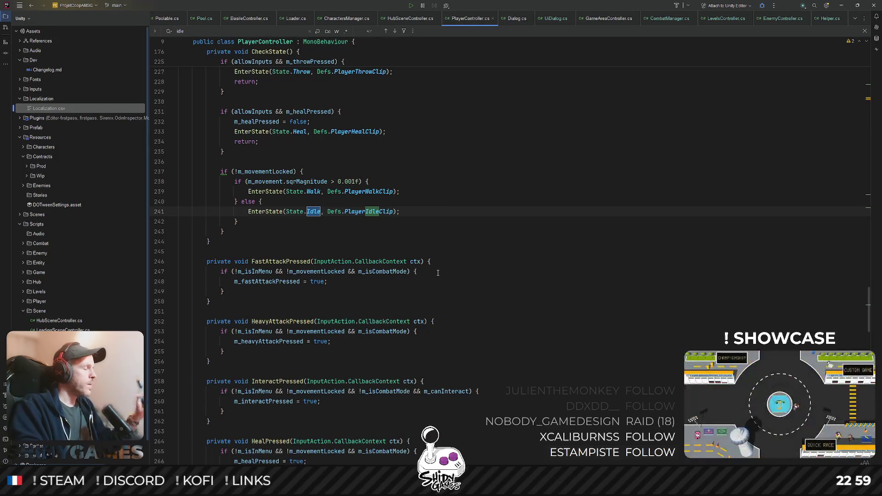
left_click(437, 212)
double_click(265, 171)
key("ctrl+f")
key("Return")
key("Return")
key("Return")
key("Return")
key("Return")
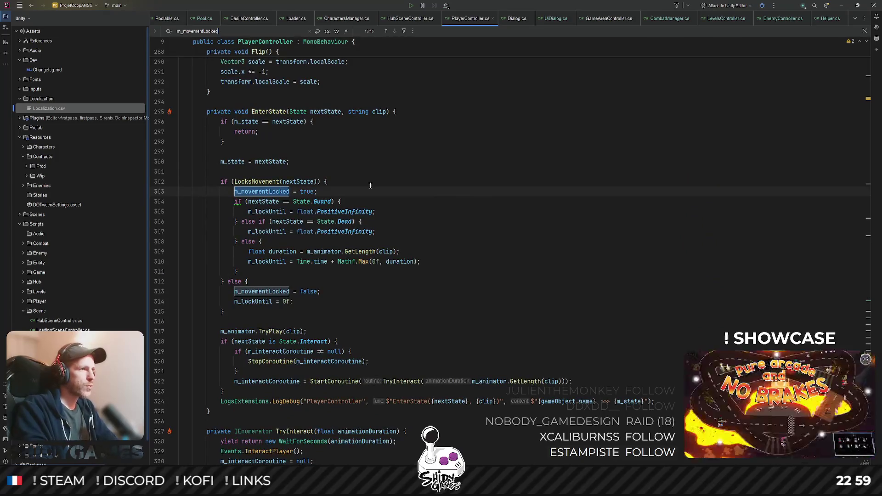
key("Return")
key("Return")
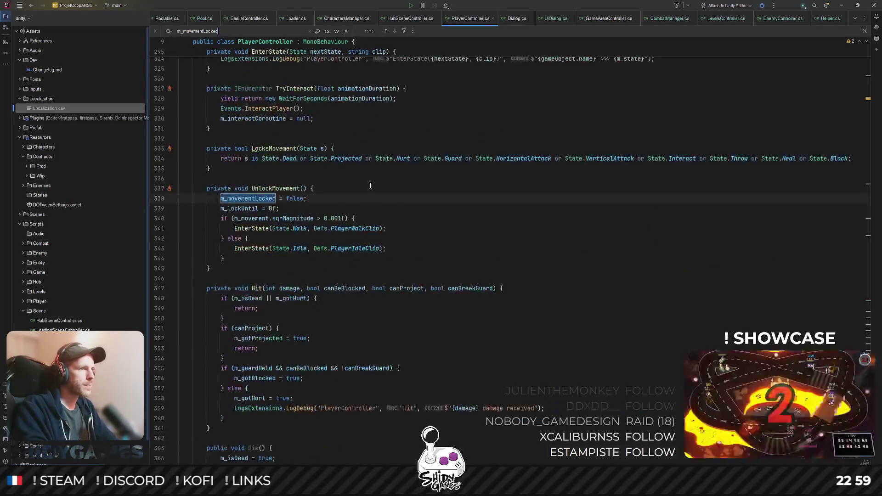
key("Return")
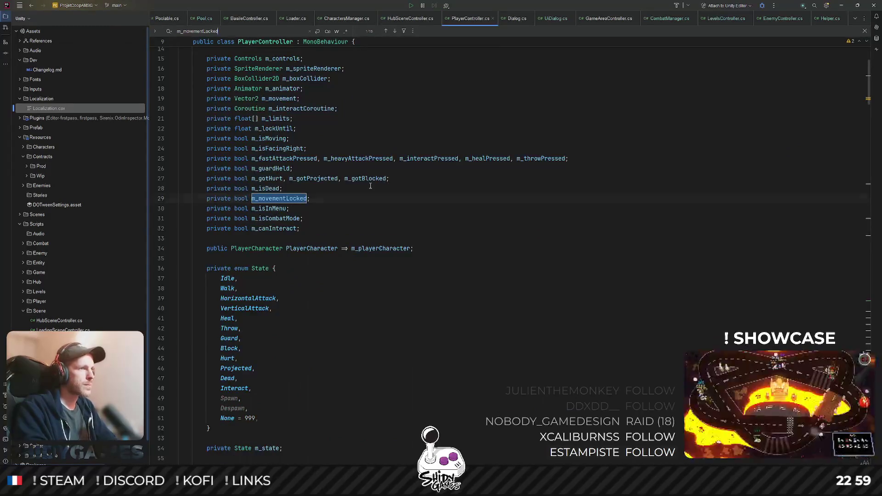
key("Return")
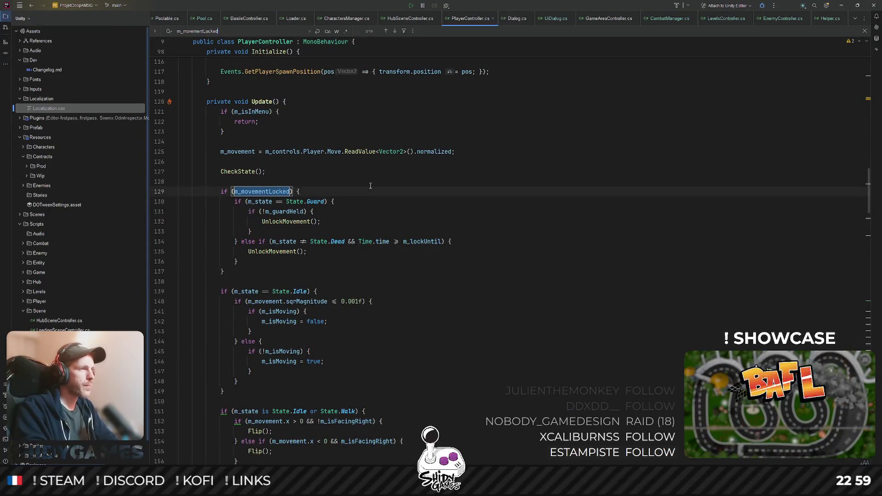
left_click(242, 171, "ctrl")
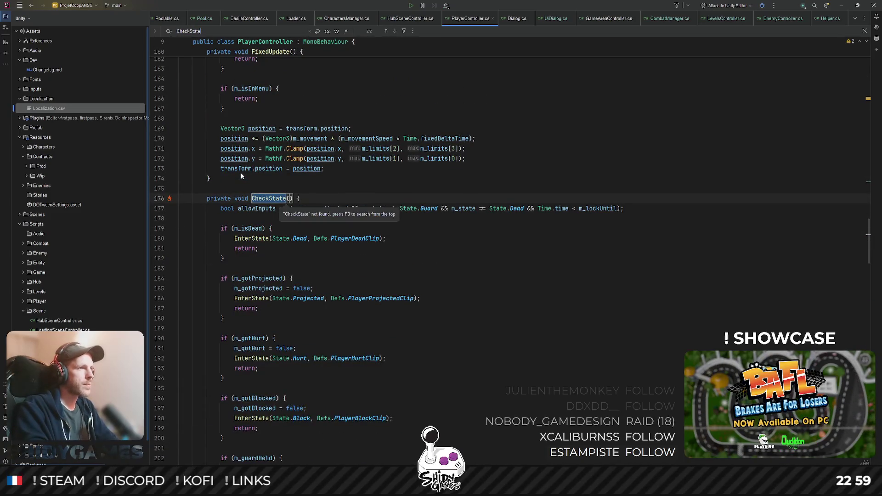
key("ctrl+minus")
key("ctrl+f")
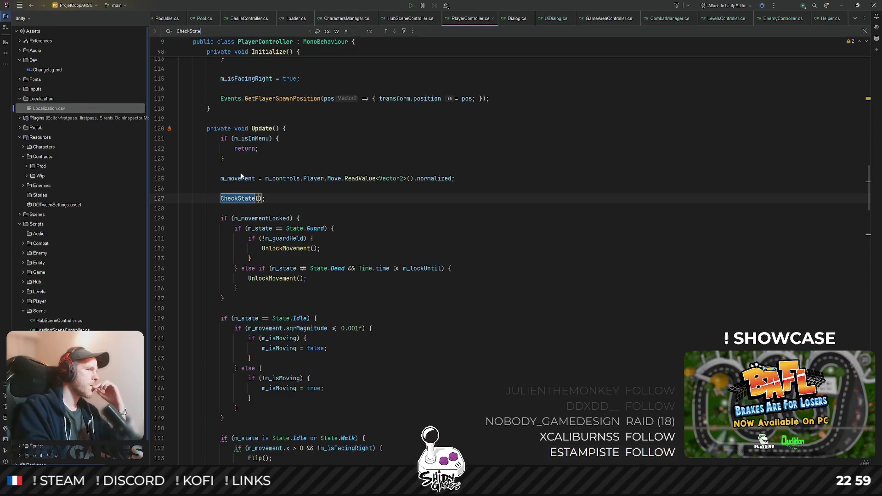
key("Return")
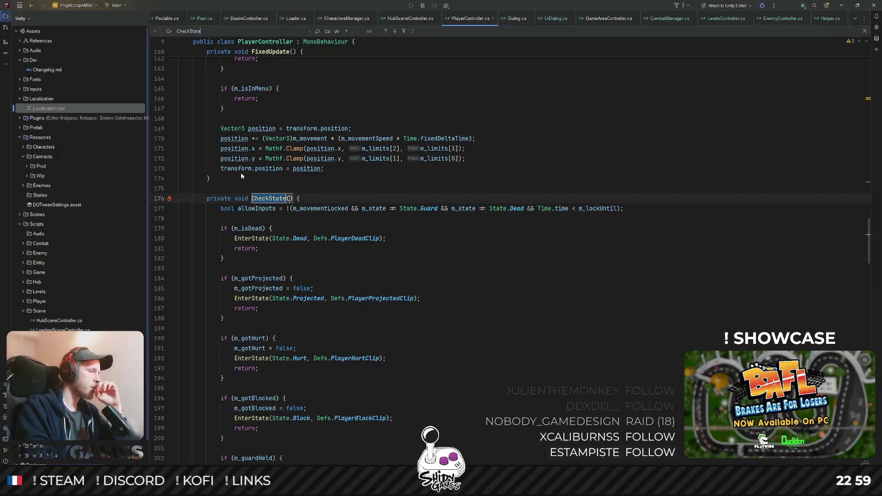
scroll(342, 283, "down", 8)
type("idle")
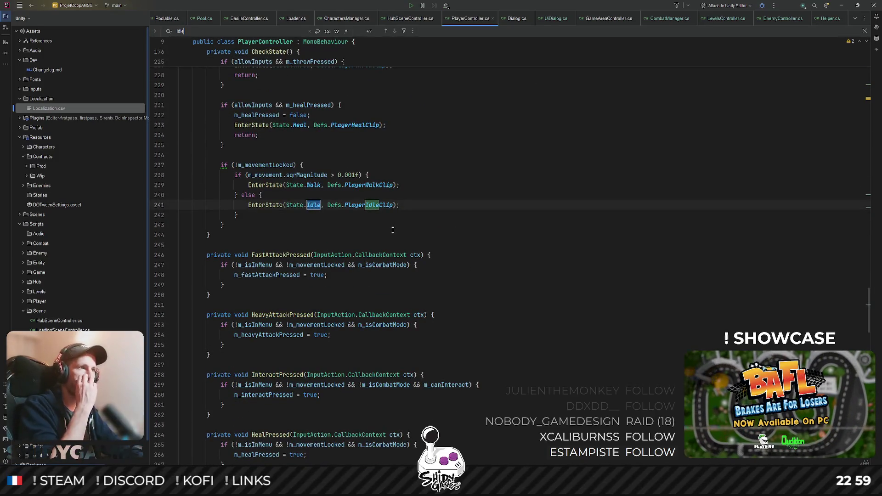
- Paste the EnterState(State.Idle) line into SetInMenu and SetInCombatMode, then return to Unity
left_click(263, 222)
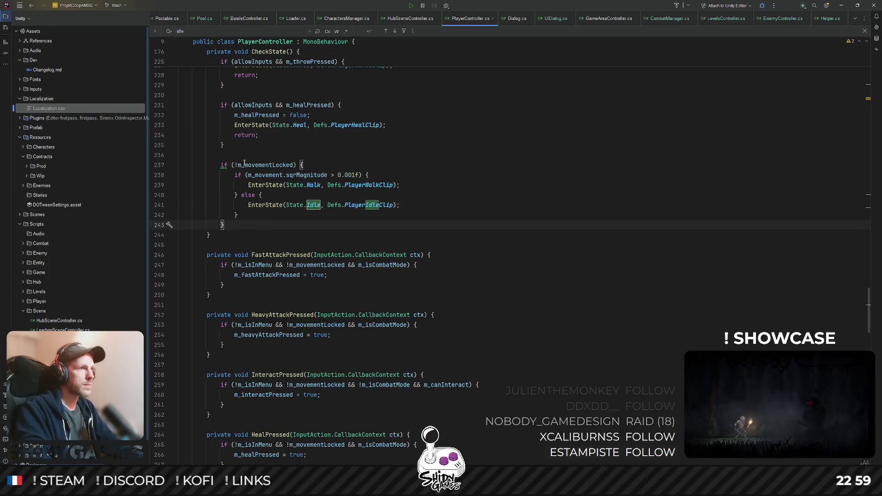
left_click_drag(248, 204, 433, 201)
key("ctrl+c")
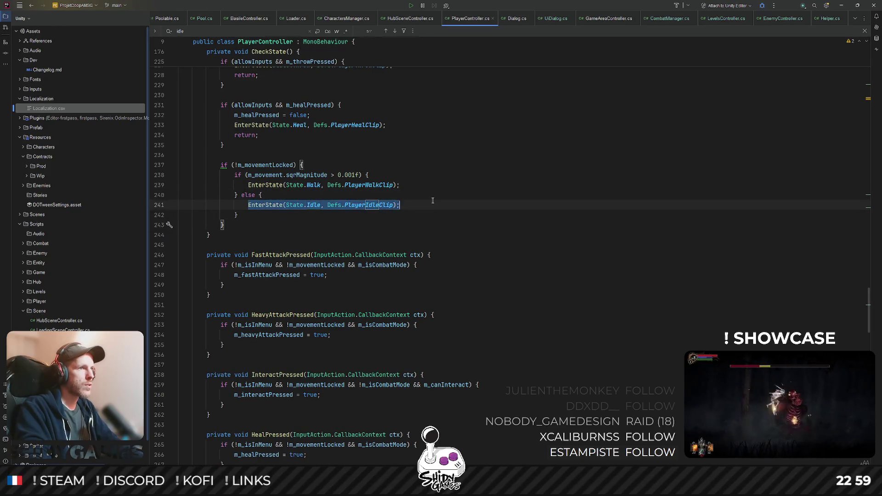
scroll(433, 204, "down", 3)
scroll(412, 256, "down", 15)
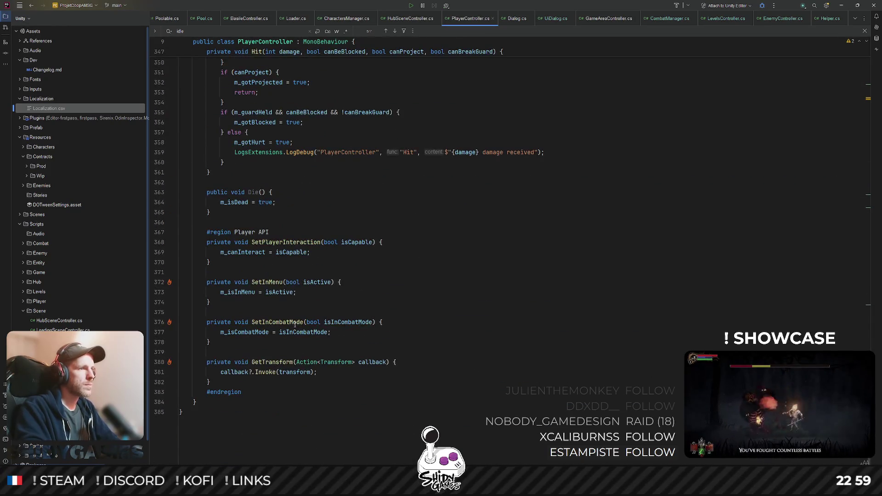
left_click(317, 290)
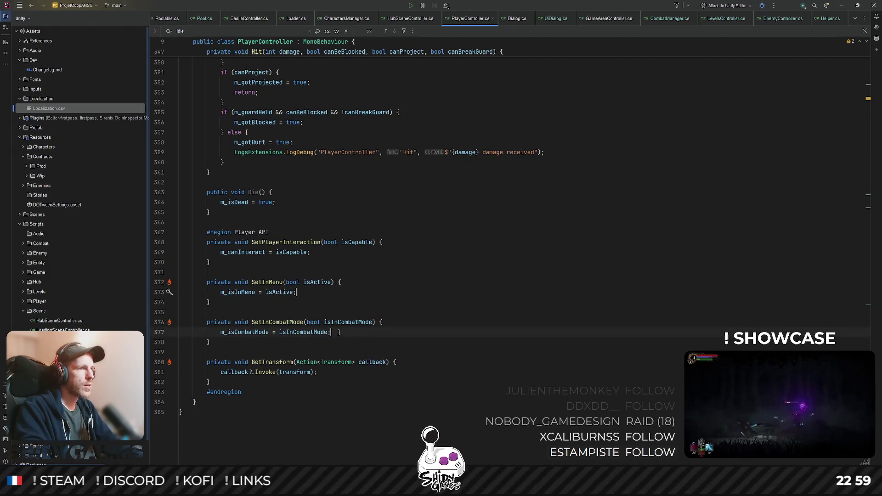
key("Return")
key("ctrl+v")
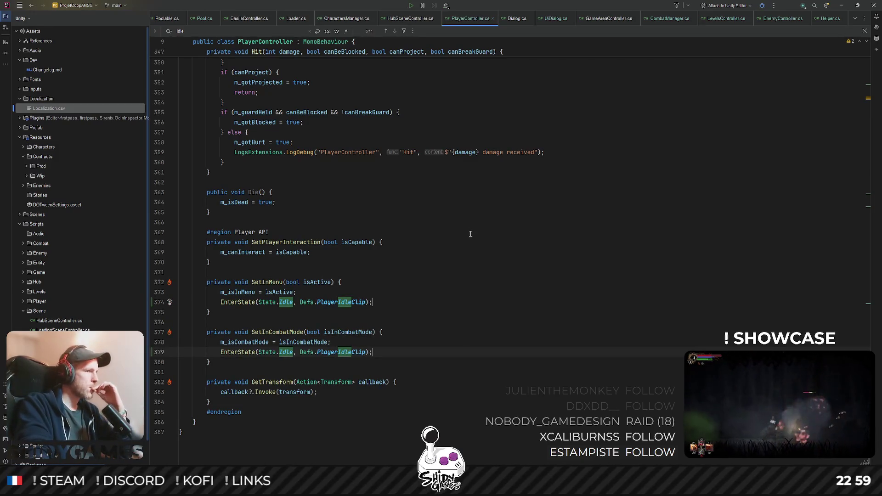
key("alt+Tab")
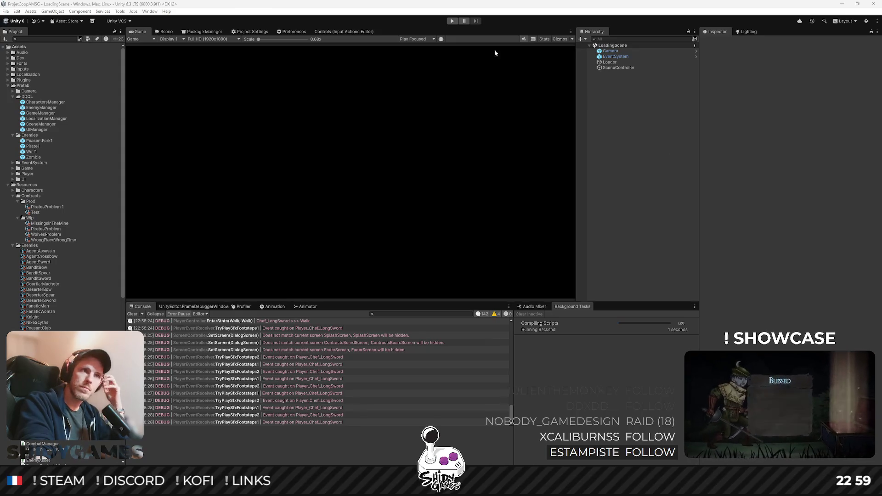
left_click(452, 20)
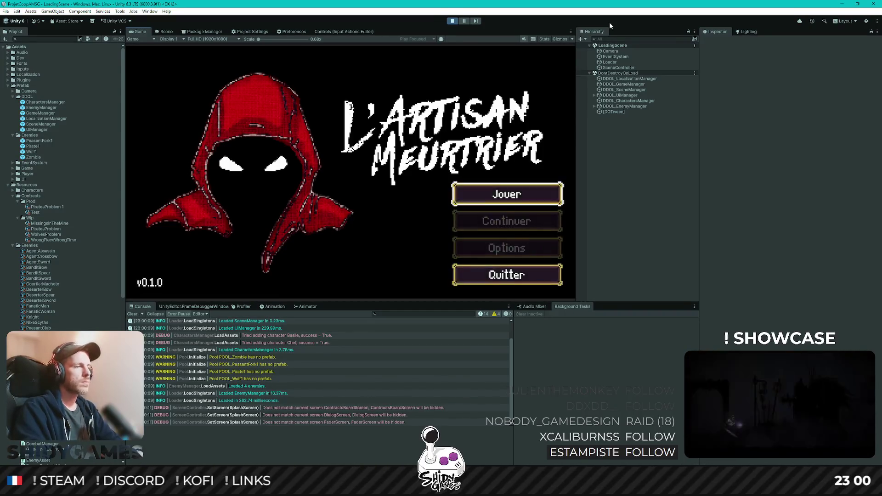
key("Return")
key("d")
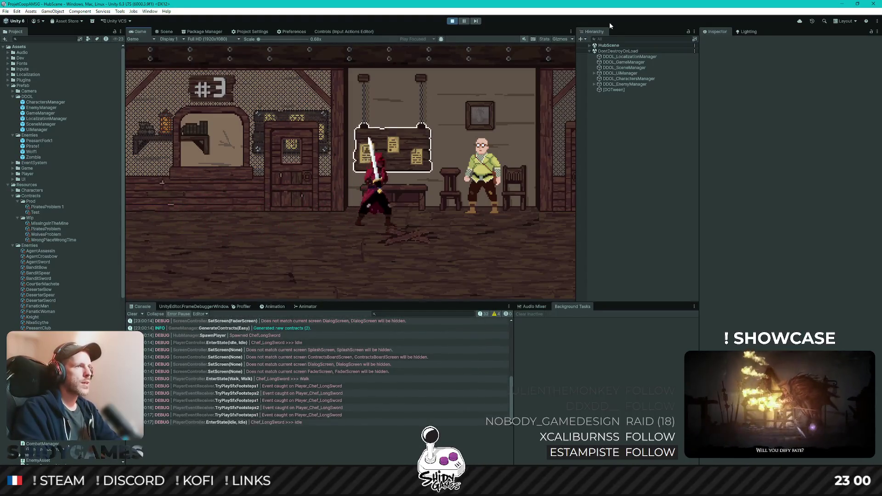
key("d")
key("e")
key("Down")
key("Return")
key("d")
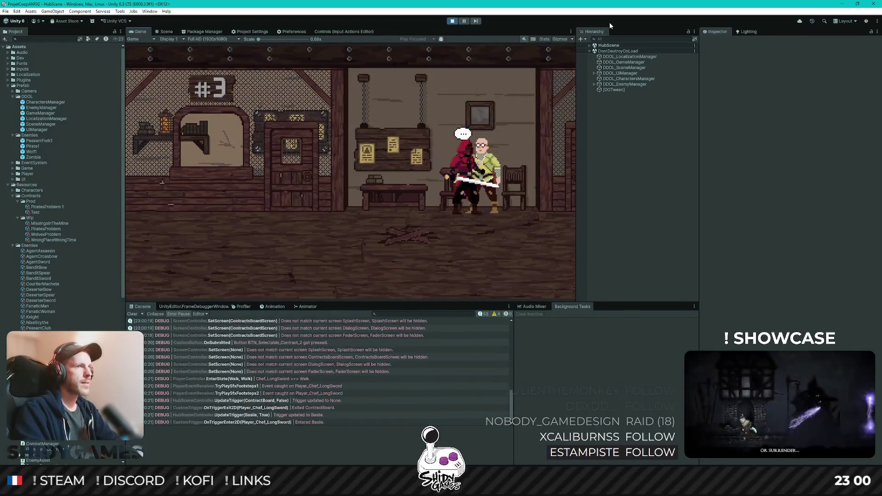
key("e")
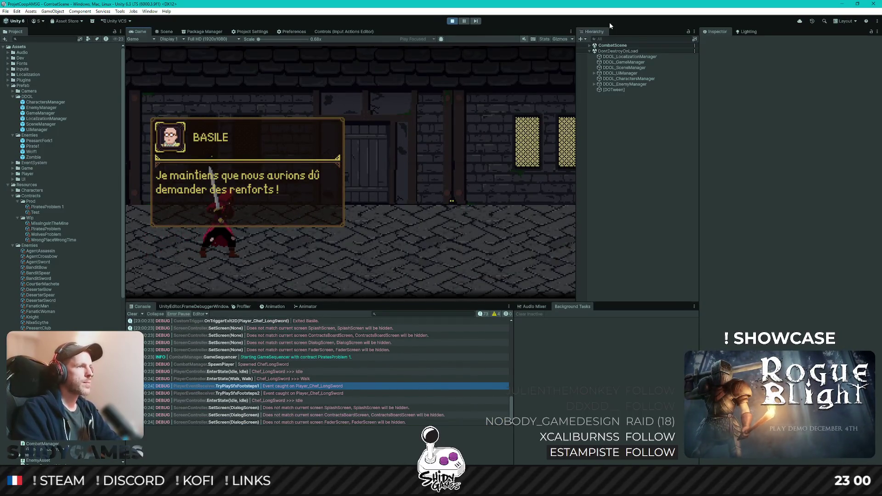
key("e")
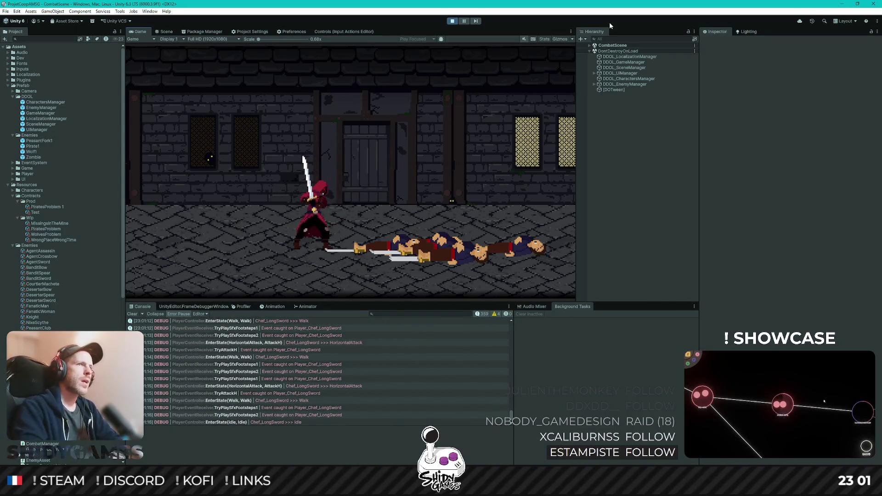
left_click(452, 21)
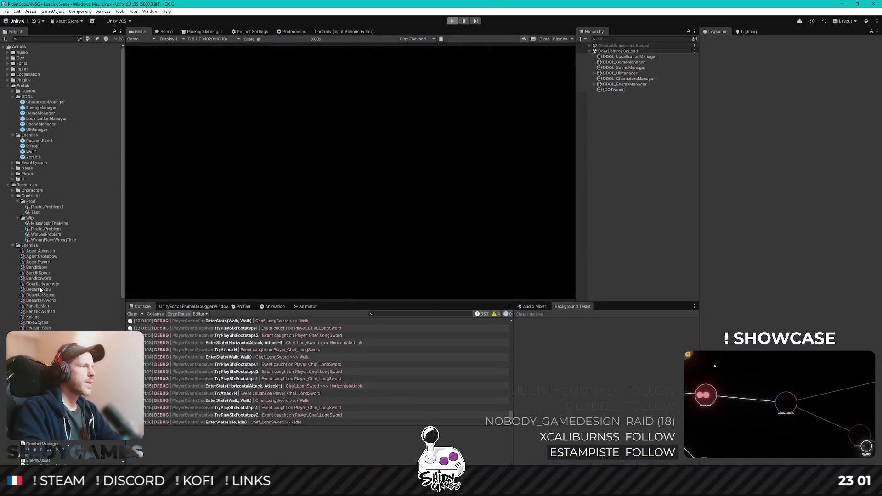
- Make Chef the speaker of row 2 in the Pirates Problem 1 contract
left_click(50, 210)
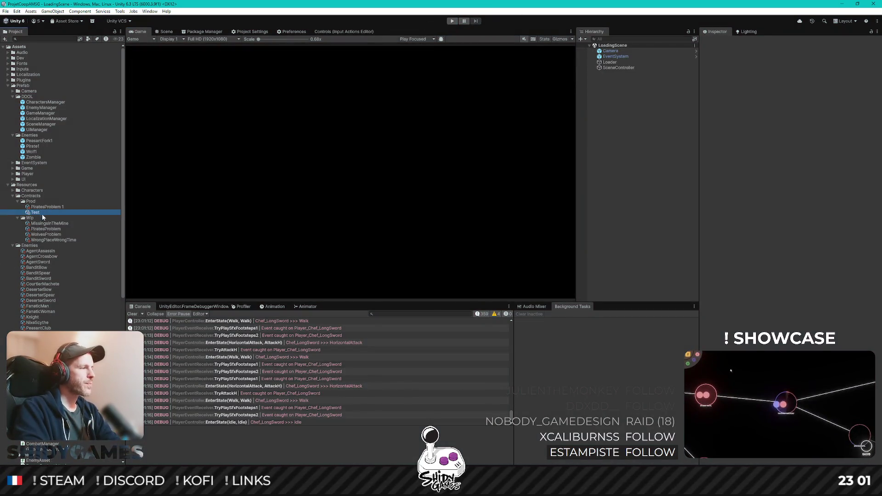
left_click(51, 207)
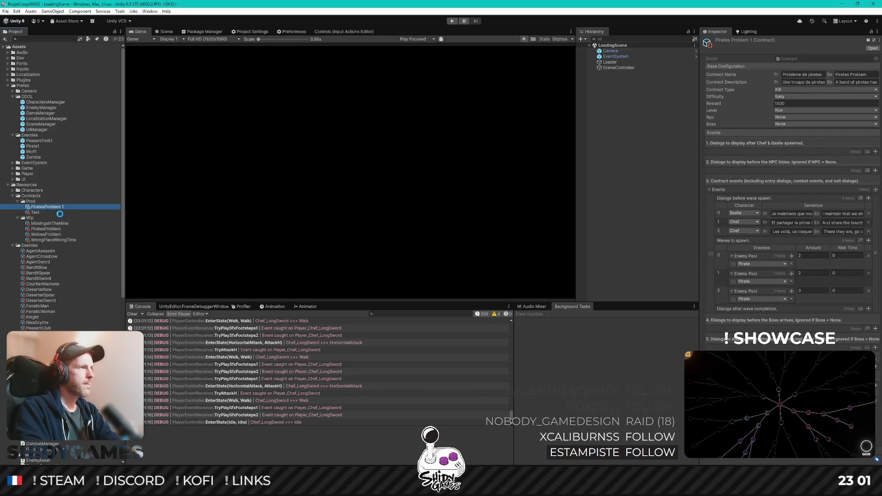
left_click(744, 230)
left_click(747, 252)
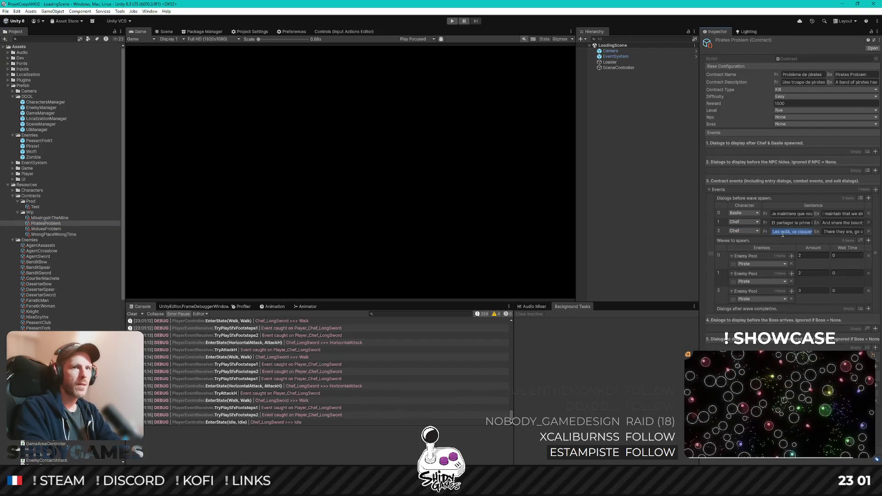
left_click(829, 233)
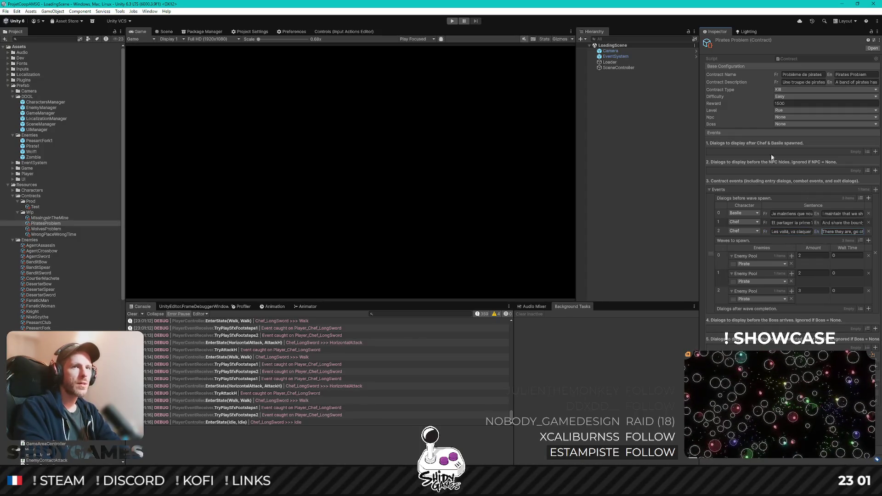
left_click(646, 227)
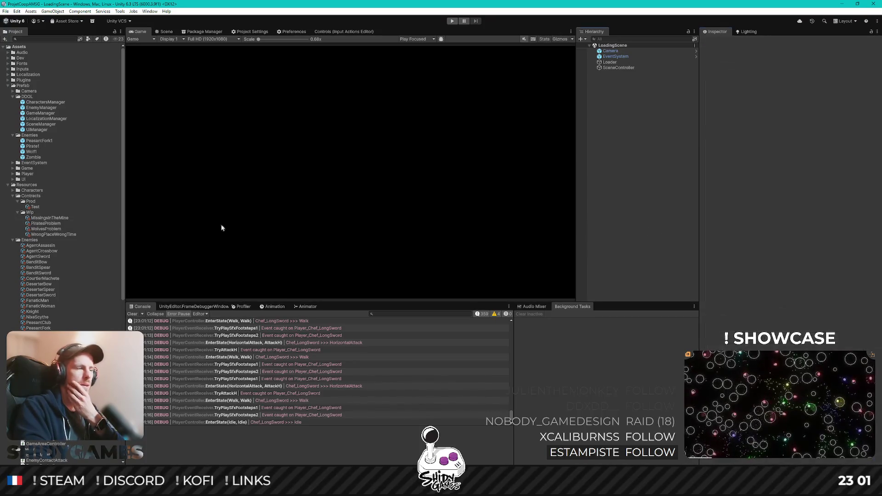
- Delete the Test contract and move PiratesProblem and WolvesProblem into the Prod folder
left_click(34, 207)
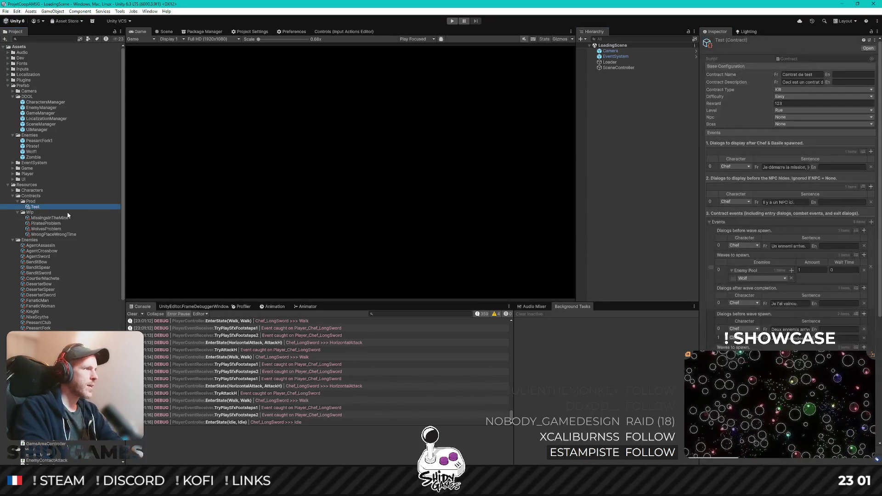
key("Delete")
key("Return")
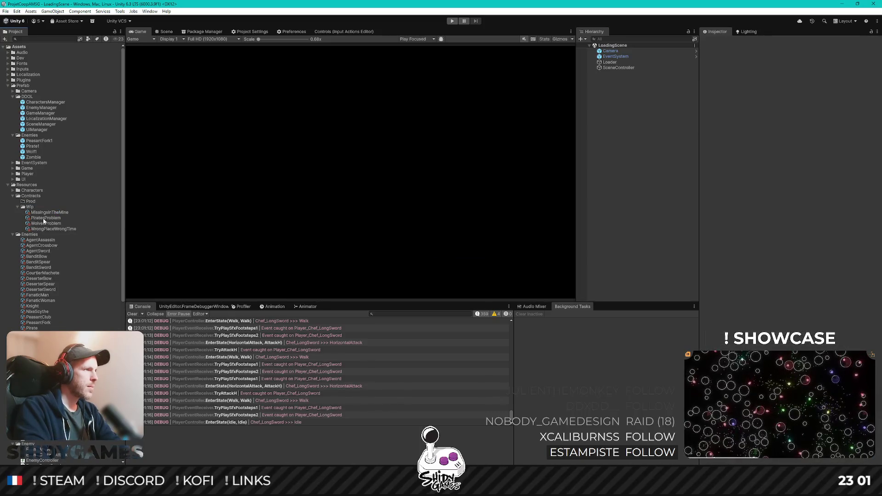
left_click_drag(32, 202, 32, 202)
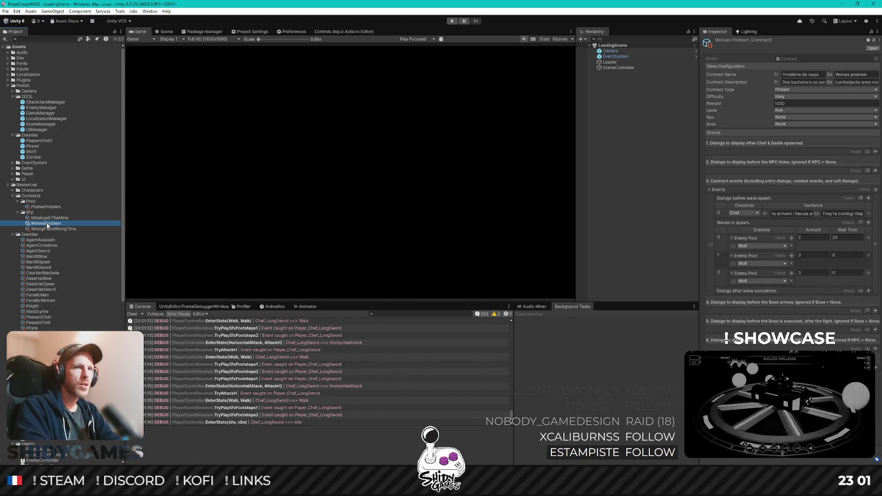
left_click_drag(38, 202, 40, 205)
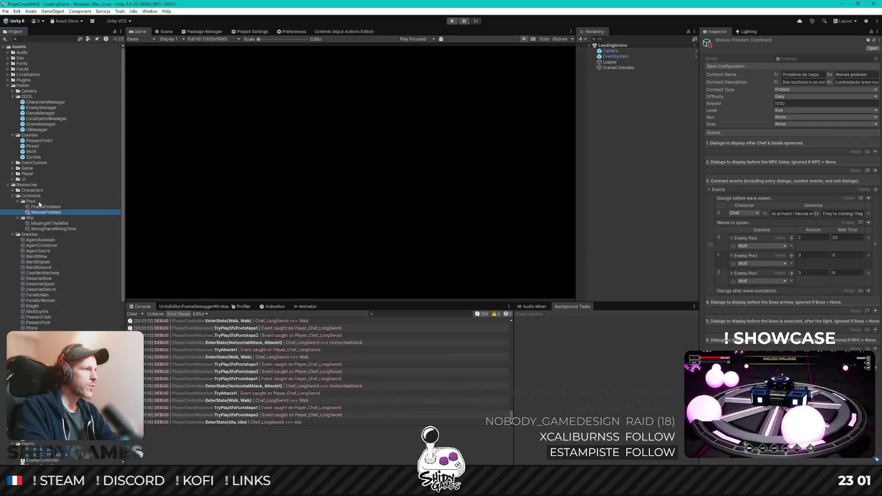
- Glance at the Missings In The Mine and Wrong Place Wrong Time contracts, then launch the game
left_click(52, 225)
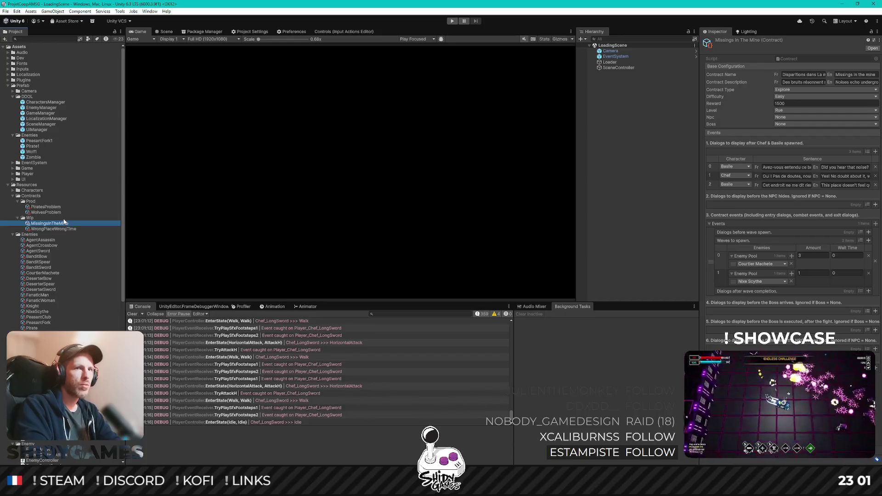
key("Down")
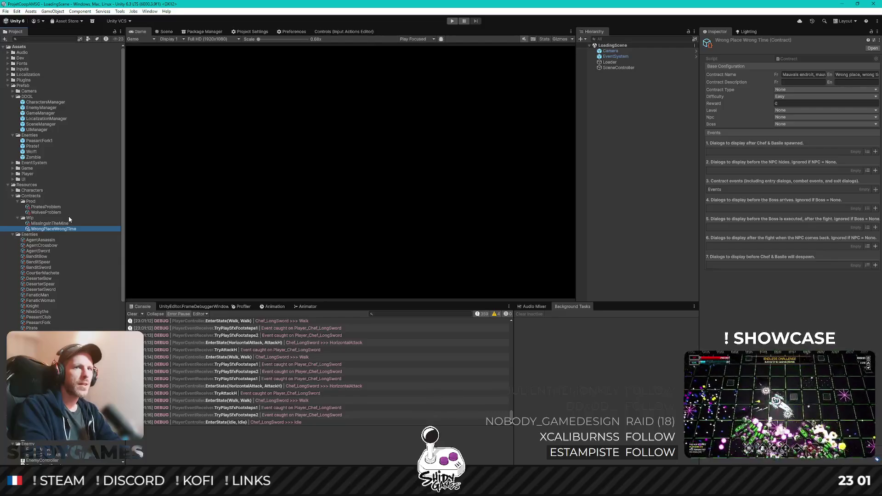
left_click(412, 212)
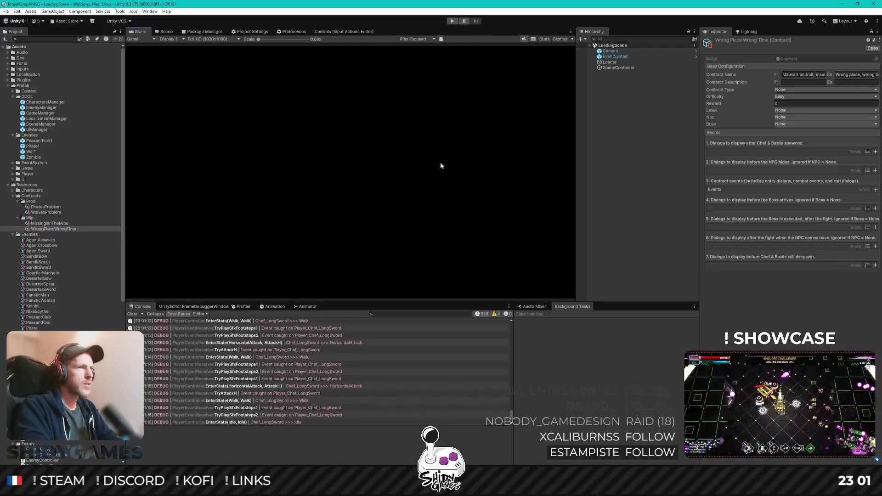
left_click(452, 21)
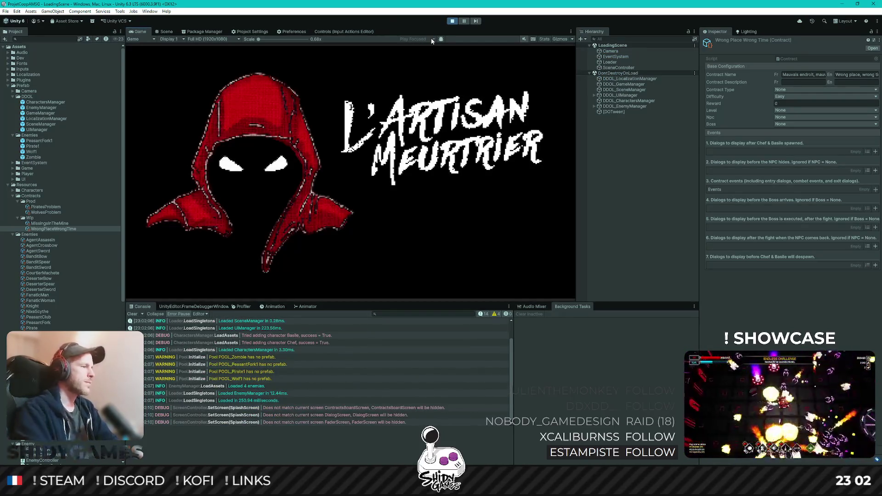
- Start a new game and walk the character right to interact with the contract board
key("Return")
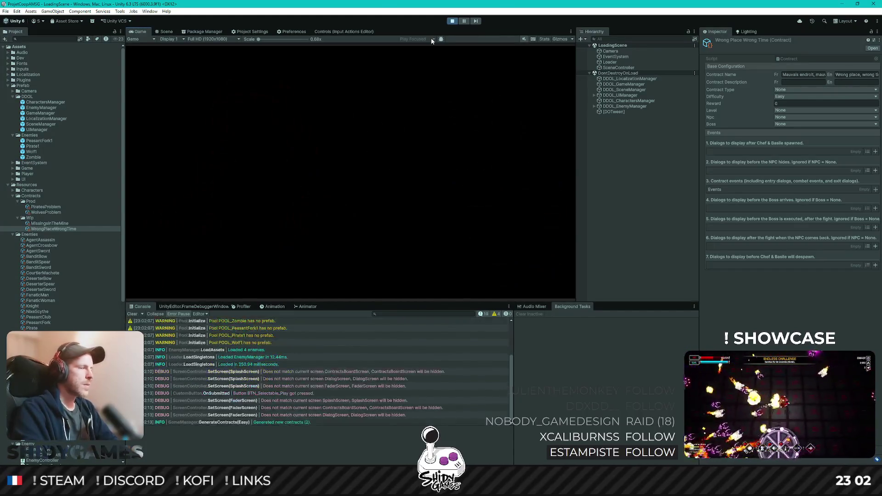
key("d")
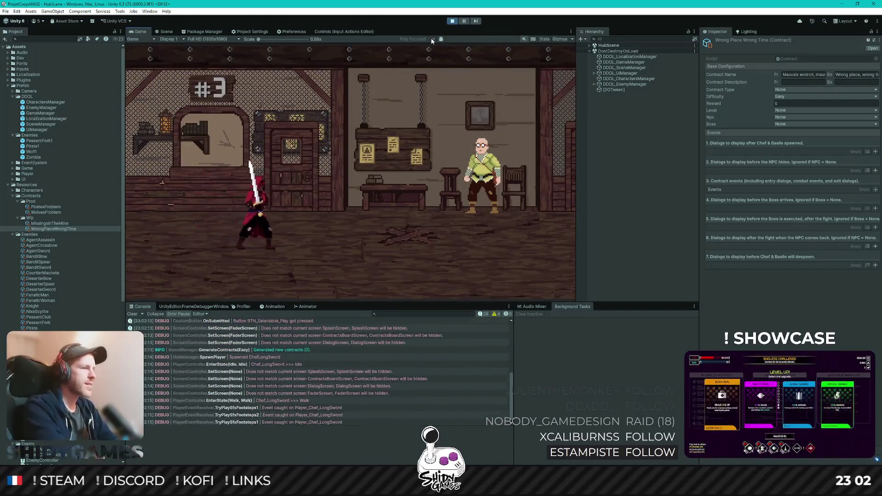
key("d")
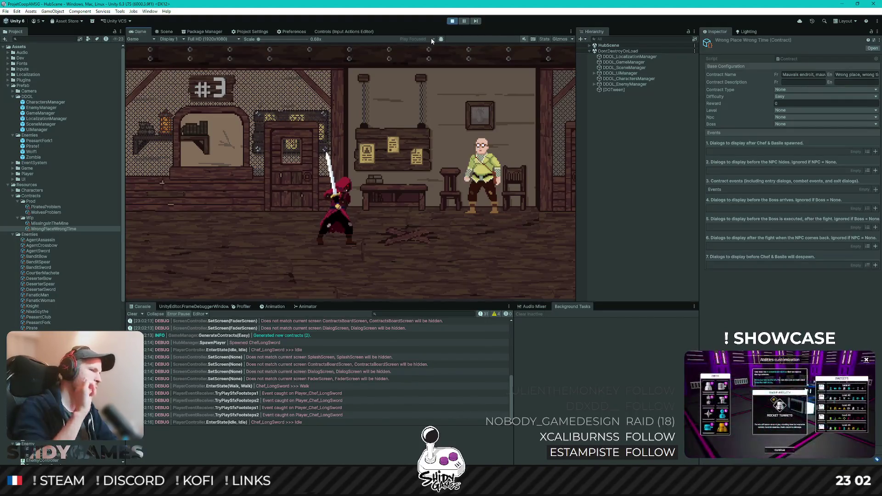
key("d")
key("e")
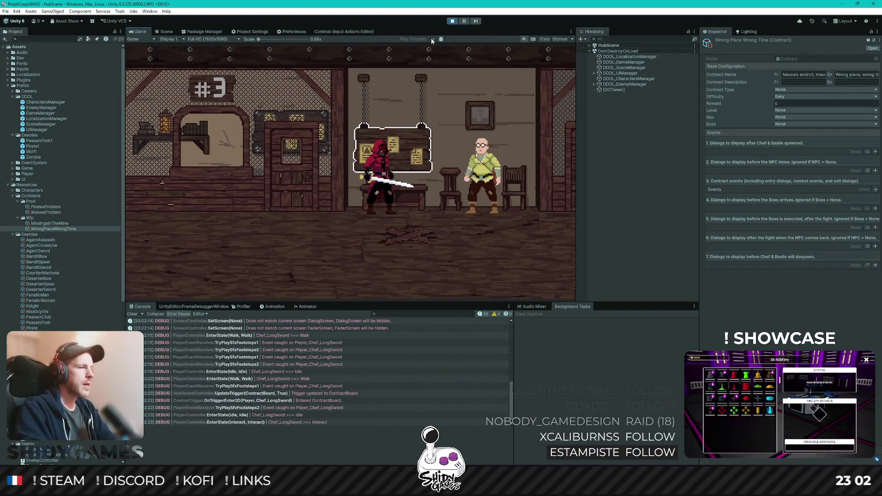
- Browse the board and accept Contrat 2, the wolves contract
key("s")
key("w")
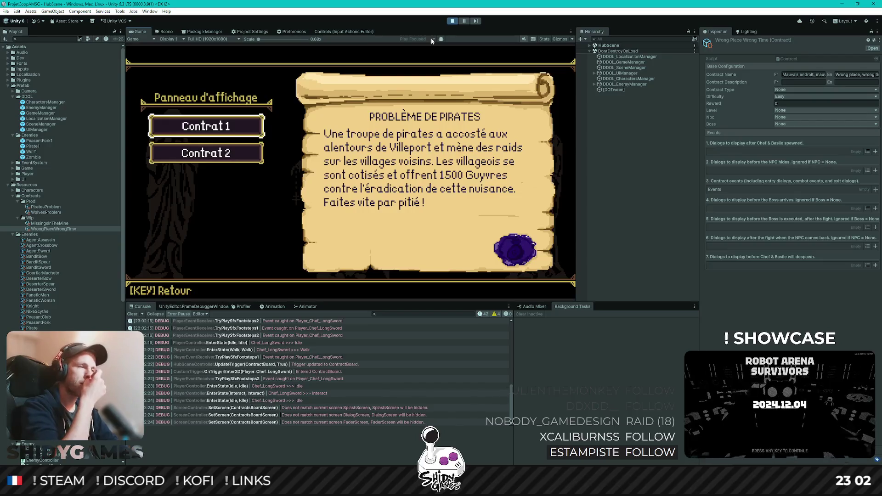
key("Down")
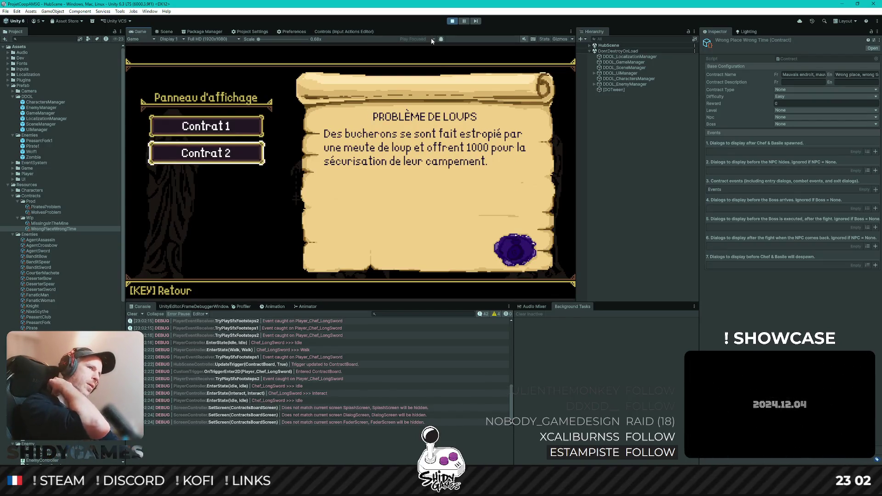
key("Up")
key("Down")
key("Return")
- Walk over to the NPC and talk to him to enter the combat scene
key("Right")
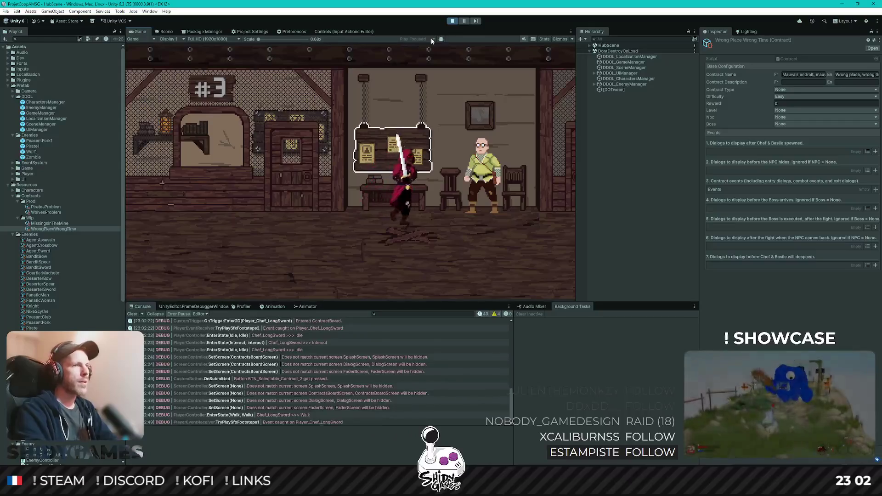
key("Right")
key("e")
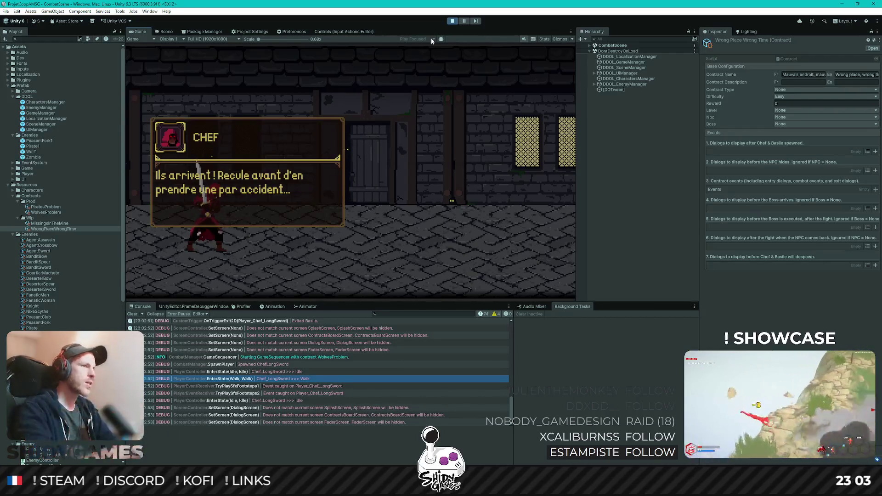
- Dismiss the chief's warning and slash at the first wave of wolves
key("Right")
key("Up")
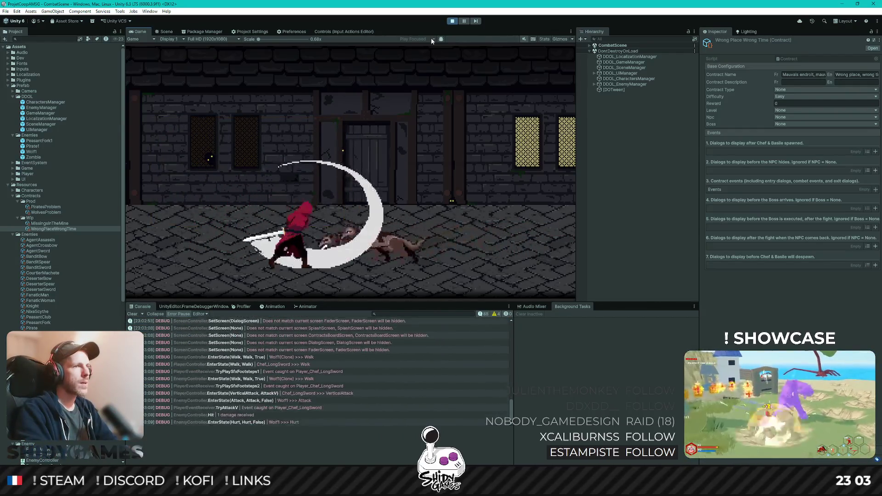
key("Left")
key("Right")
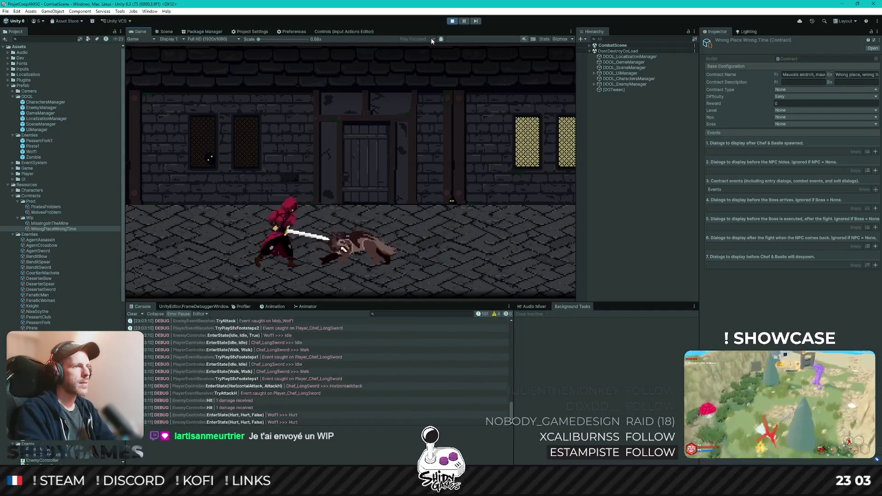
key("Left")
key("Left")
key("Left")
key("Left")
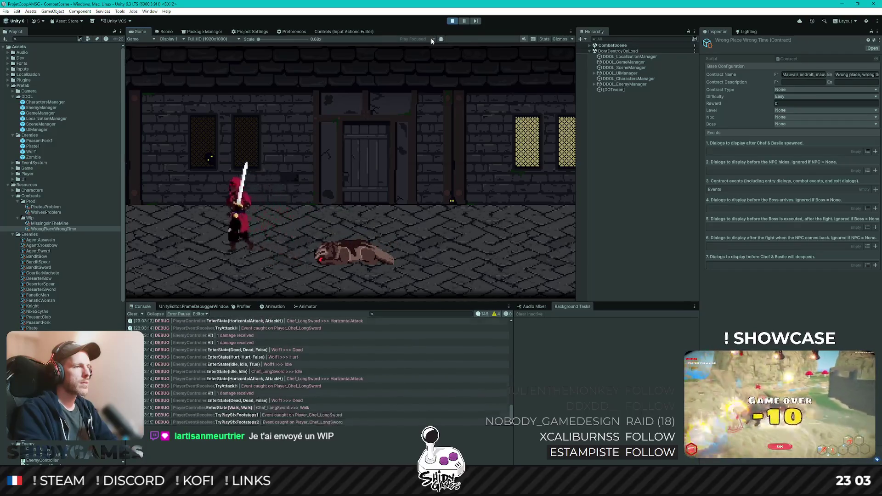
key("Up")
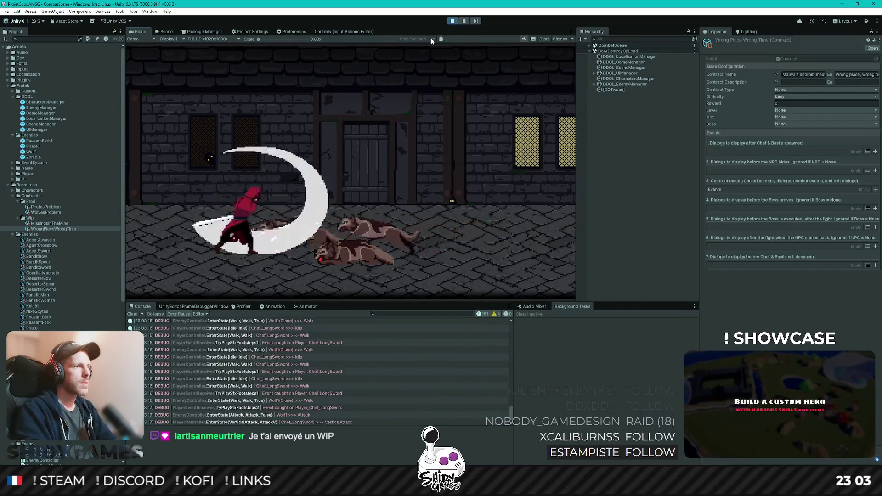
key("Right")
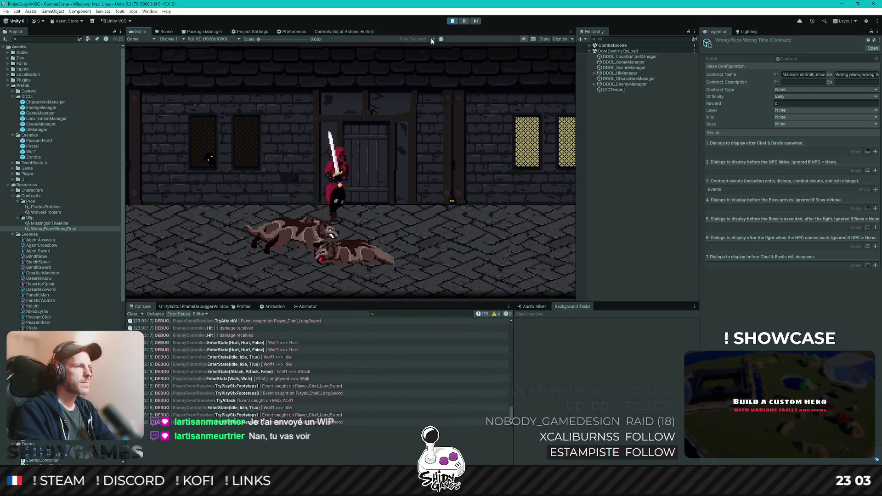
key("Right")
key("Up")
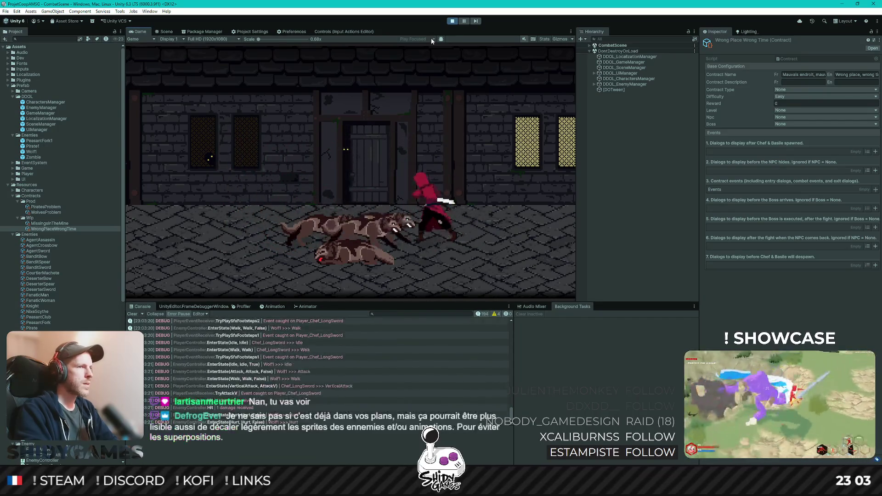
key("Left")
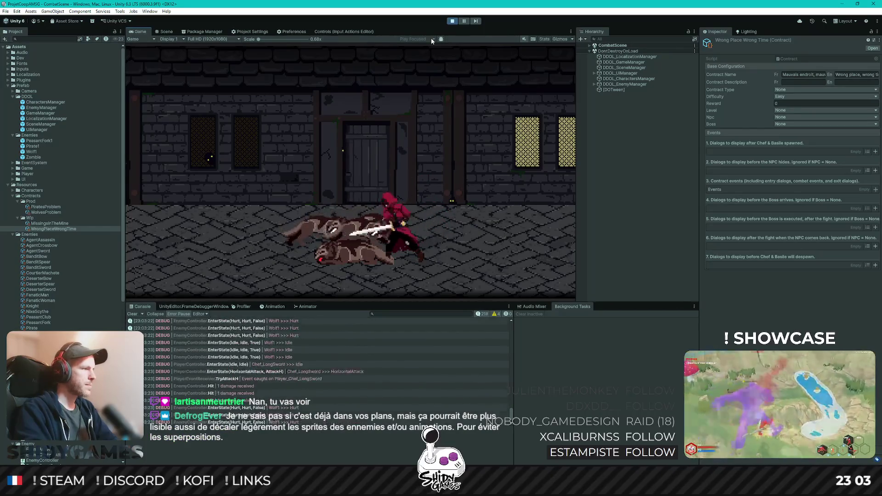
key("Right")
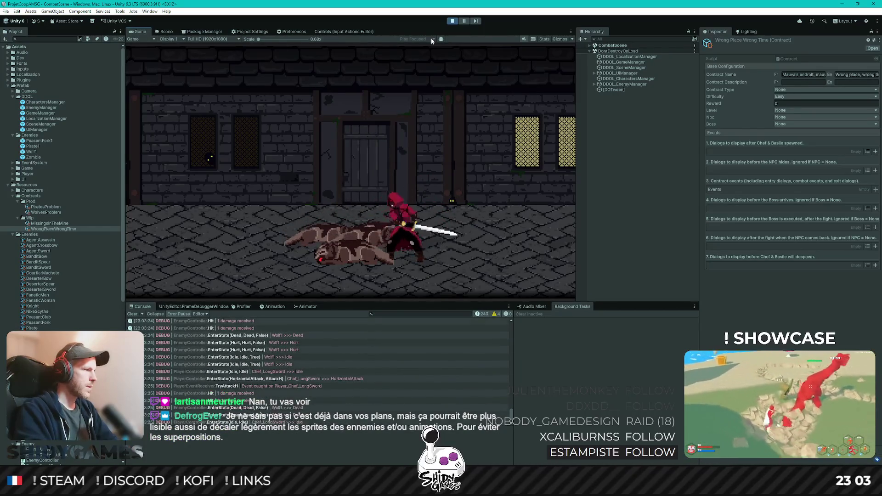
- Finish off the remaining wolves with slashes and overhead strikes
key("Left")
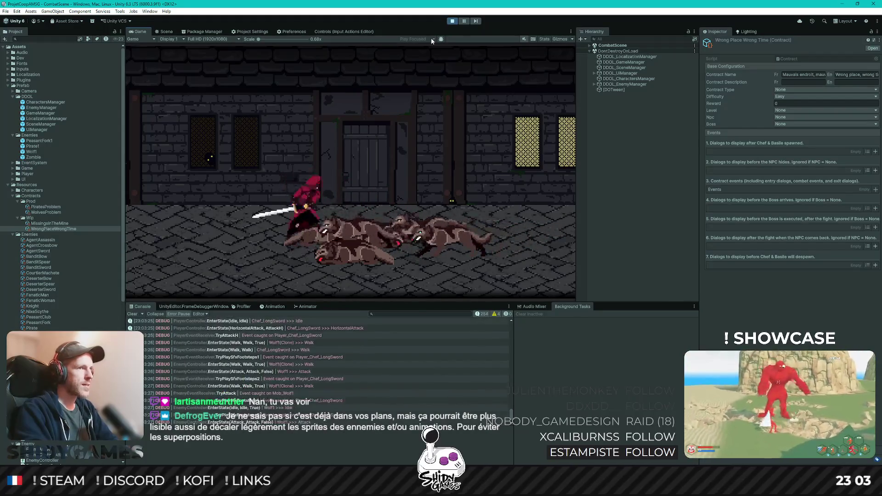
key("Left")
key("Right")
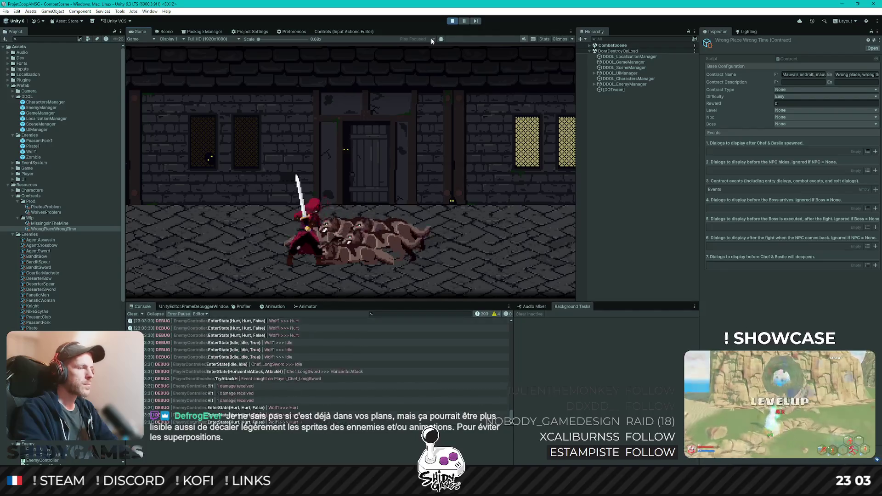
key("Left")
key("Right")
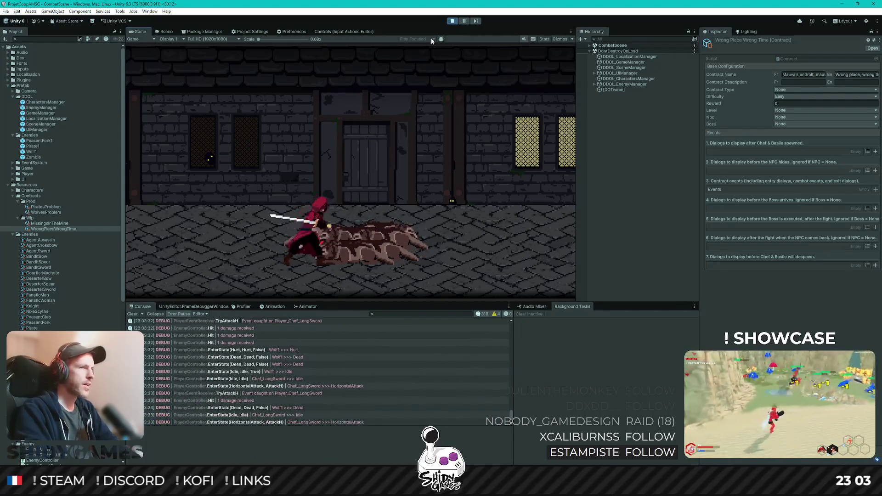
key("Left")
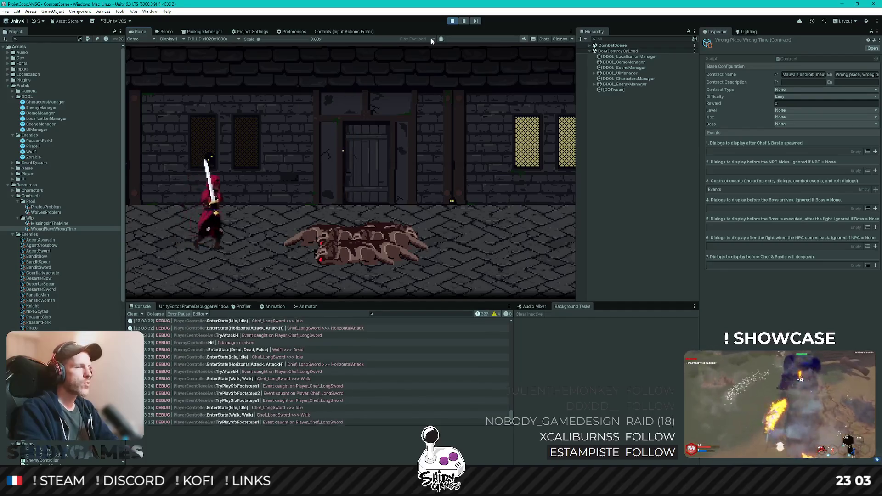
key("Right")
key("Right")
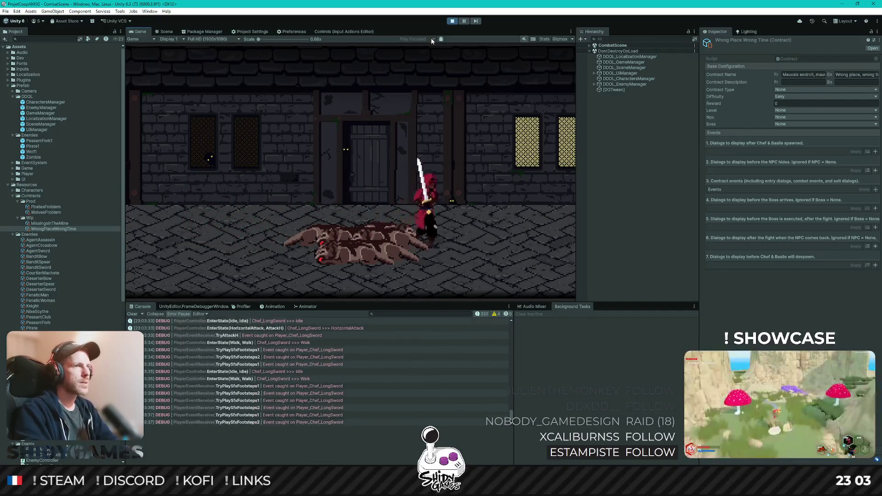
key("Left")
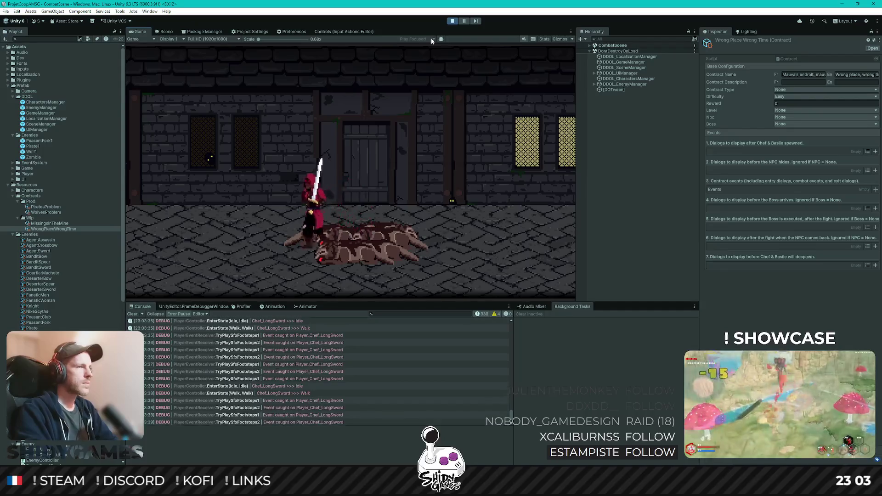
key("Right")
key("x")
key("x")
key("x")
key("x")
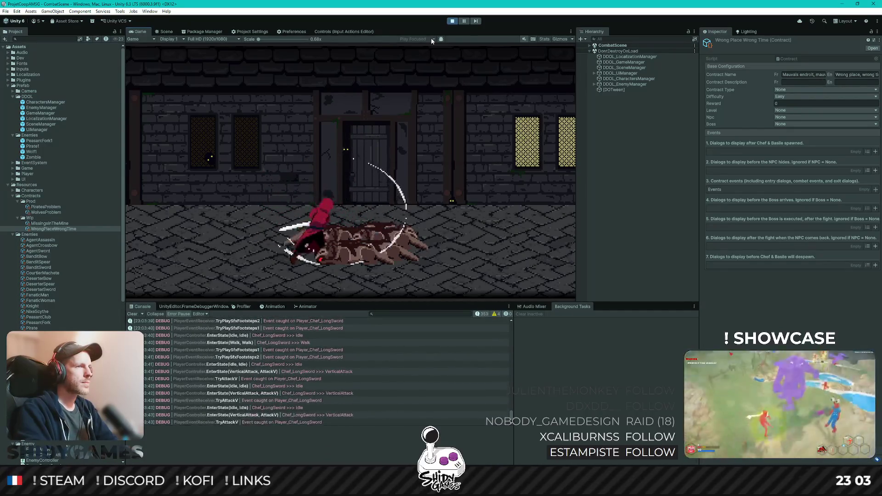
key("x")
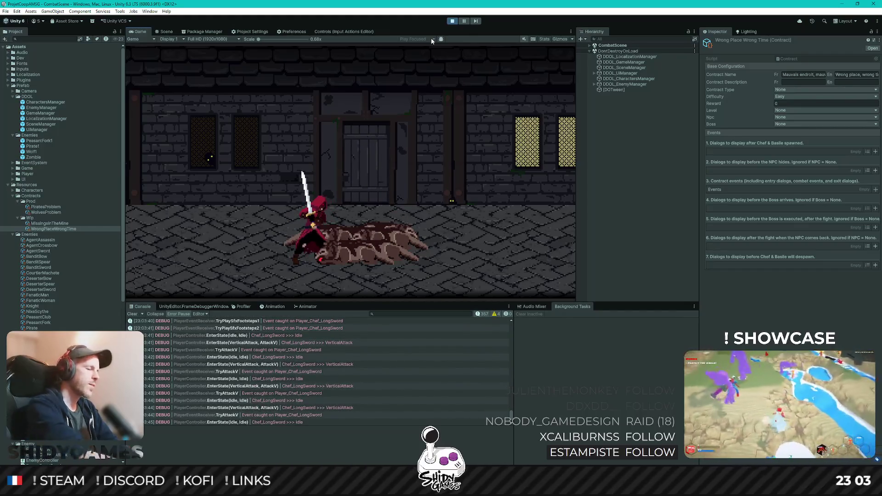
- Stop the play test and switch over to the code editor
left_click(452, 21)
key("alt+Tab")
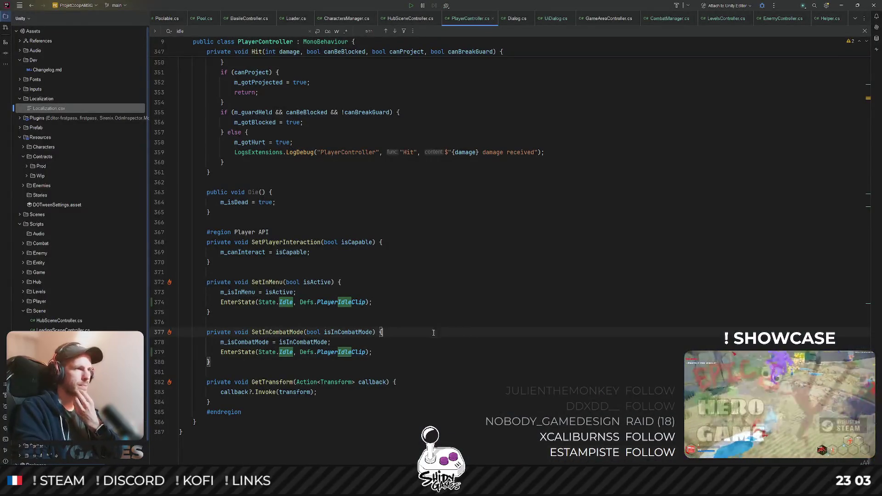
scroll(434, 324, "up", 5)
scroll(434, 320, "up", 1)
scroll(436, 314, "down", 5)
scroll(436, 309, "down", 2)
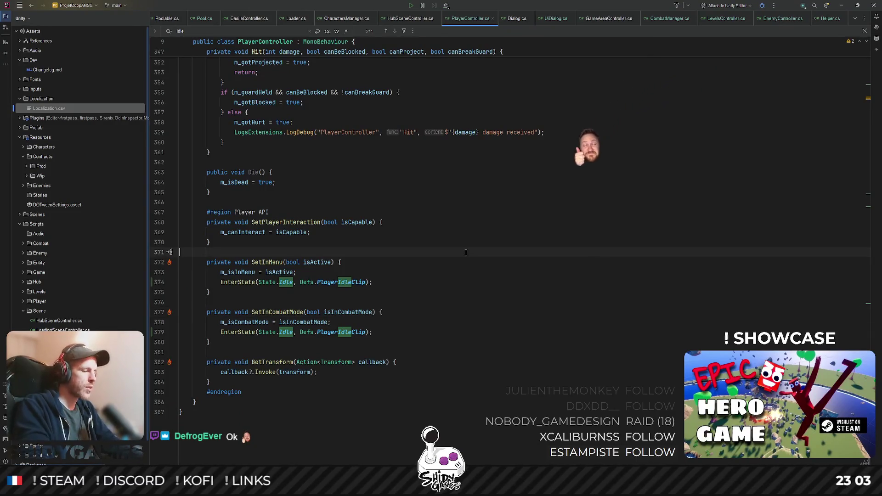
- Open CombatManager.cs by name and go to the end of the GameSequencer coroutine
key("ctrl+shift+n")
type("combat")
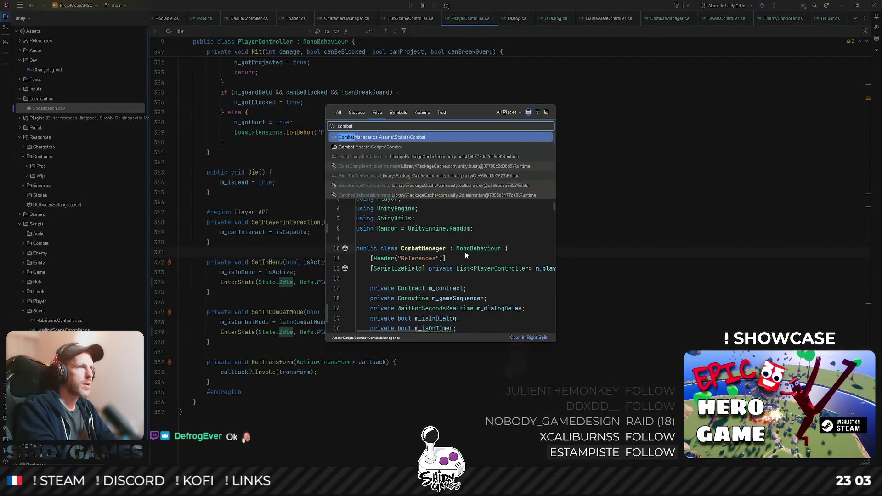
key("Return")
scroll(400, 288, "down", 5)
scroll(400, 289, "down", 5)
scroll(399, 288, "down", 5)
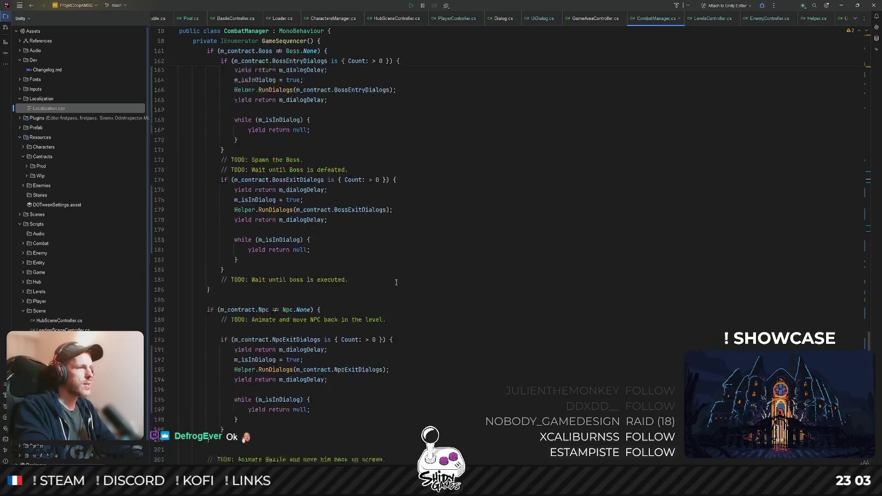
scroll(397, 283, "down", 5)
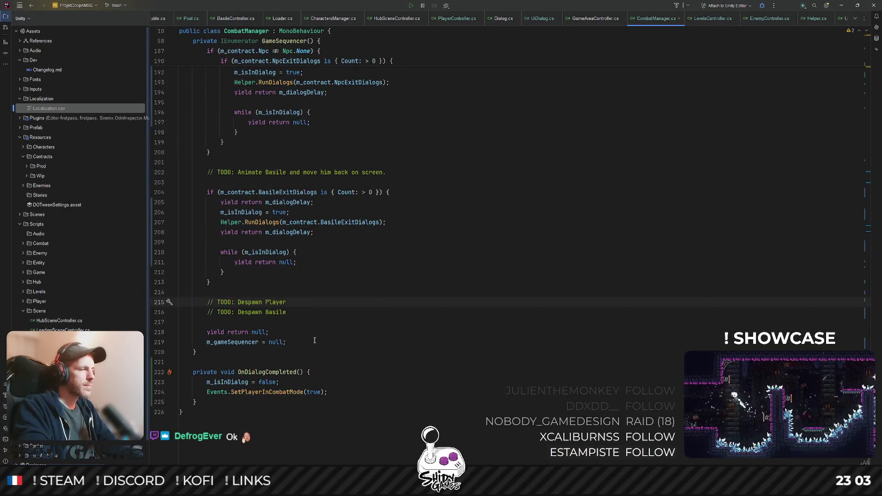
left_click(297, 335)
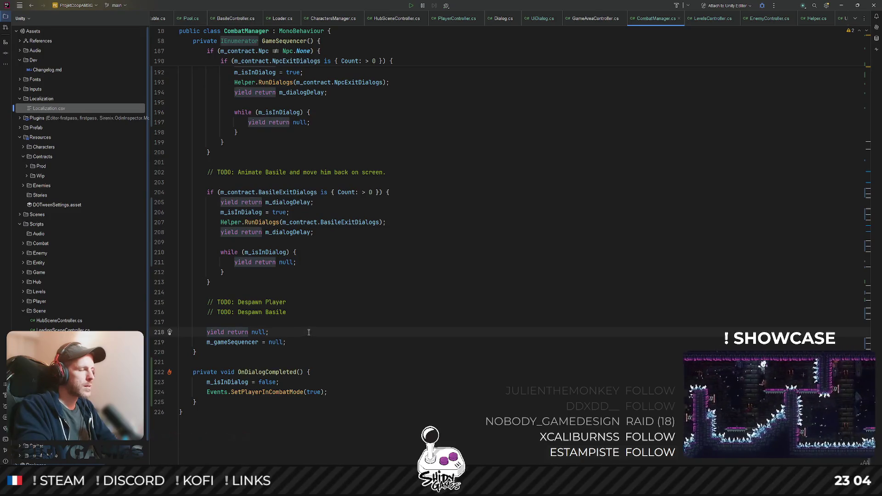
left_click(229, 356)
scroll(275, 345, "up", 3)
scroll(328, 334, "down", 3)
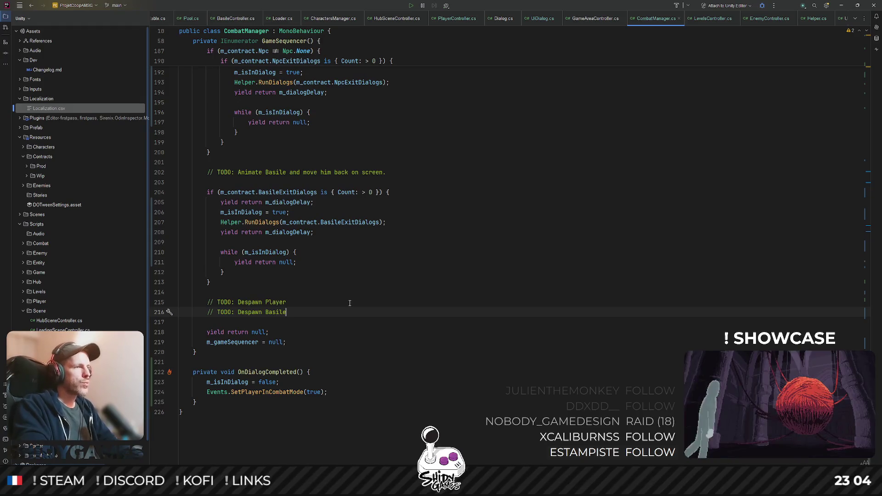
scroll(332, 268, "up", 2)
scroll(335, 269, "up", 2)
scroll(337, 272, "up", 2)
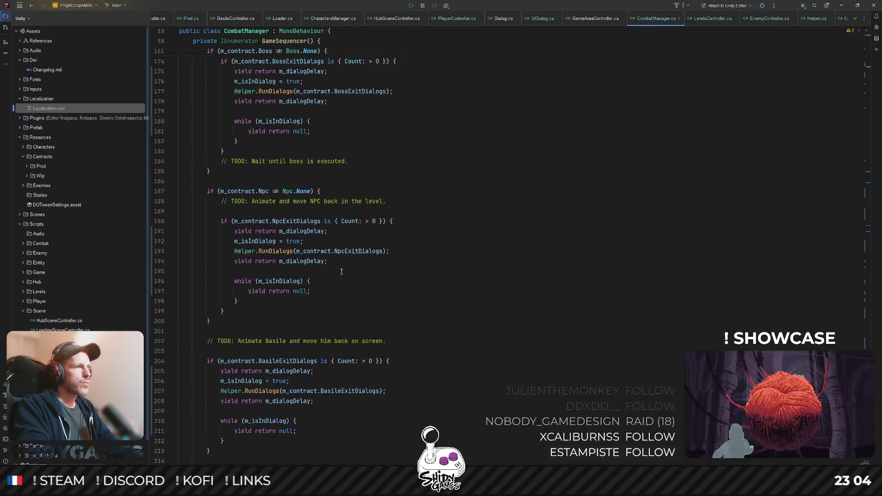
scroll(342, 275, "up", 1)
scroll(347, 285, "up", 2)
scroll(348, 282, "up", 7)
scroll(350, 278, "up", 12)
scroll(350, 279, "up", 15)
scroll(351, 275, "up", 10)
scroll(353, 261, "down", 15)
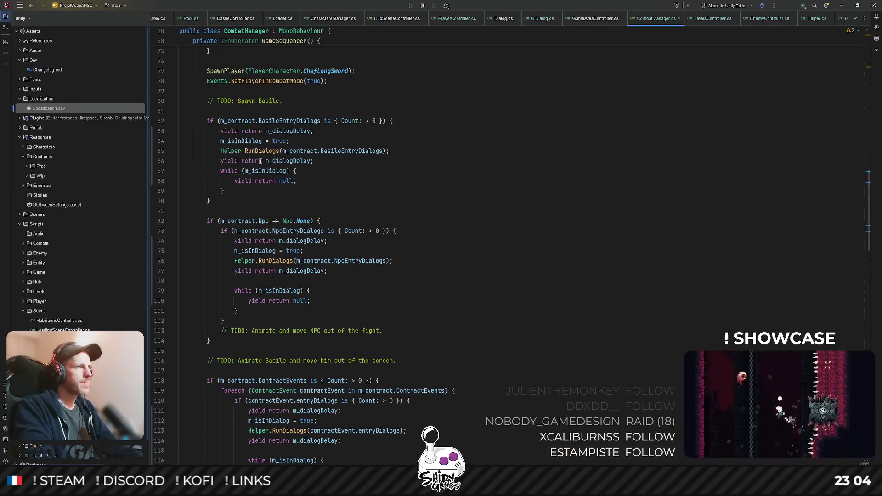
- Move the Basile, NPC and contract entry dialog delays below their wait loops
left_click(300, 160)
key("alt+shift+Down")
key("alt+shift+Down")
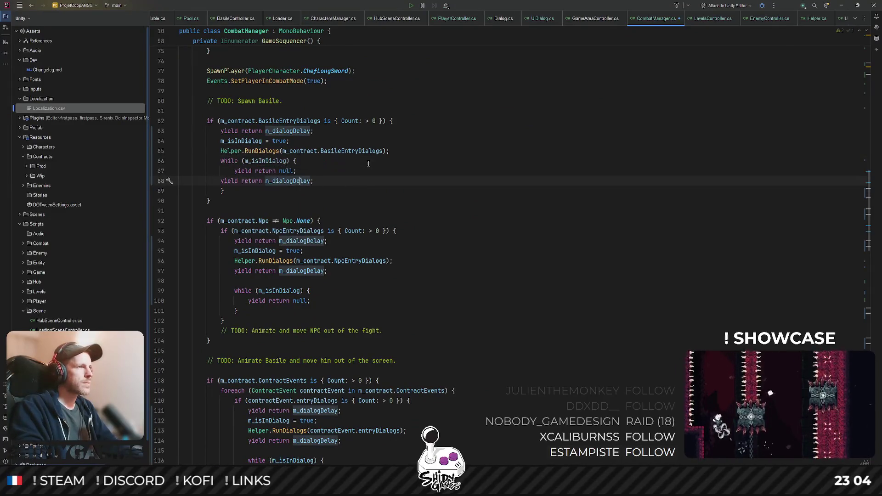
key("alt+shift+Down")
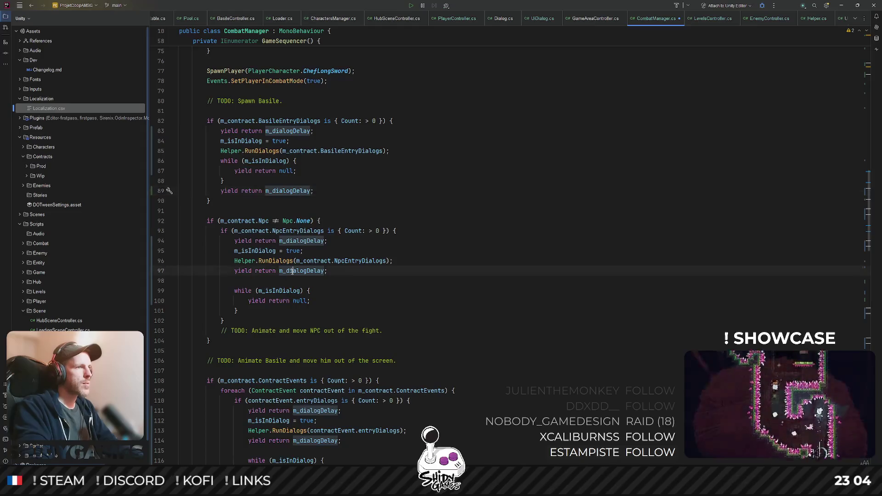
key("alt+shift+Down")
key("alt+shift+Down")
key("alt+shift+Down")
key("alt+shift+Down")
scroll(335, 280, "down", 5)
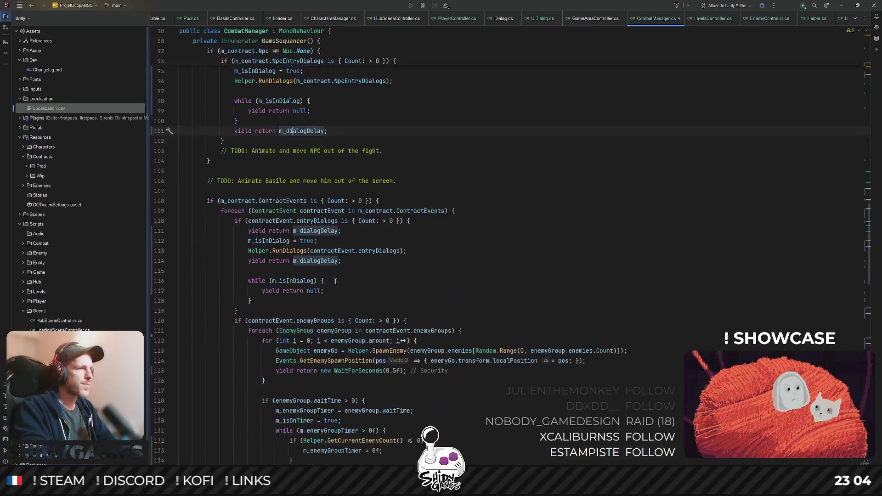
left_click(315, 261)
key("alt+shift+Down")
key("alt+shift+Down")
key("alt+shift+Down")
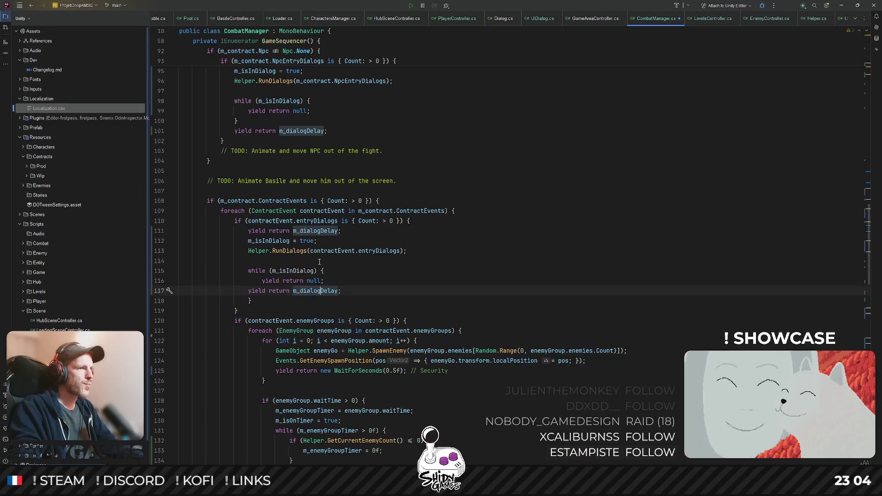
key("alt+shift+Down")
left_click(318, 261)
key("BackSpace")
scroll(324, 269, "down", 4)
scroll(334, 283, "down", 4)
scroll(335, 283, "up", 1)
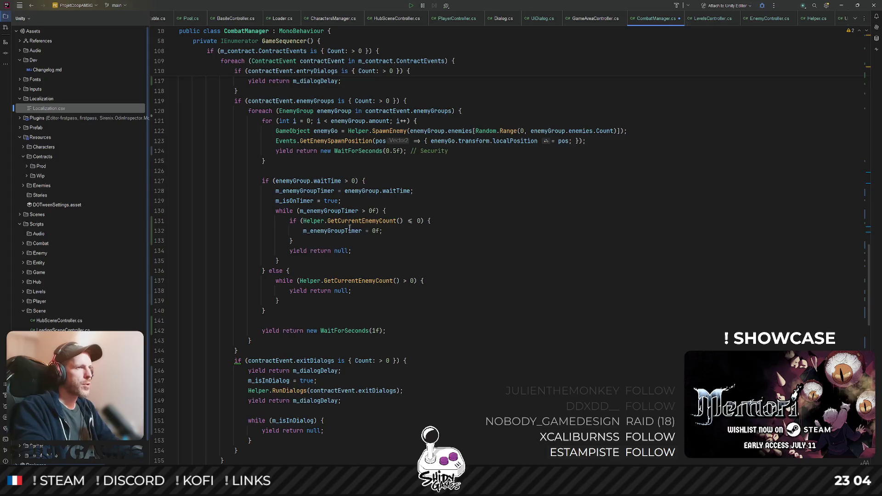
scroll(349, 228, "down", 2)
scroll(324, 234, "down", 4)
- Move the exit-dialogs, boss entry and boss exit delays below their wait loops
left_click(302, 224)
key("alt+shift+Down")
key("alt+shift+Down")
key("alt+shift+Down")
key("alt+shift+Down")
scroll(301, 228, "down", 1)
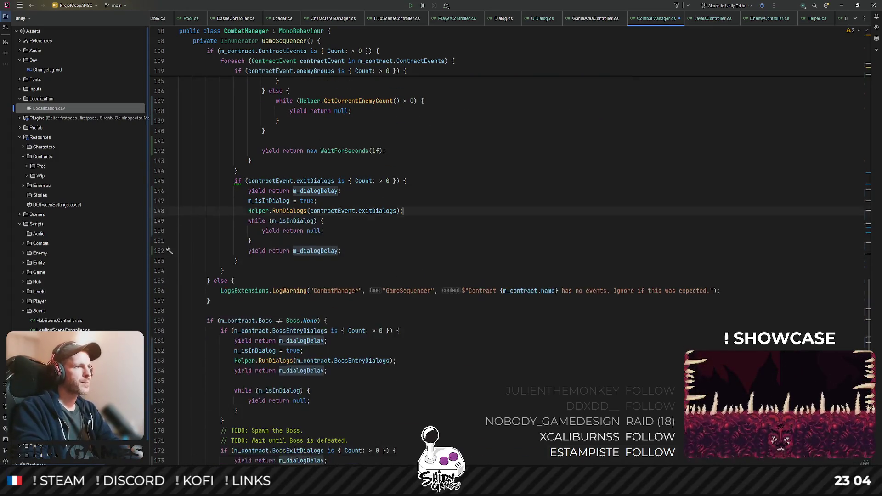
scroll(303, 276, "down", 4)
left_click(306, 220)
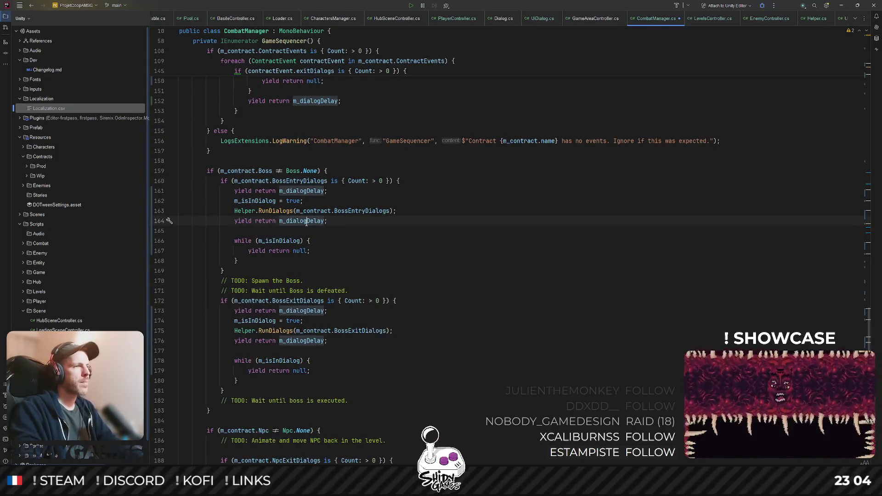
key("alt+shift+Down")
key("alt+shift+Down")
key("alt+shift+Down")
key("alt+shift+Down")
left_click(265, 220)
key("BackSpace")
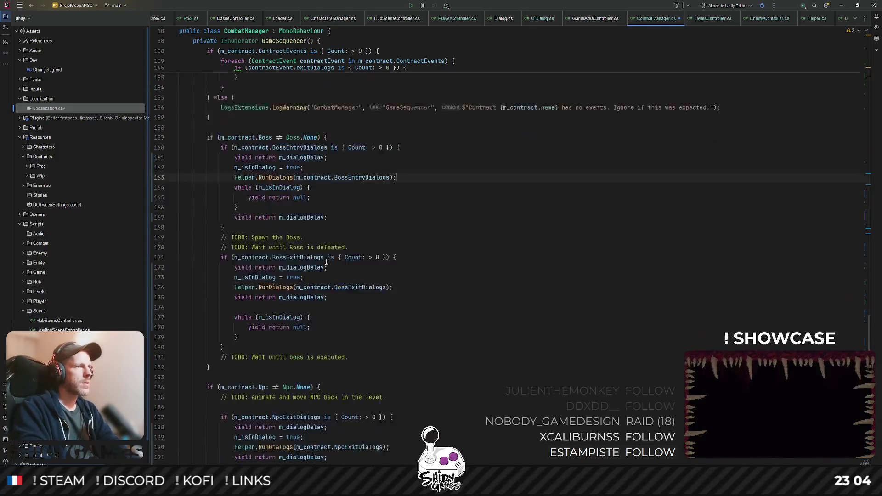
scroll(283, 199, "down", 3)
left_click(293, 181)
key("alt+shift+Down")
key("alt+shift+Down")
key("alt+shift+Down")
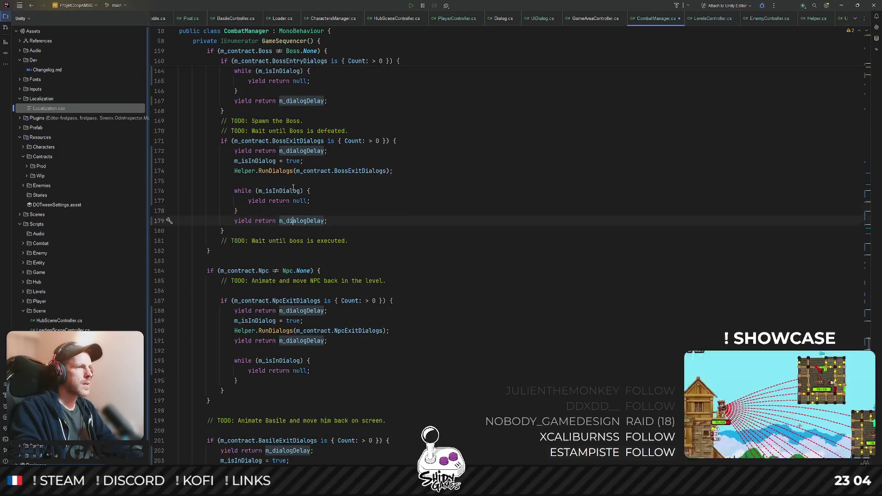
scroll(281, 184, "down", 1)
scroll(288, 241, "down", 4)
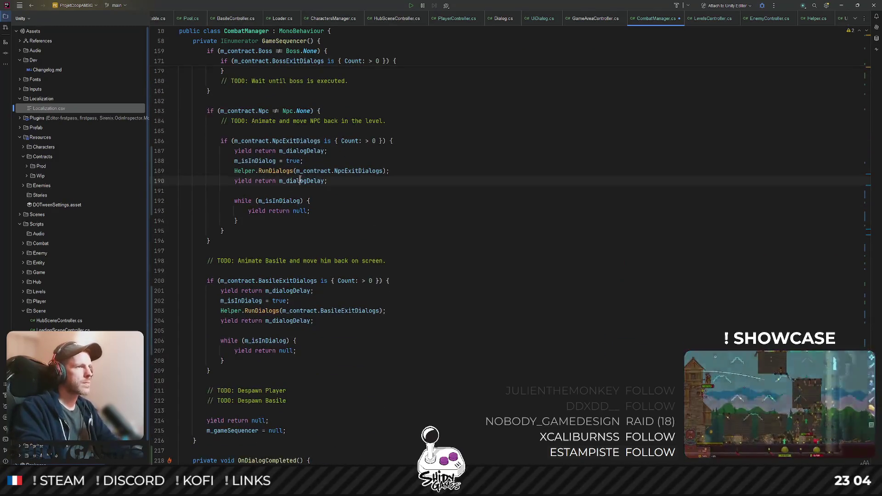
- Move the NPC and Basile exit delays below their loops and clean up blank lines
key("alt+shift+Down")
key("alt+shift+Down")
key("alt+shift+Down")
key("alt+shift+Down")
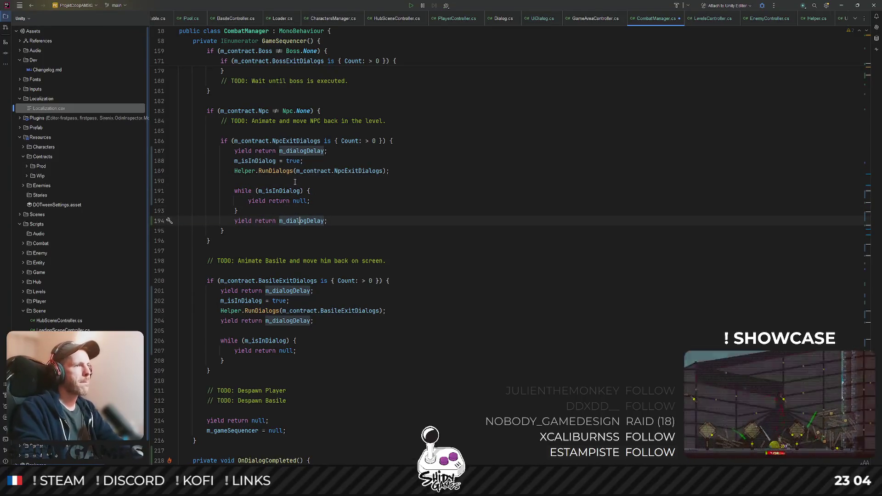
left_click(296, 181)
key("BackSpace")
scroll(295, 181, "down", 2)
left_click(264, 231)
key("alt+shift+Down")
key("alt+shift+Down")
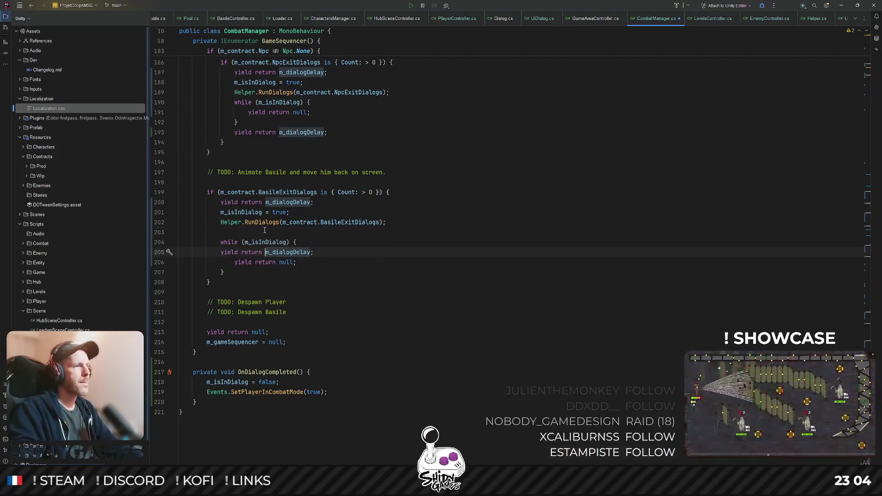
key("alt+shift+Down")
key("alt+shift+Down")
key("BackSpace")
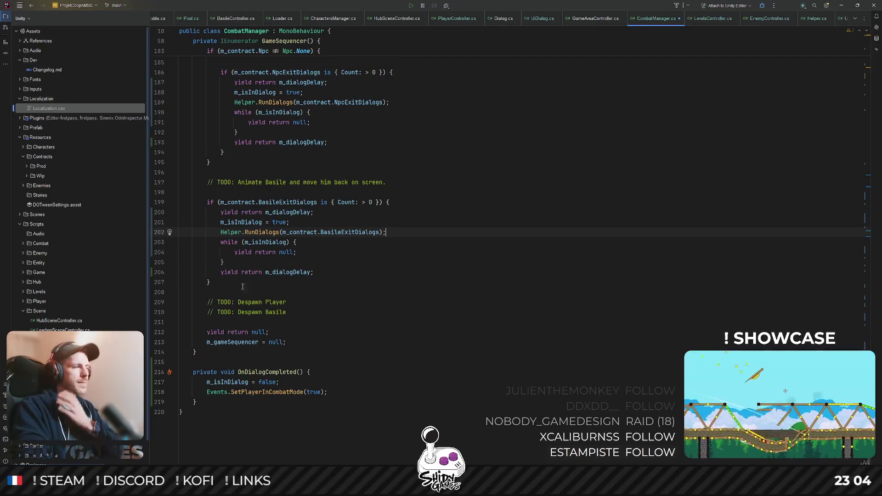
- Review the m_gameSequencer reset and position the caret after the final yield
double_click(232, 342)
scroll(342, 331, "up", 3)
scroll(343, 331, "up", 8)
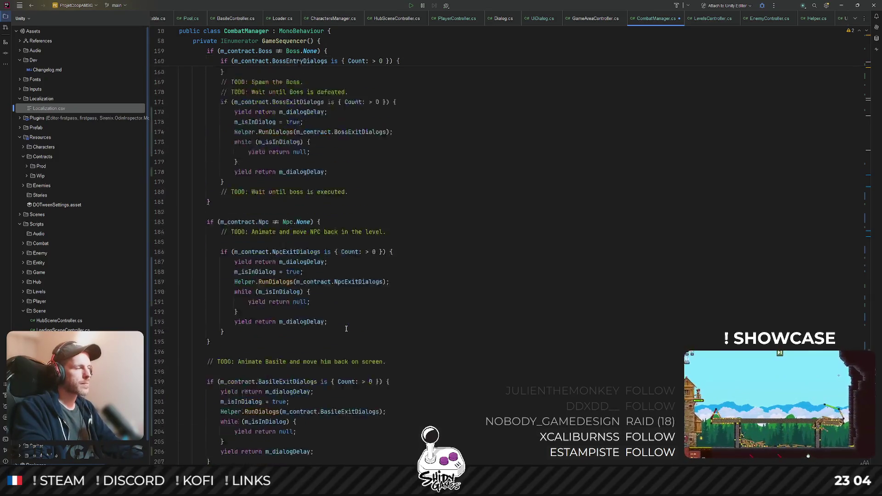
scroll(343, 329, "up", 8)
scroll(344, 326, "up", 8)
scroll(342, 323, "up", 8)
scroll(342, 322, "up", 3)
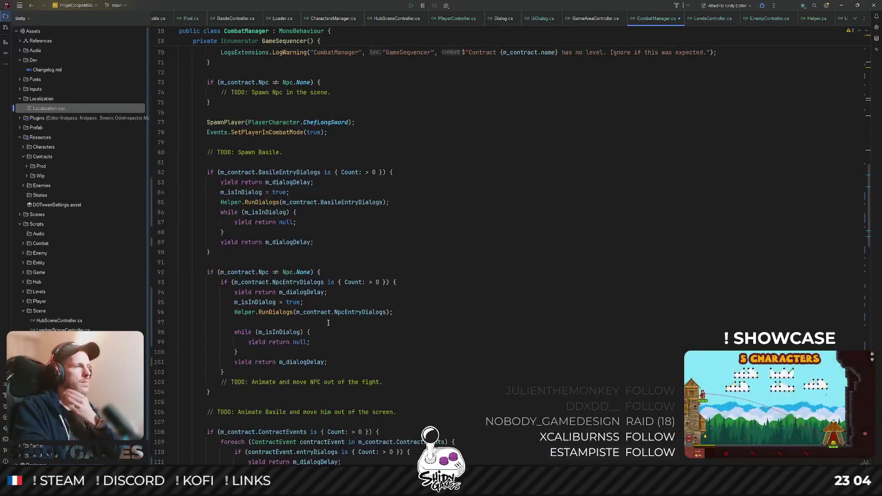
scroll(342, 323, "up", 3)
scroll(338, 321, "down", 8)
scroll(333, 320, "down", 15)
scroll(333, 320, "down", 2)
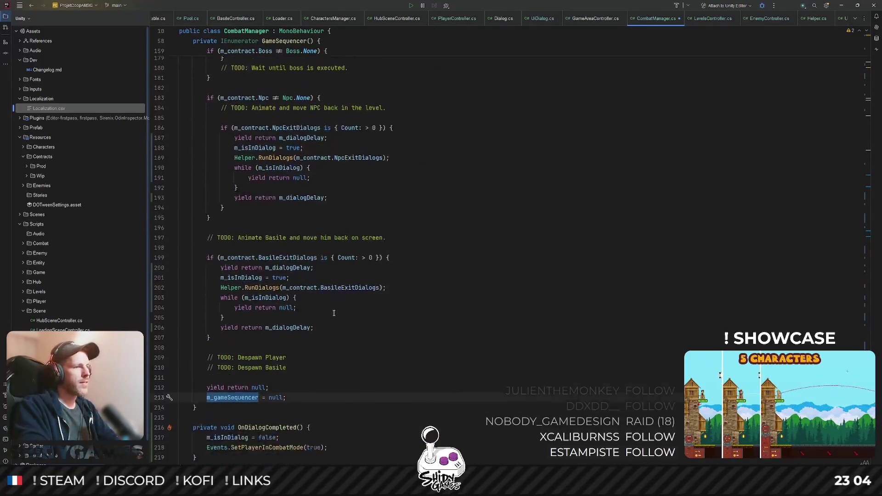
scroll(290, 316, "down", 2)
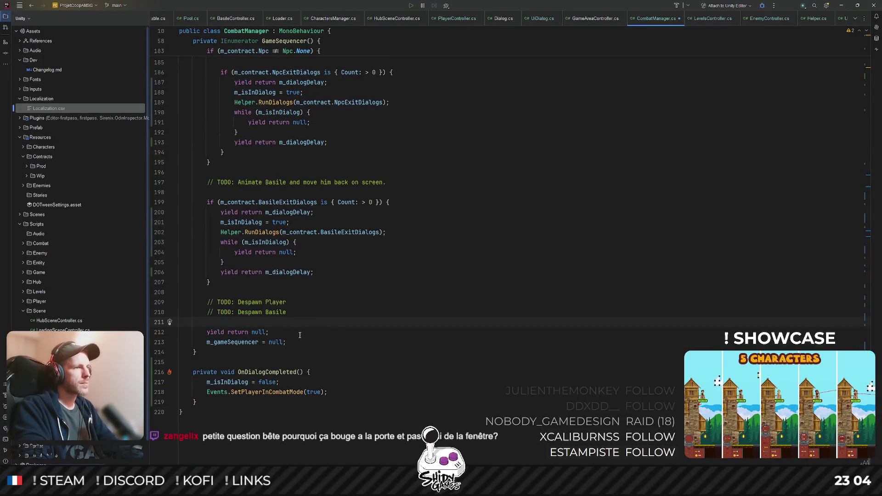
left_click(328, 326)
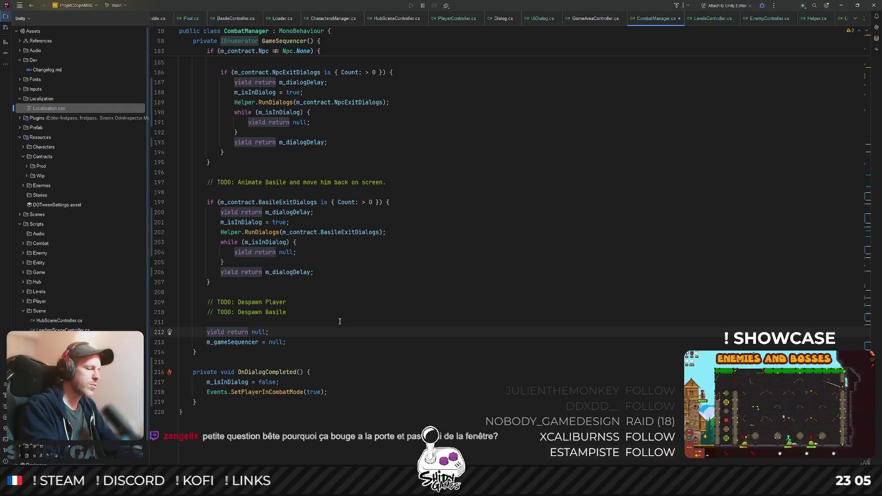
left_click(340, 321)
key("Down")
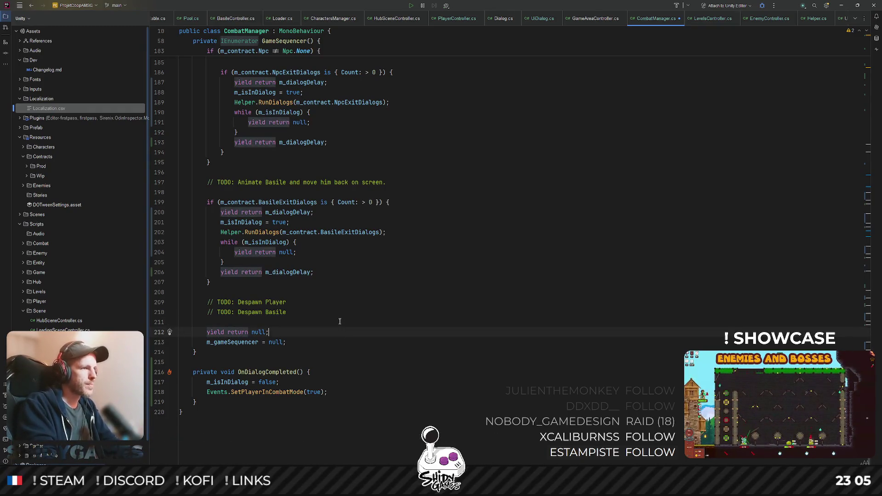
- Add Helper.ChangeScene(GameScene.HubScene); after the final yield and jump to ChangeScene in Helper
key("End")
key("Return")
key("Return")
key("Delete")
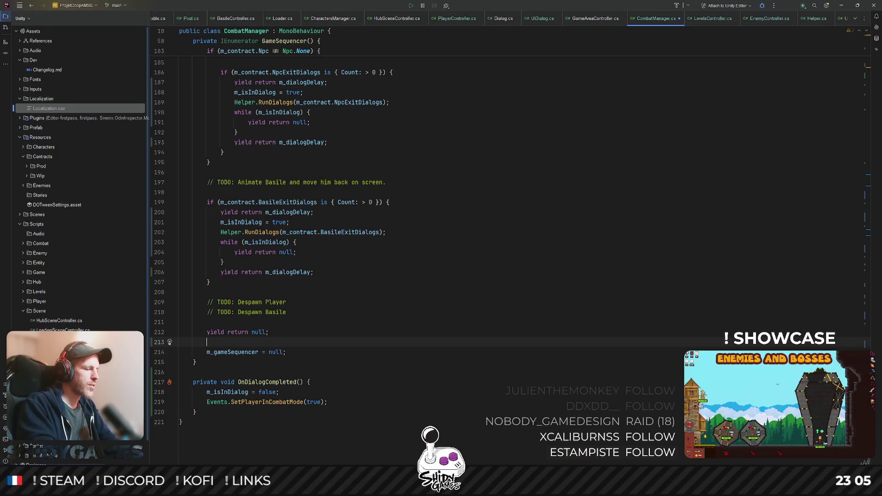
key("Return")
type("Helper.Ch")
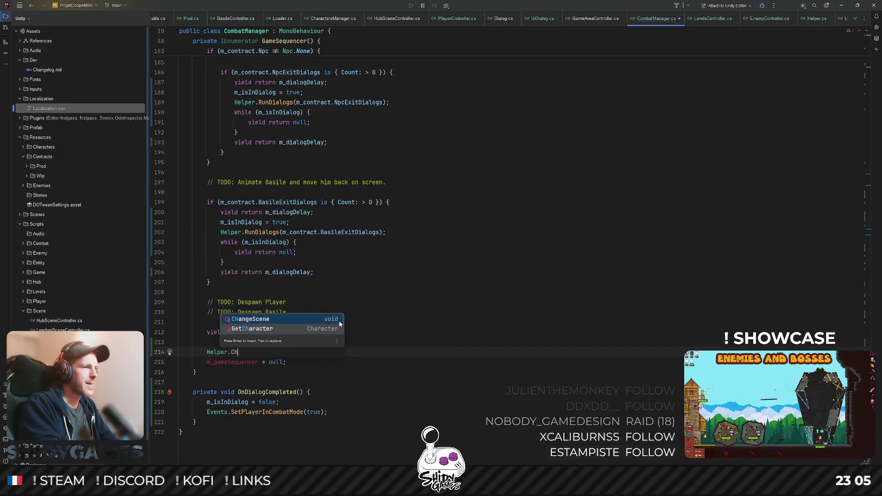
key("Return")
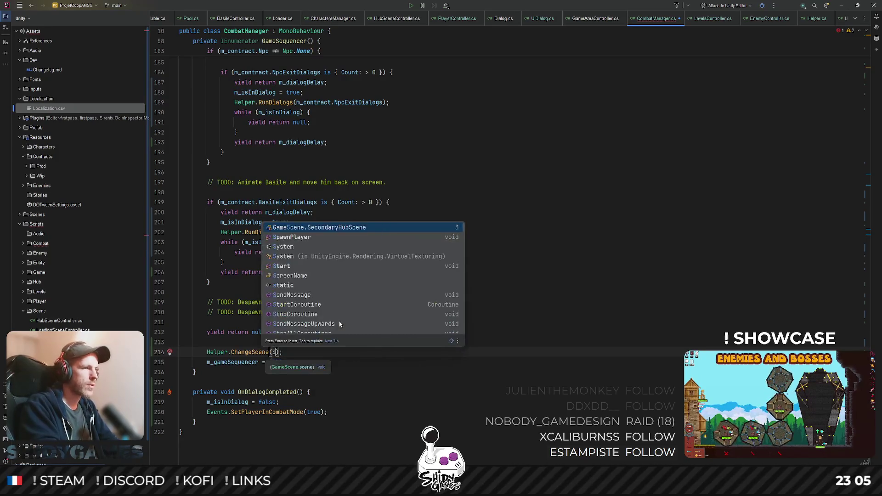
key("BackSpace")
type("Game")
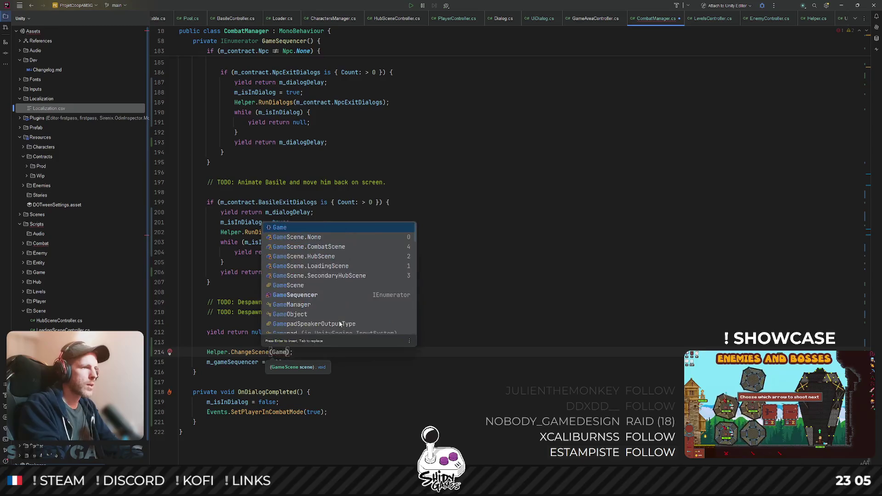
key("Down")
key("Down")
key("Down")
key("Return")
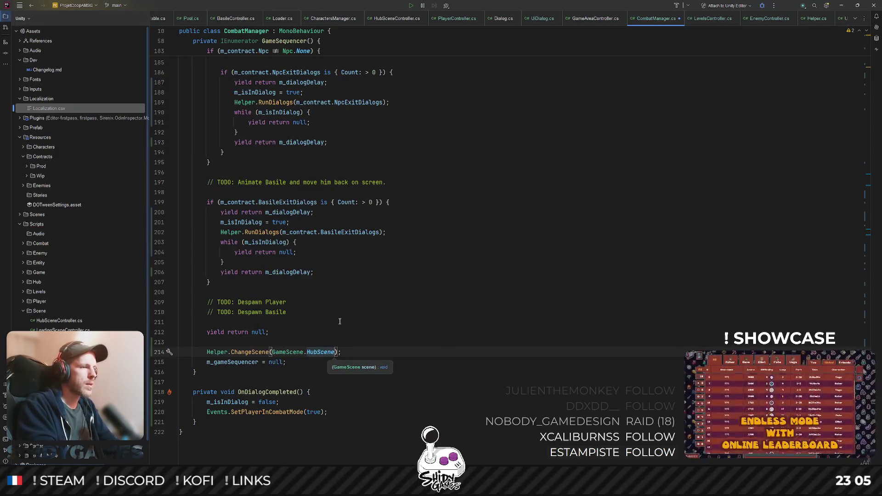
key("Up")
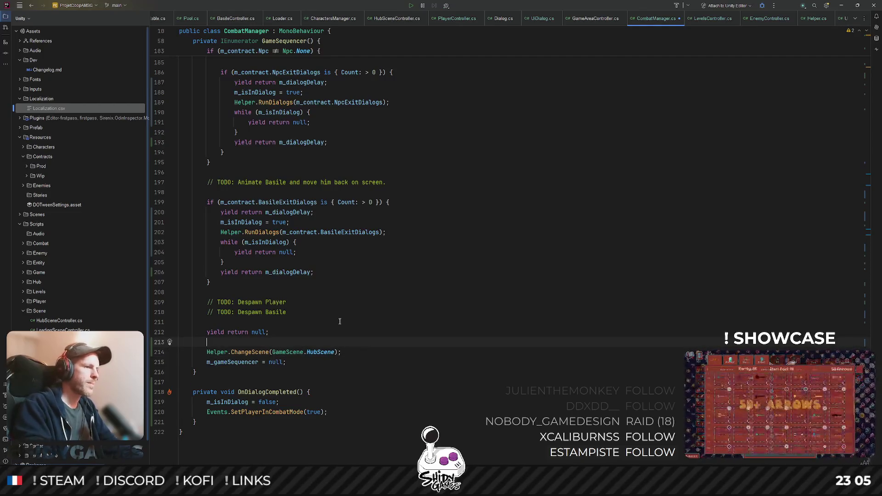
left_click(248, 352, "ctrl")
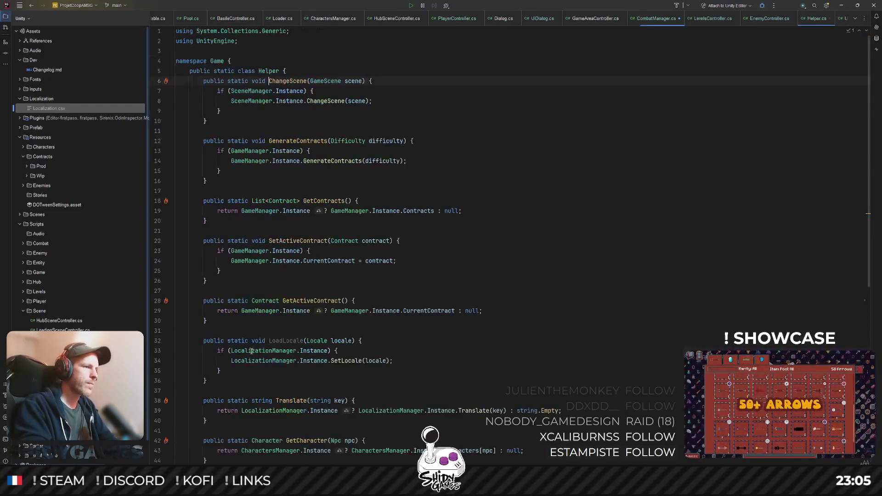
- Find ChangeScene usages, review the HubSceneController call, and return to Unity to reload scripts
left_click(290, 81, "ctrl")
left_click(324, 130)
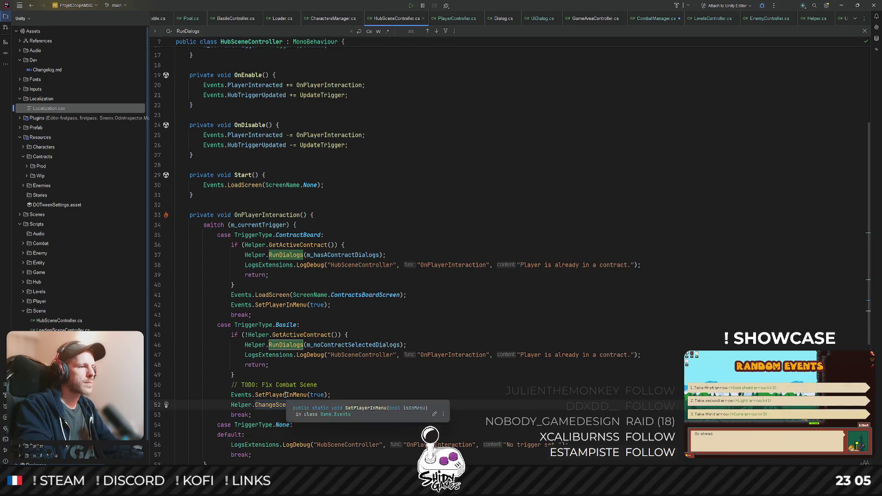
left_click(279, 395)
left_click(451, 386)
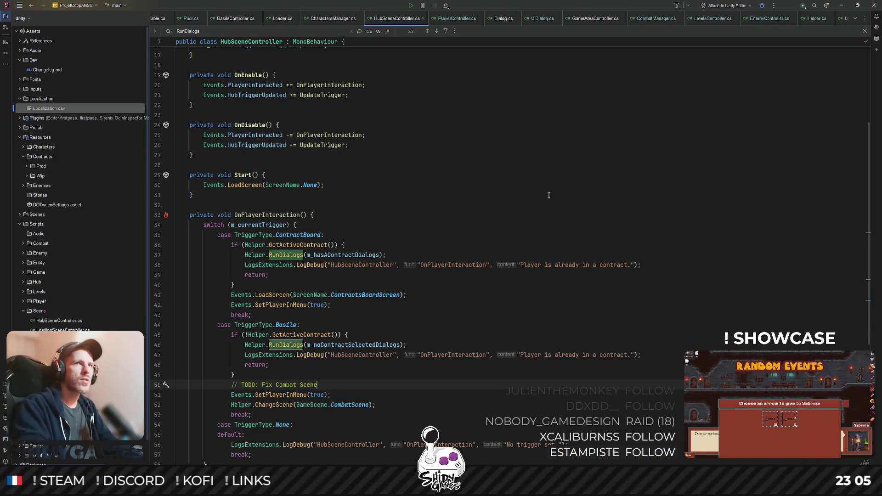
left_click(841, 5)
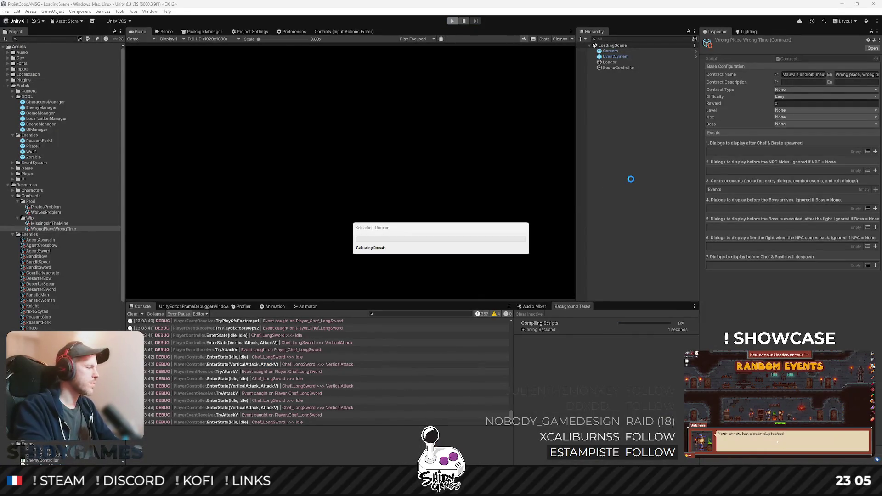
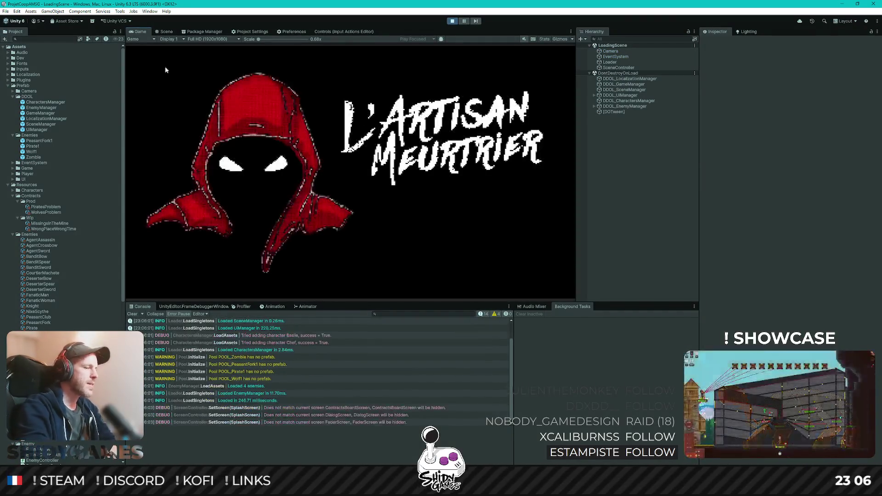
- Start a new game with Jouer and walk the character right to the contract board
key("Return")
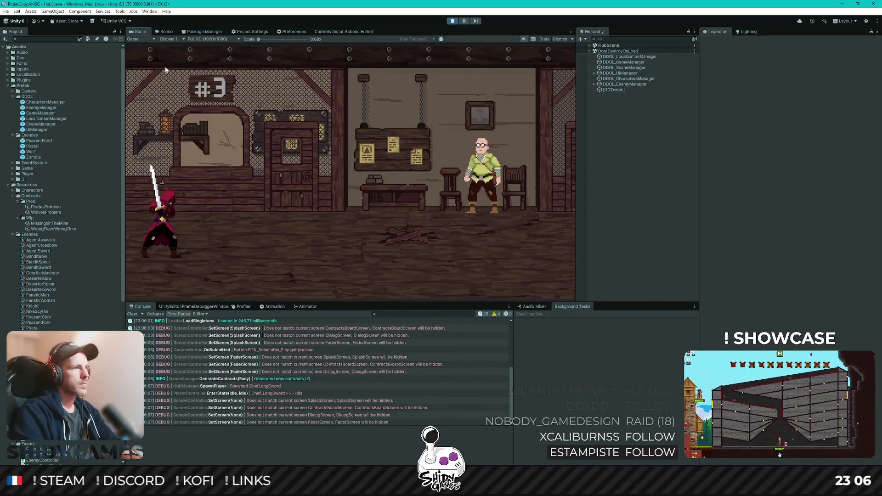
key("d")
key("d")
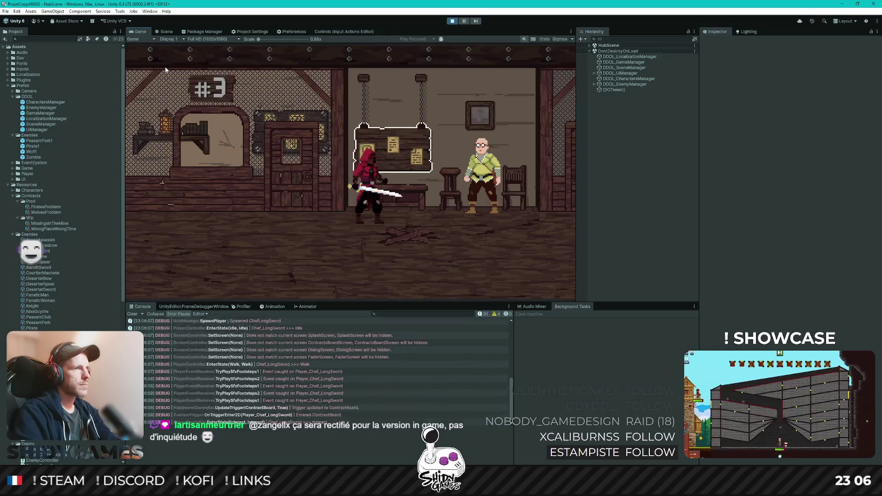
key("e")
- Select Contrat 1 on the board, submit it, and interact to load the wolf CombatScene
key("s")
key("w")
key("e")
key("d")
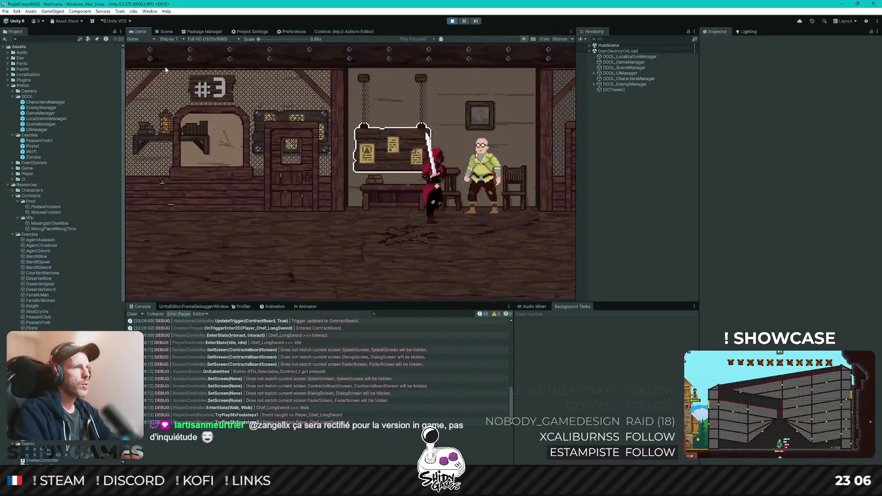
key("e")
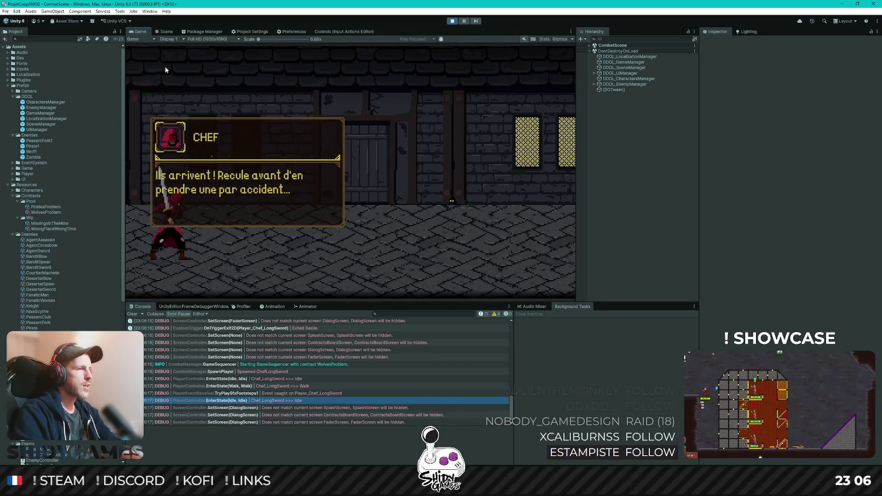
- Dismiss the CHEF dialog and kill the first wolf with swing and slash attacks
key("e")
key("d")
key("j")
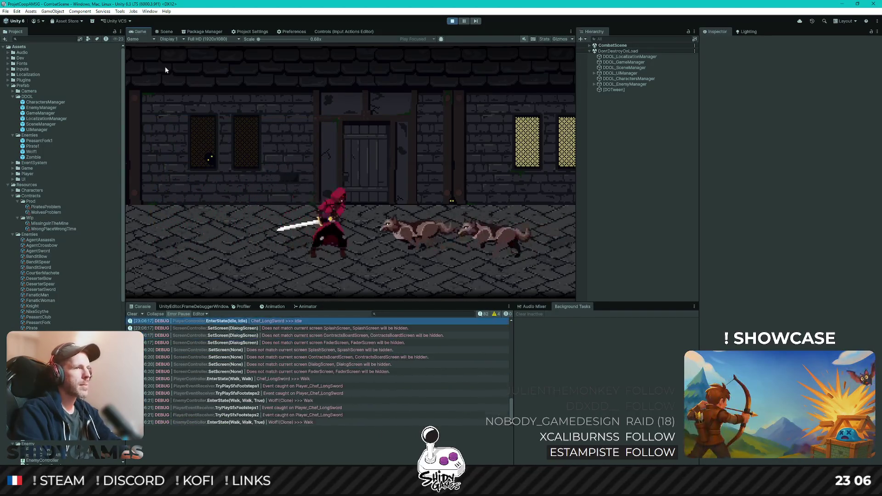
key("k")
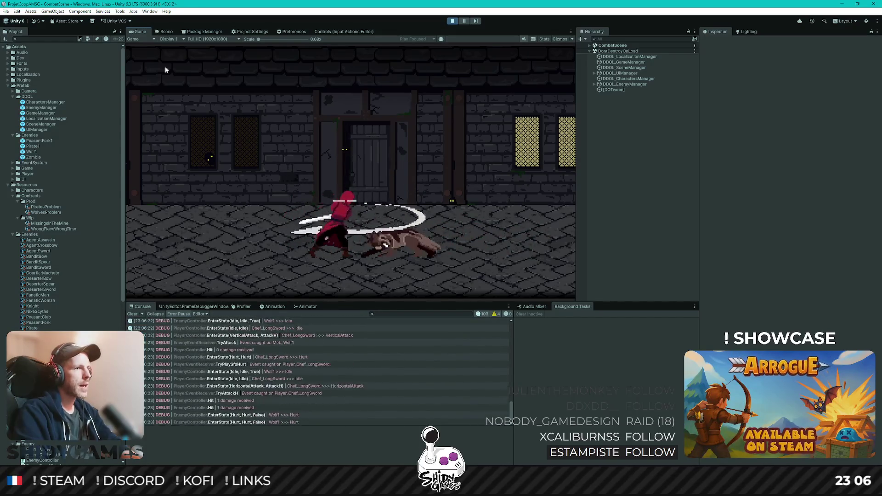
key("k")
key("k")
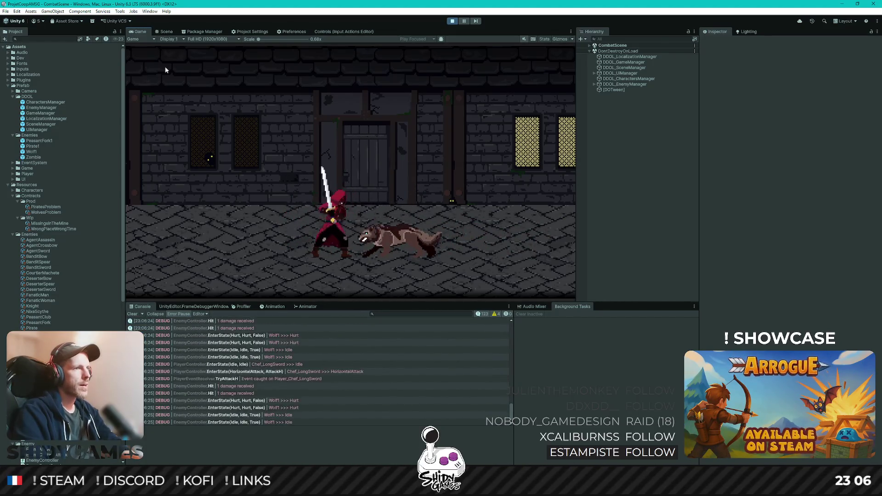
key("k")
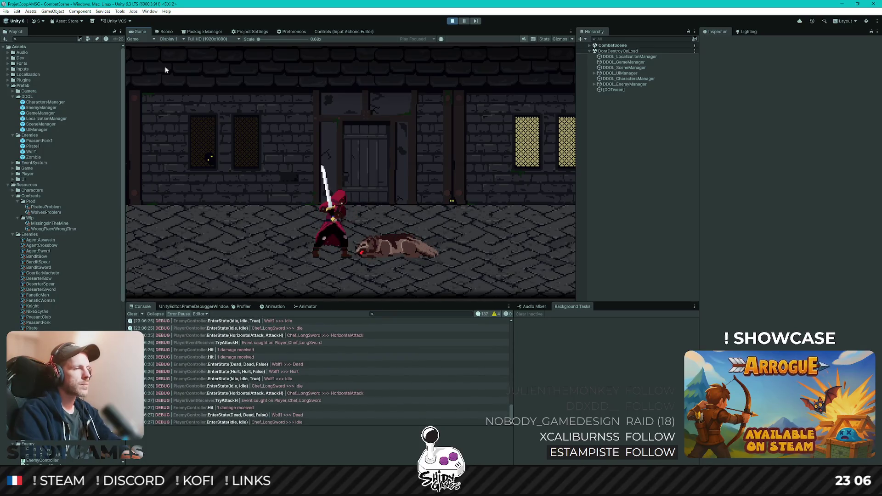
- Walk left and slash down the next group of approaching wolves
key("a")
key("k")
key("a")
key("k")
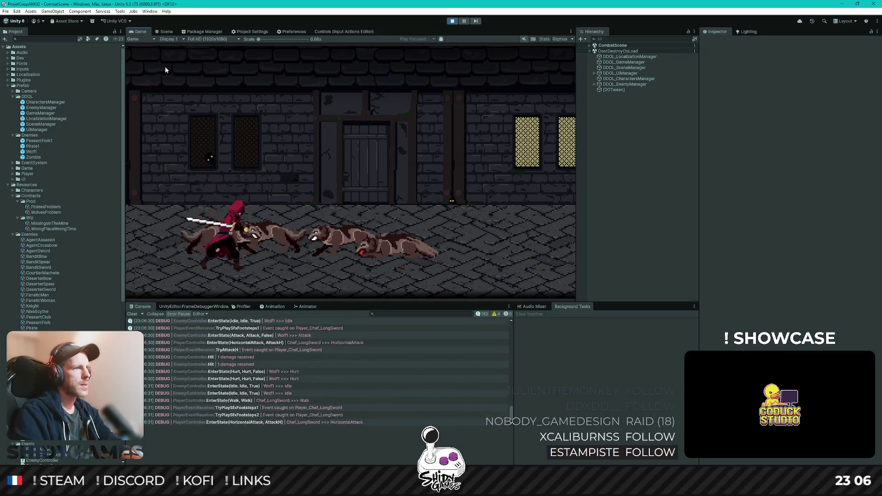
key("k")
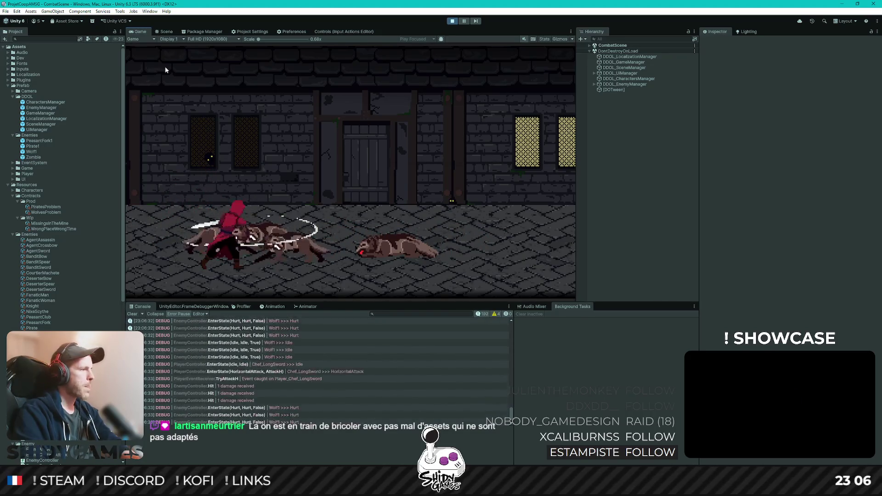
key("k")
key("k")
key("k")
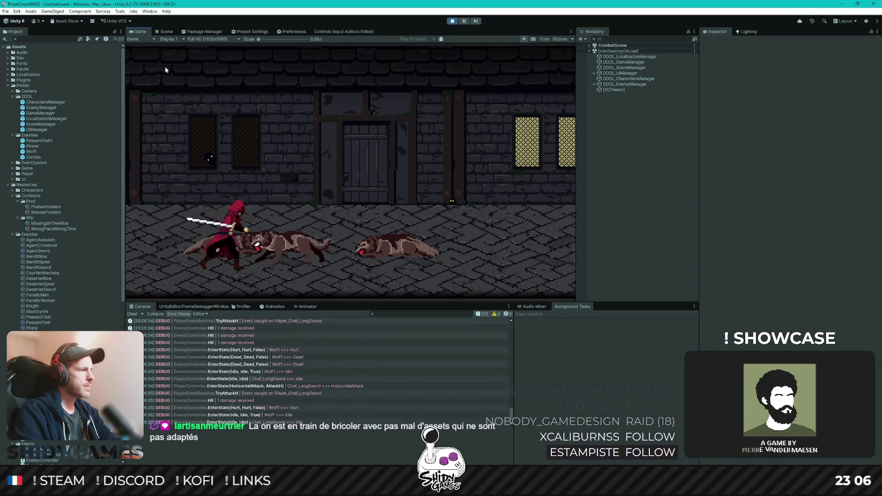
- Kill the remaining wolves on the right and walk up the street back to the hub
key("d")
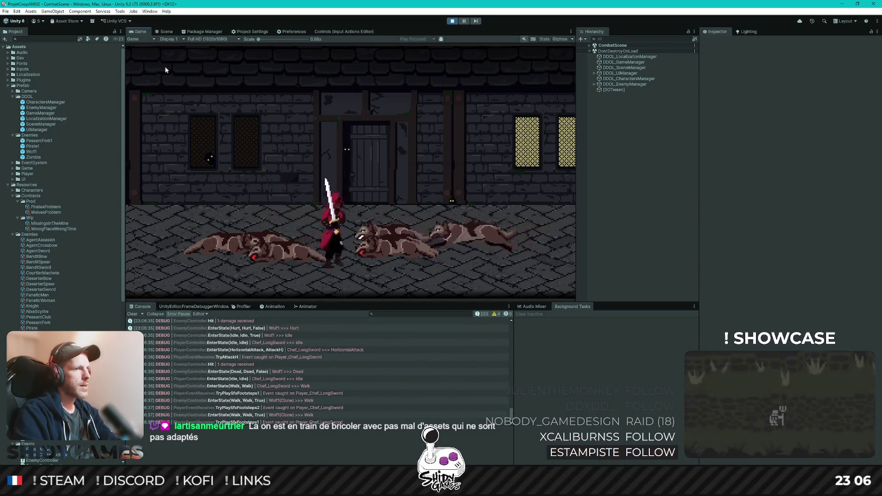
key("k")
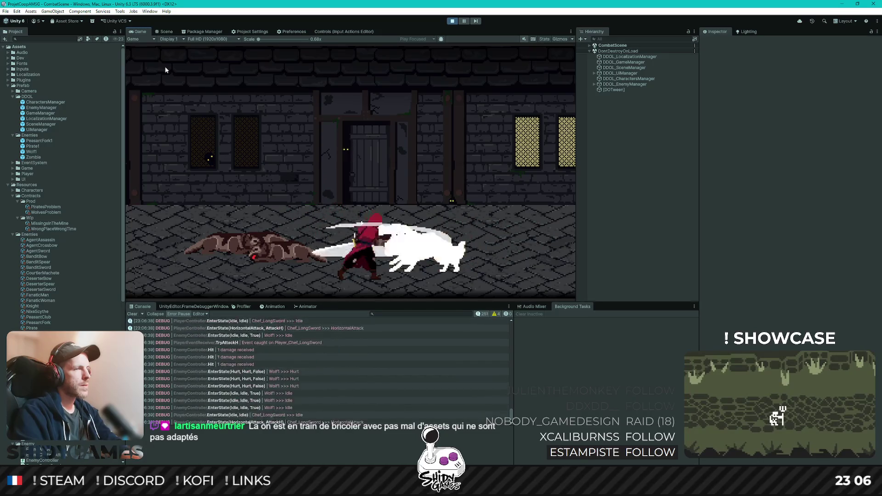
key("k")
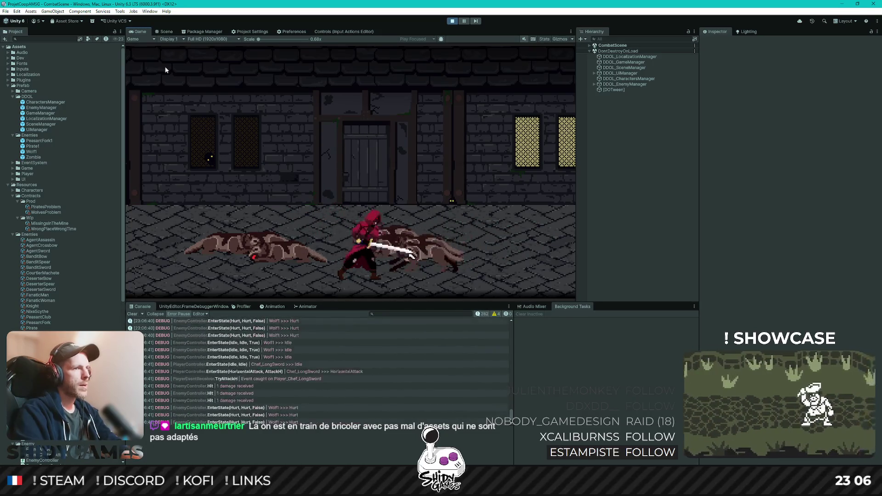
key("w")
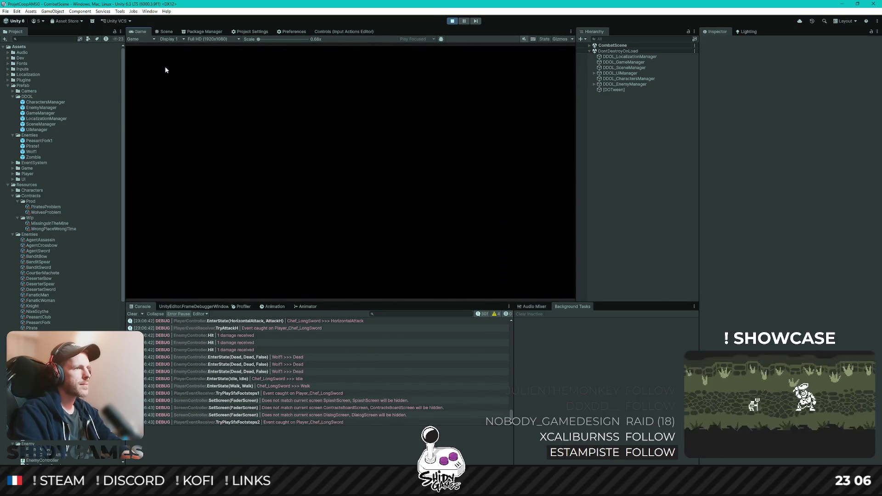
key("a")
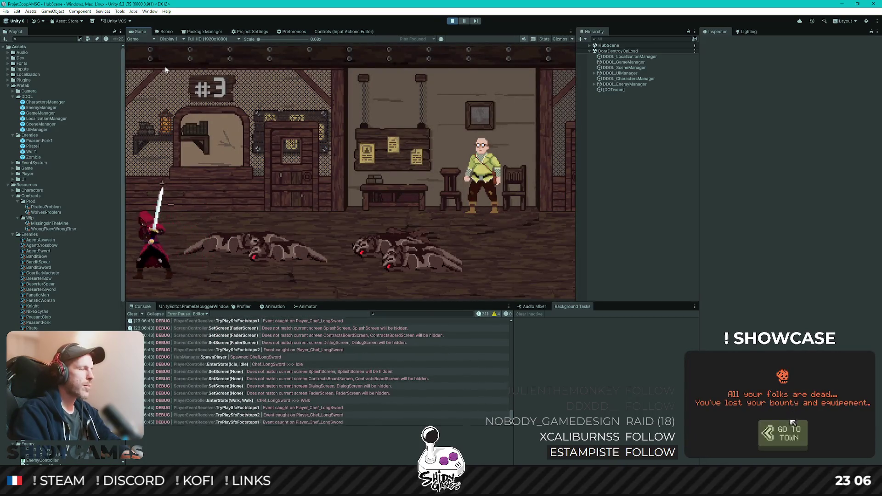
- Walk across the hub to the contract board, stop Play mode, and switch to Rider
key("d")
key("w")
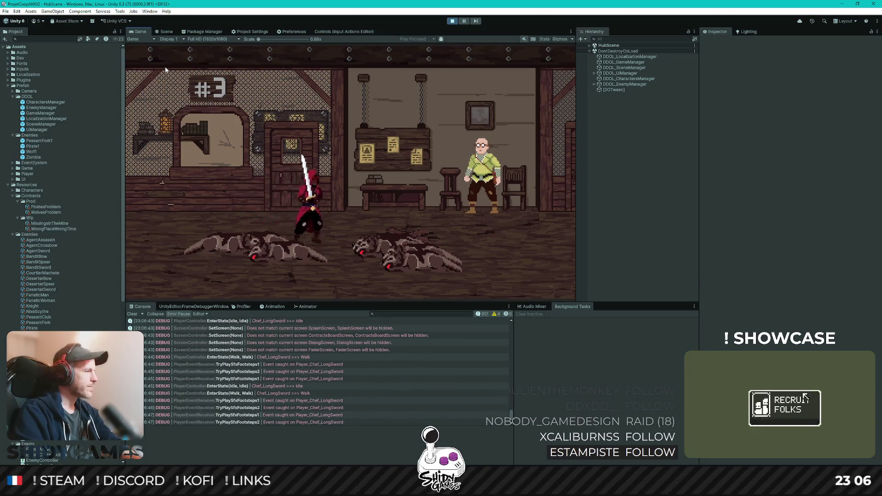
key("d")
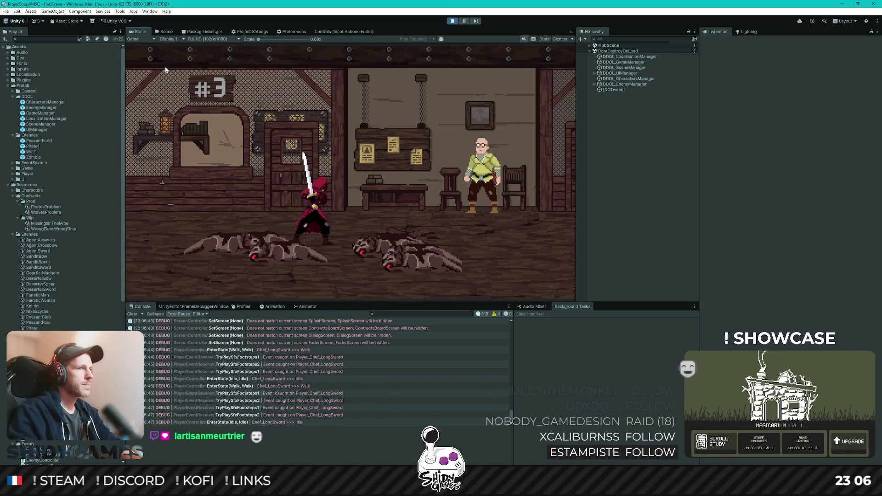
key("d")
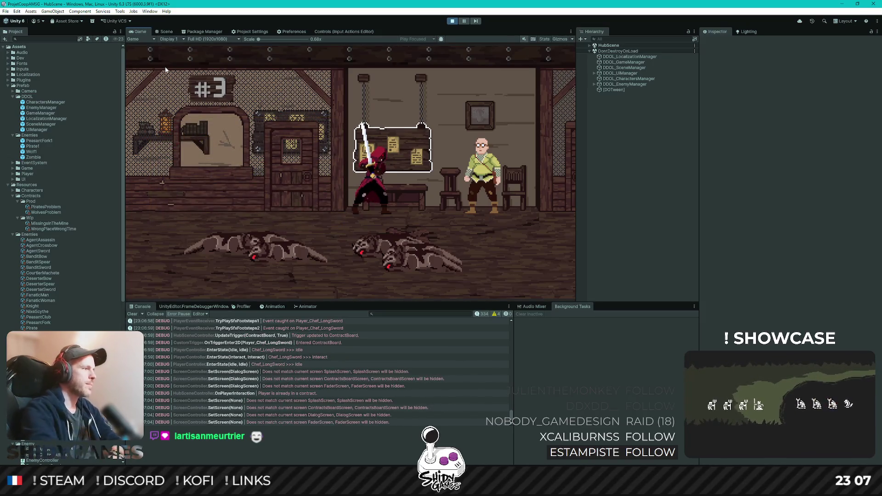
left_click(451, 21)
key("alt+Tab")
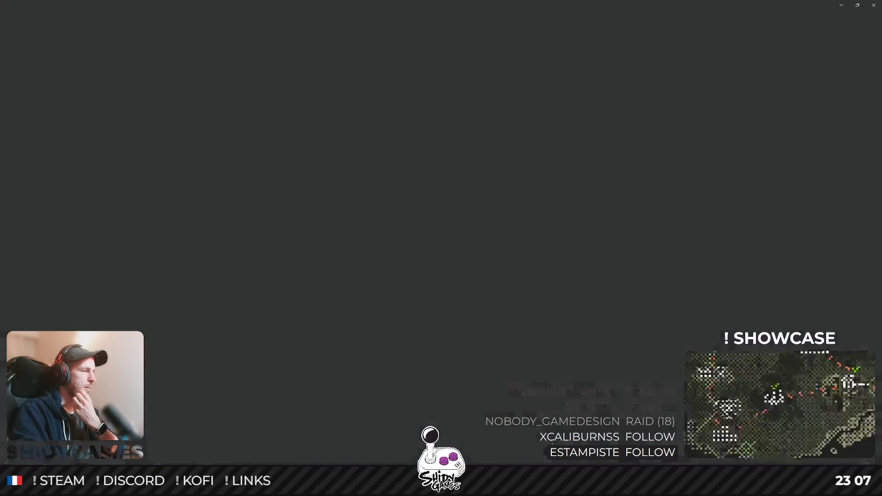
scroll(409, 255, "down", 5)
scroll(409, 254, "down", 2)
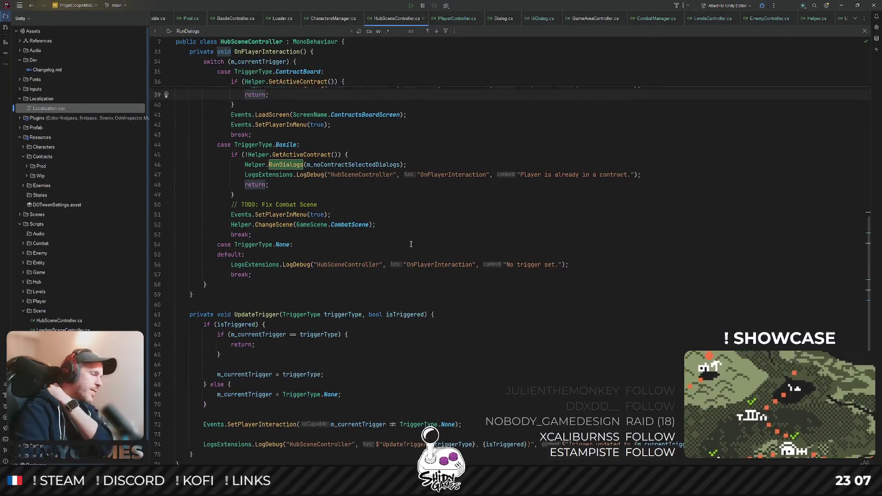
scroll(409, 255, "down", 2)
- Review HubSceneController's interaction handler and reopen the file at its Start method via Search Everywhere
left_click(414, 241)
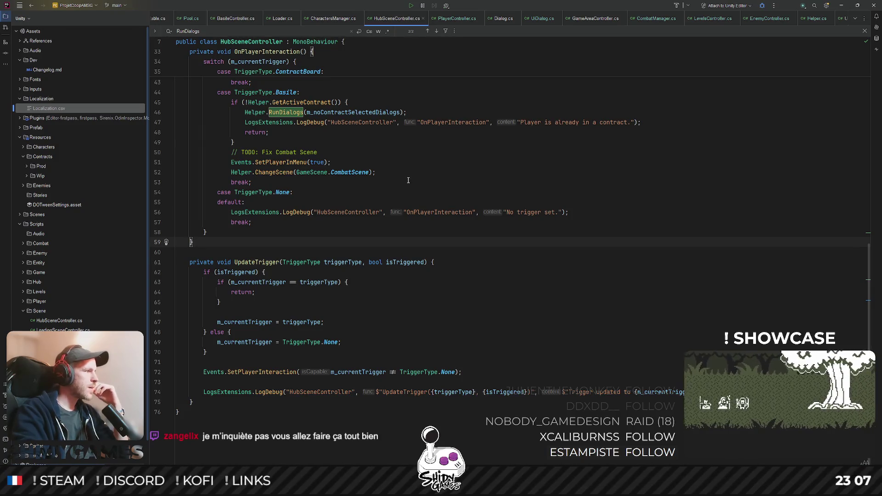
scroll(407, 184, "up", 1)
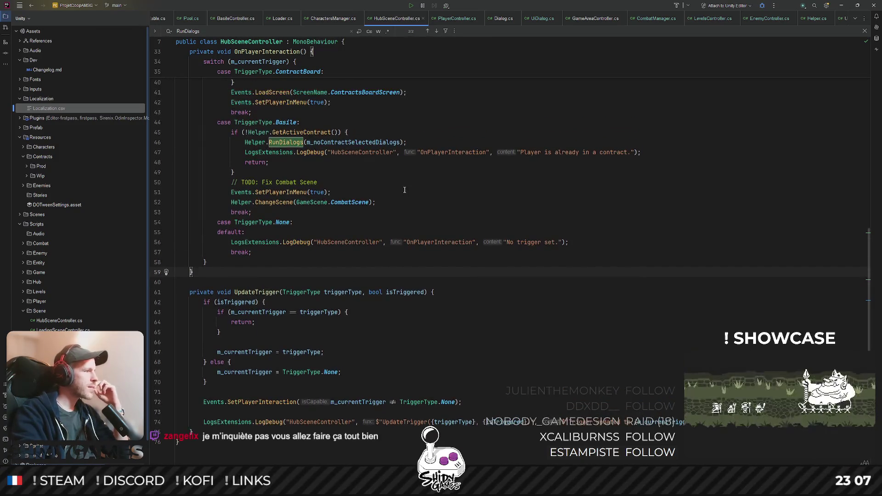
scroll(405, 190, "up", 1)
scroll(404, 190, "down", 1)
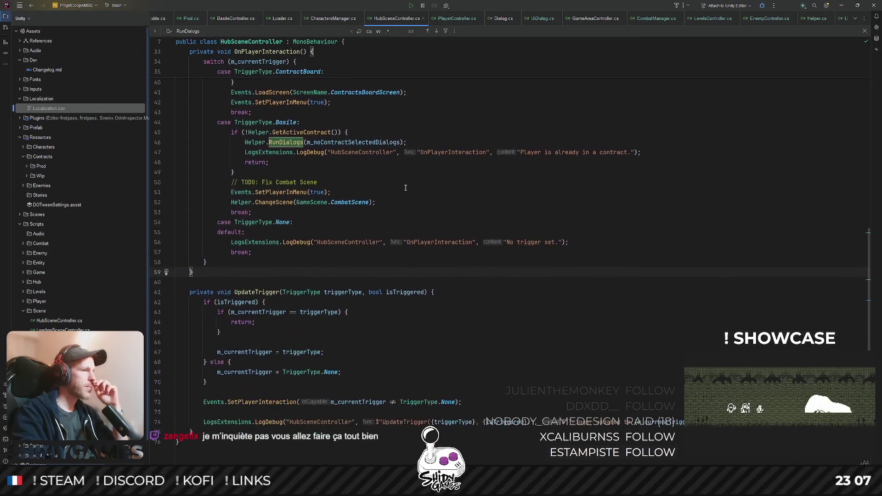
scroll(405, 187, "down", 1)
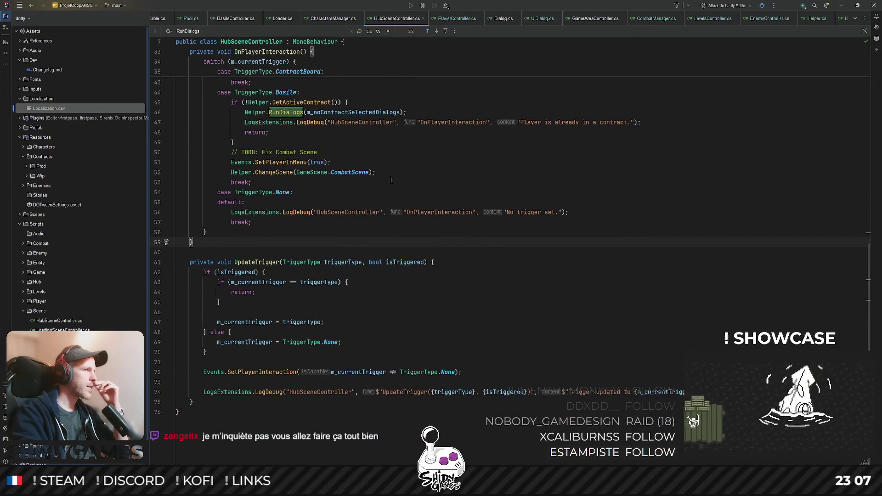
left_click(419, 173)
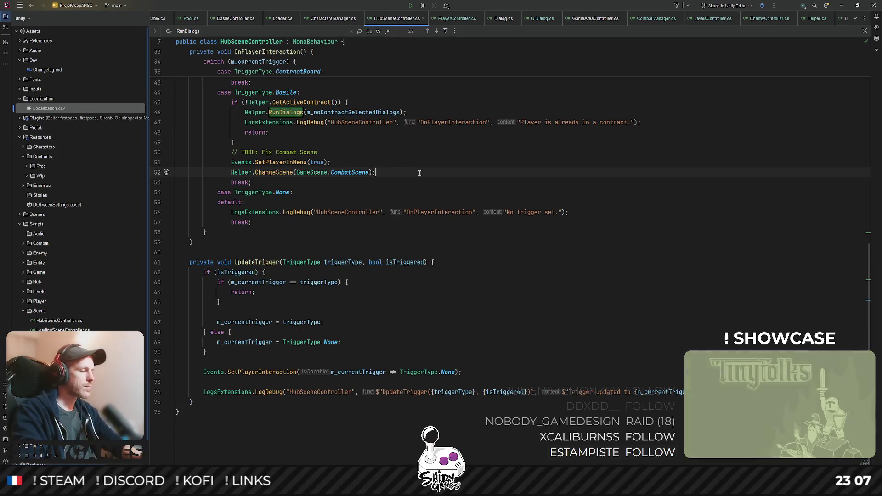
key("shift")
key("shift")
type("hub")
key("Down")
key("Return")
scroll(434, 117, "up", 10)
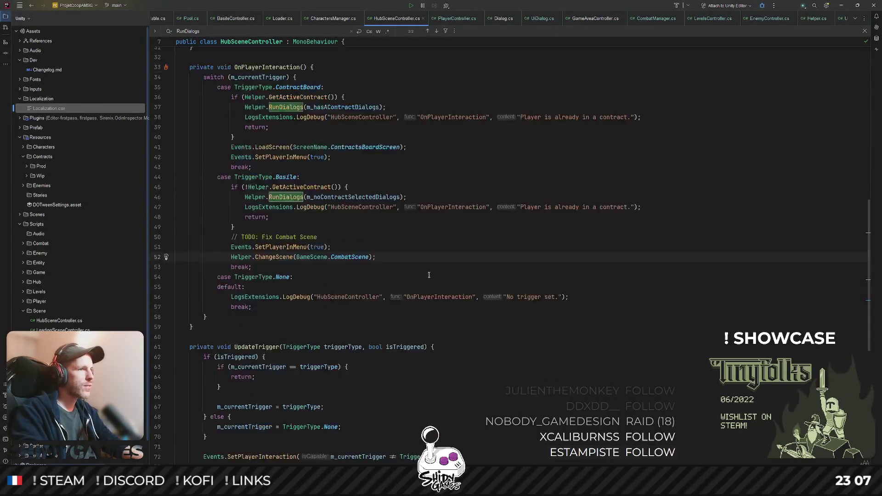
scroll(308, 186, "down", 6)
left_click(357, 158)
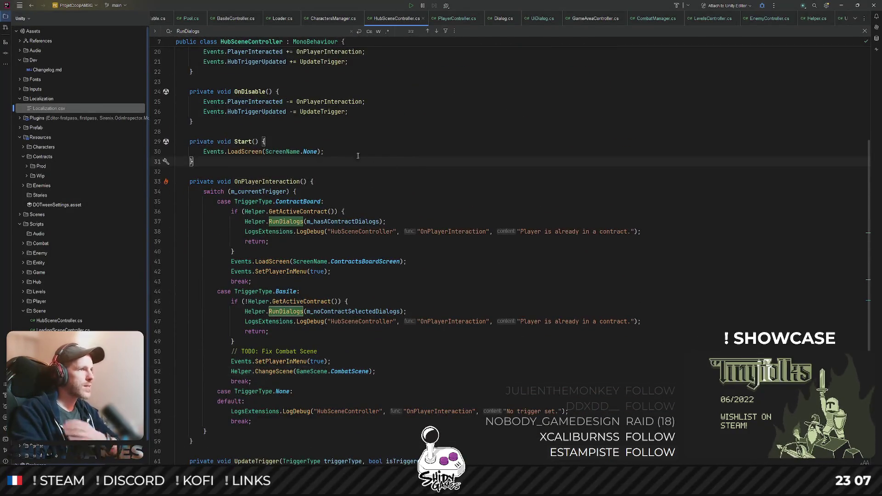
- Begin a 'Helper.' call after LoadScreen in Start, then open Helper.cs via Go to File
key("Return")
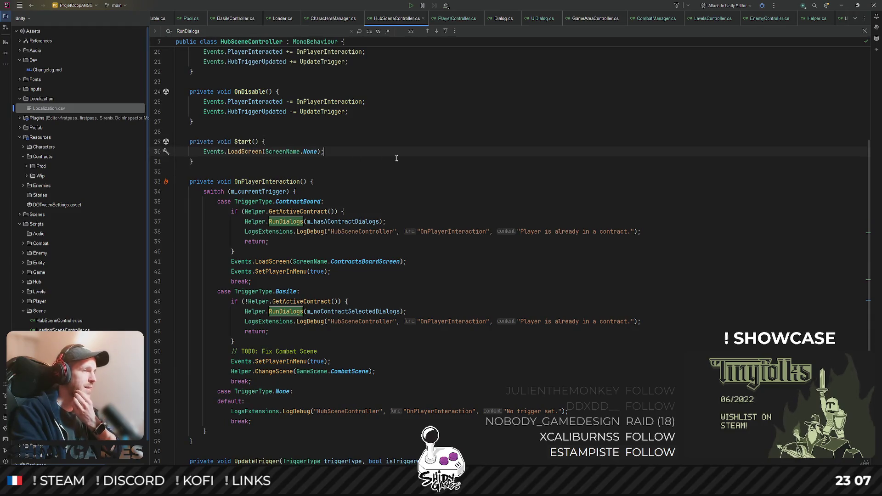
scroll(373, 157, "up", 1)
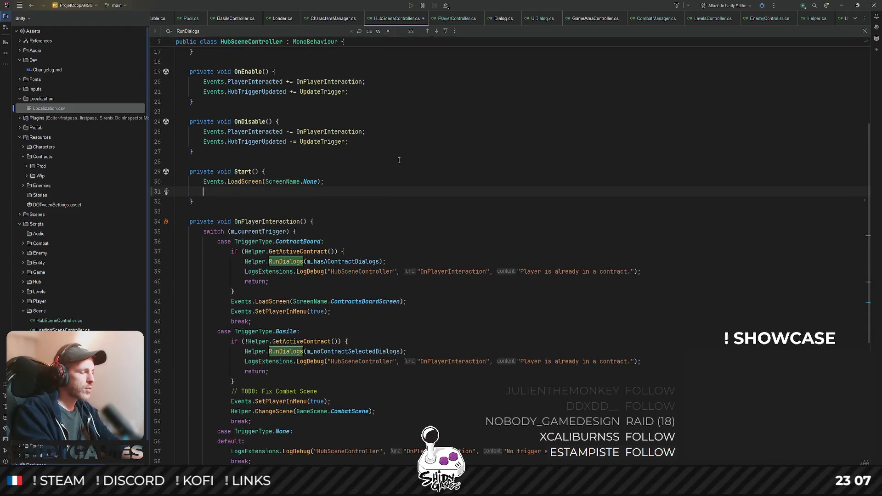
type("Helper.")
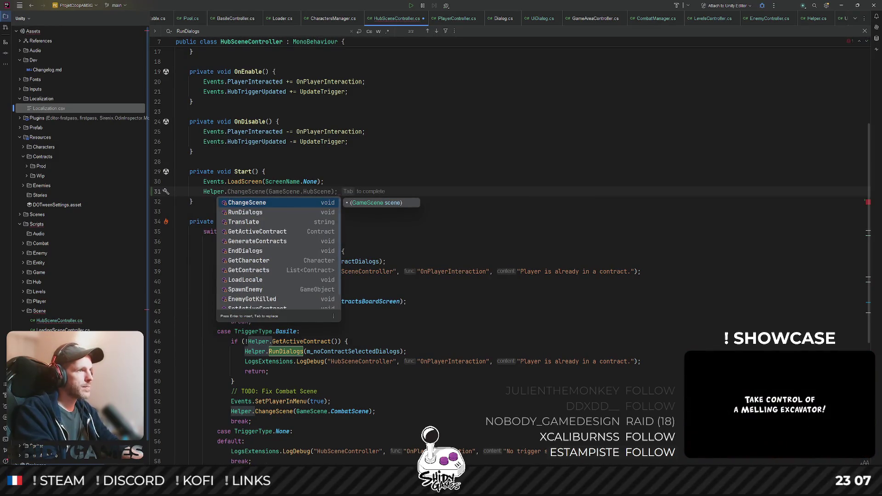
scroll(279, 269, "down", 1)
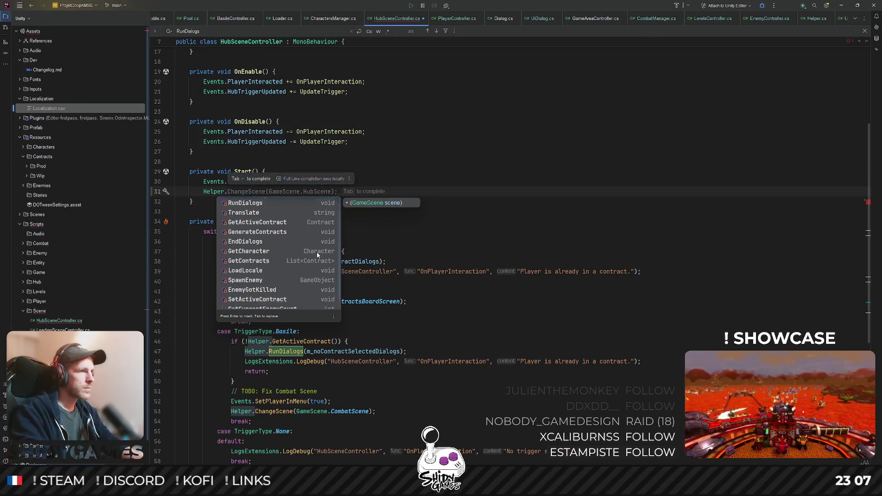
scroll(281, 264, "down", 1)
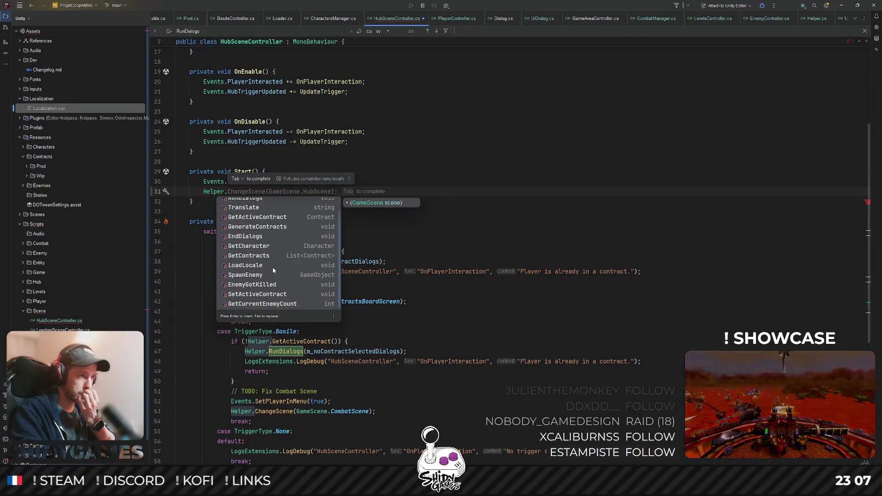
scroll(267, 264, "up", 2)
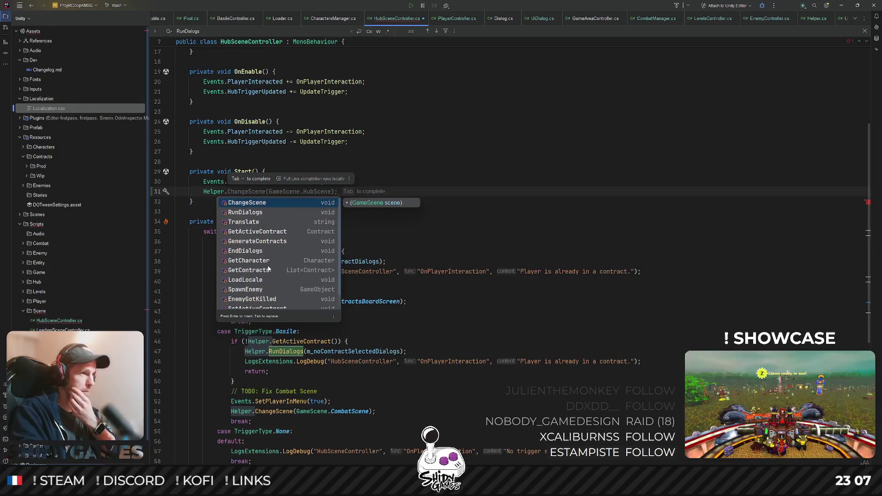
left_click(428, 138)
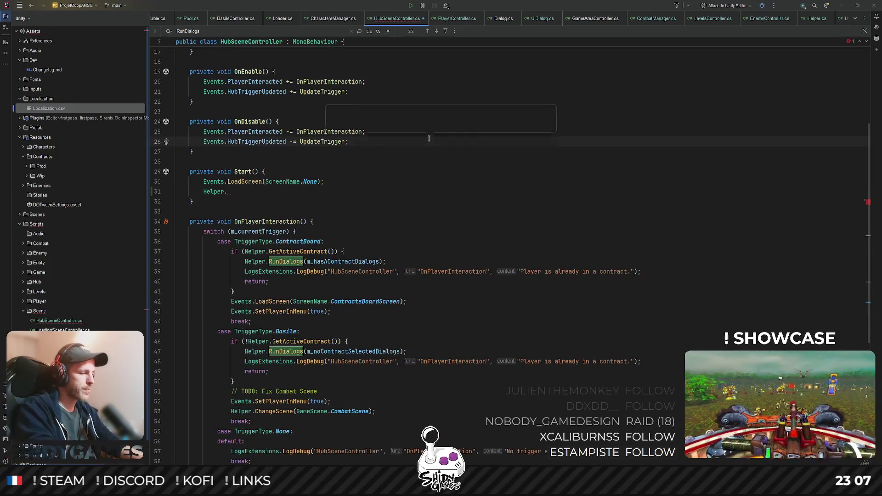
key("ctrl+shift+n")
type("hel")
key("Return")
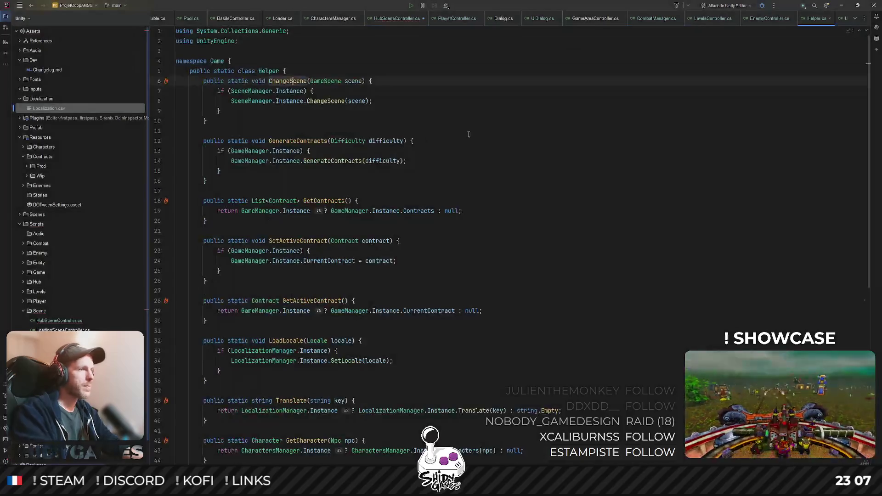
scroll(281, 362, "down", 10)
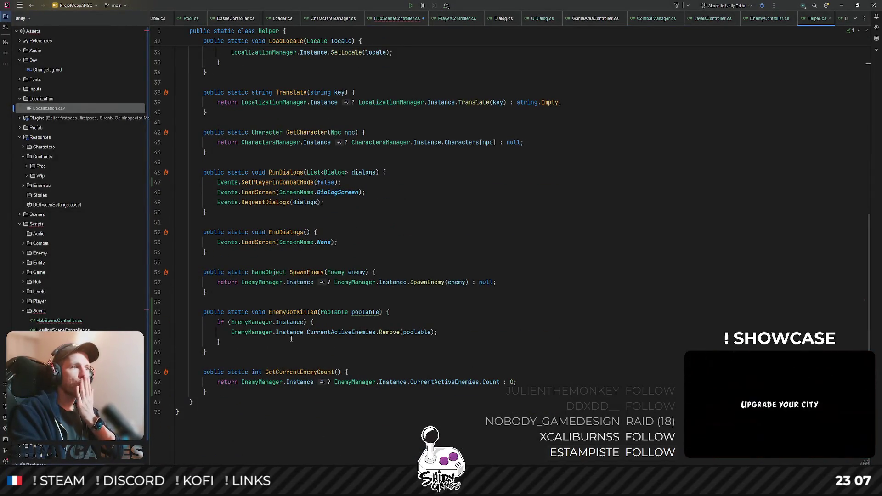
- Below EnemyGotKilled, declare public static void ClearEnemies() with an if (EnemyManager.Instance) block
left_click(229, 348)
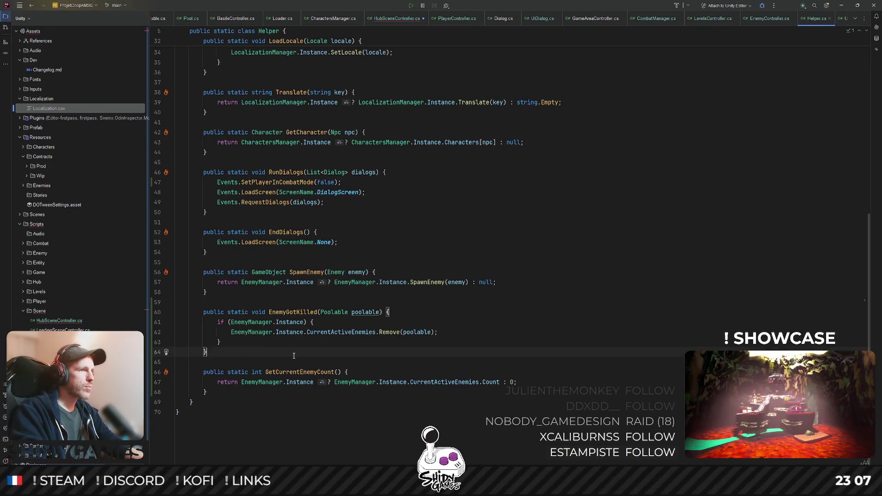
key("Return")
key("Return")
type("public s")
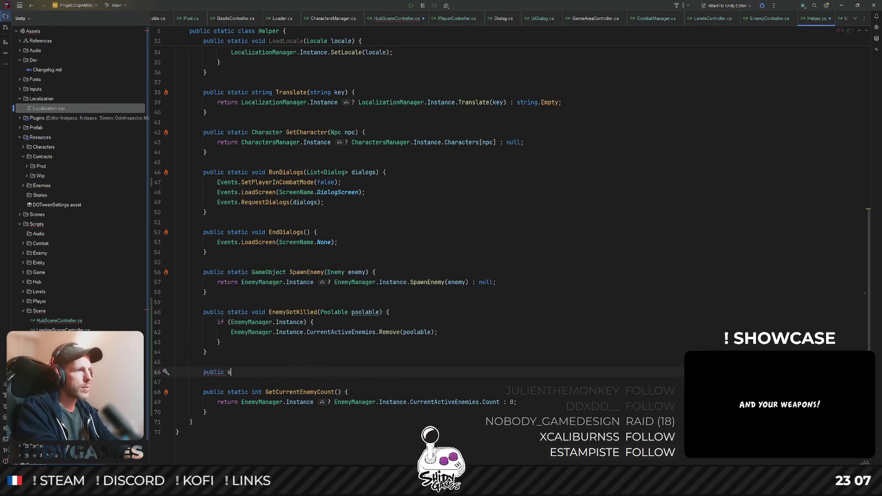
type("tatic v")
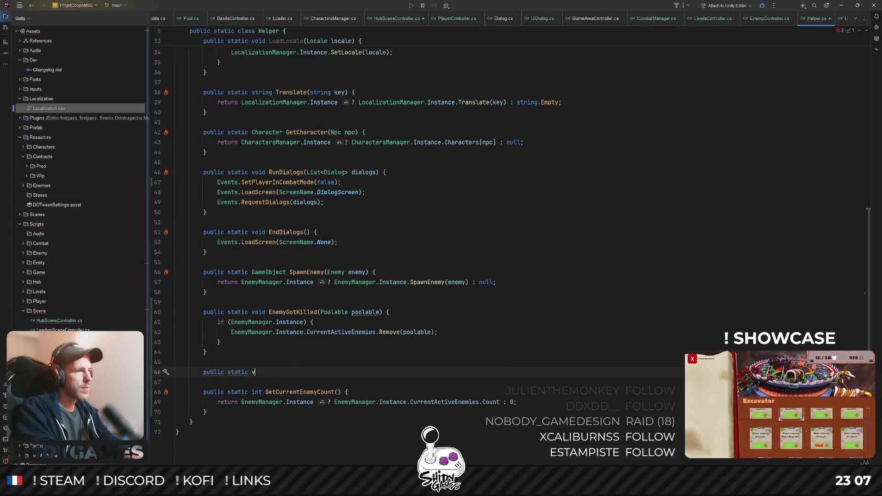
type("oid ClearEne")
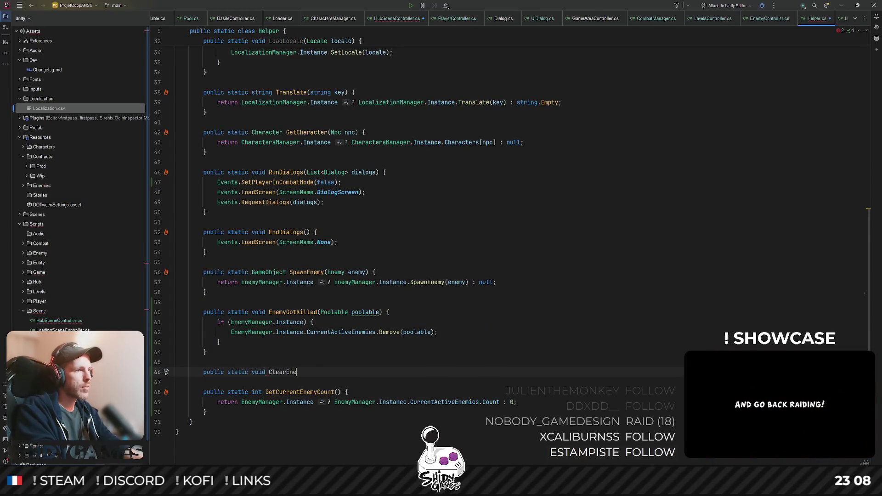
type("mies()")
key("Return")
type("{")
key("Return")
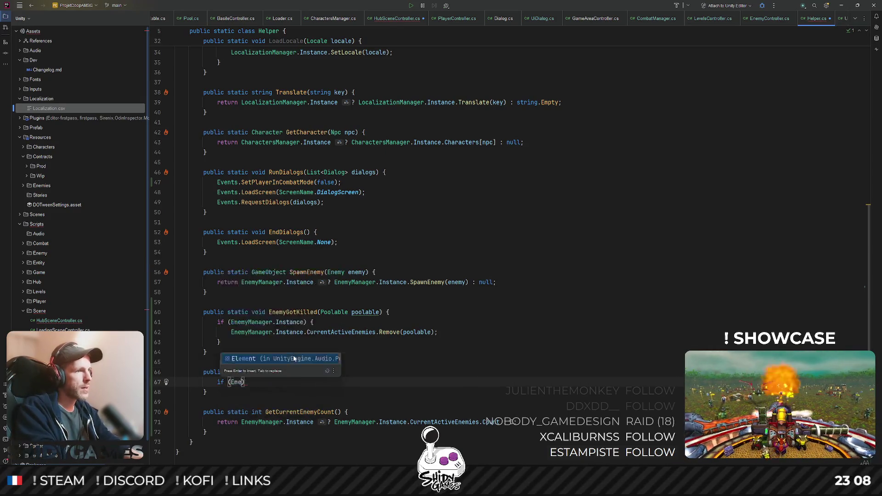
type("E")
key("Return")
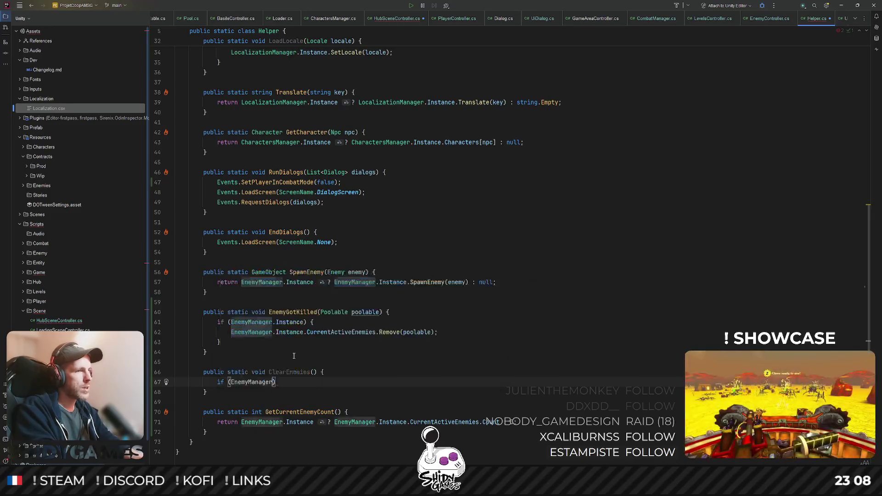
type(".I")
key("Return")
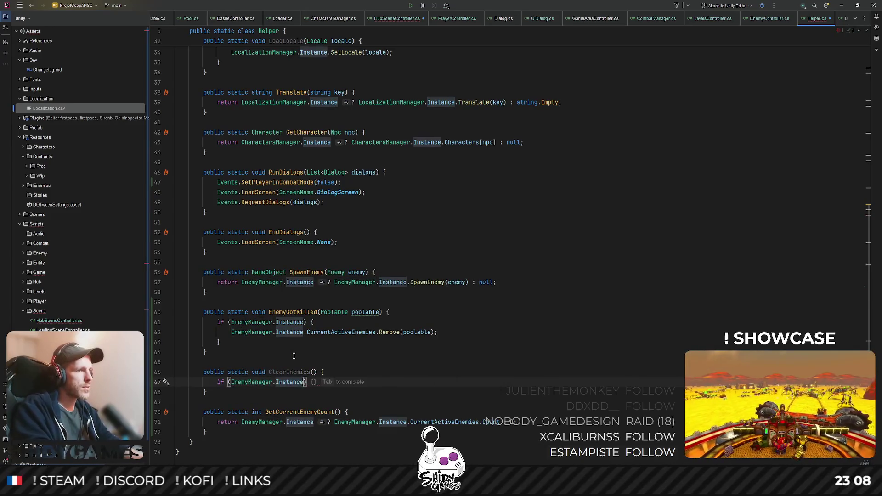
key("Tab")
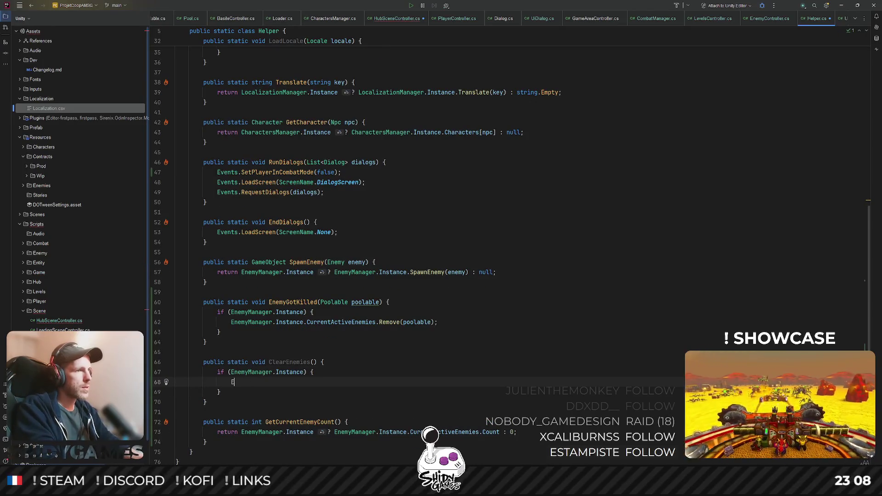
- Inside the if block call EnemyManager.Instance.ClearEnemies(); and select the method name
key("Return")
type(".")
key("Return")
type(".")
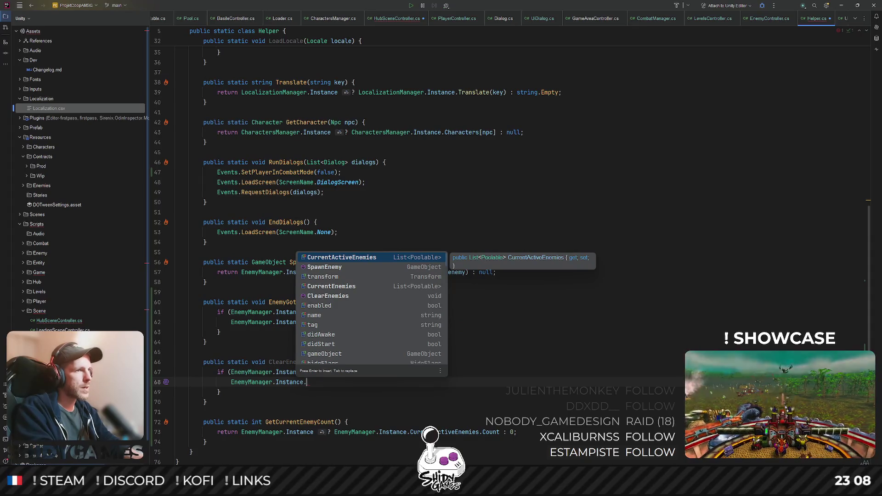
key("Down")
key("Down")
key("Down")
key("Down")
key("Return")
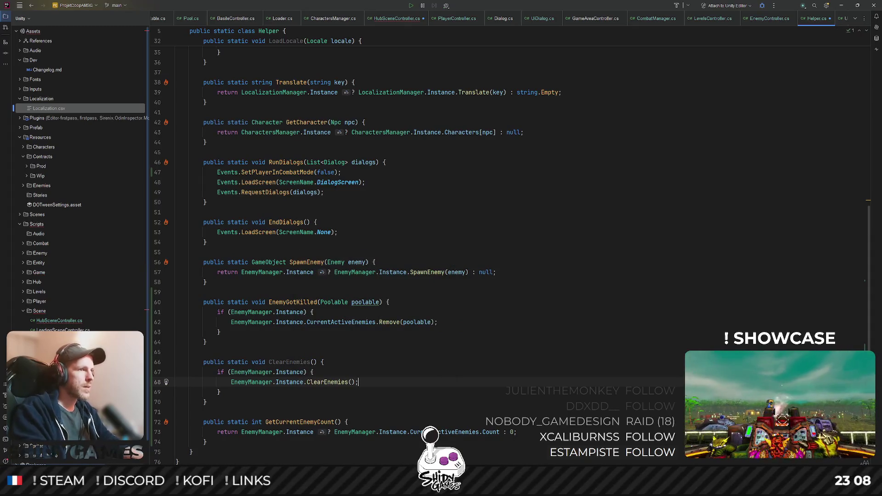
double_click(290, 361)
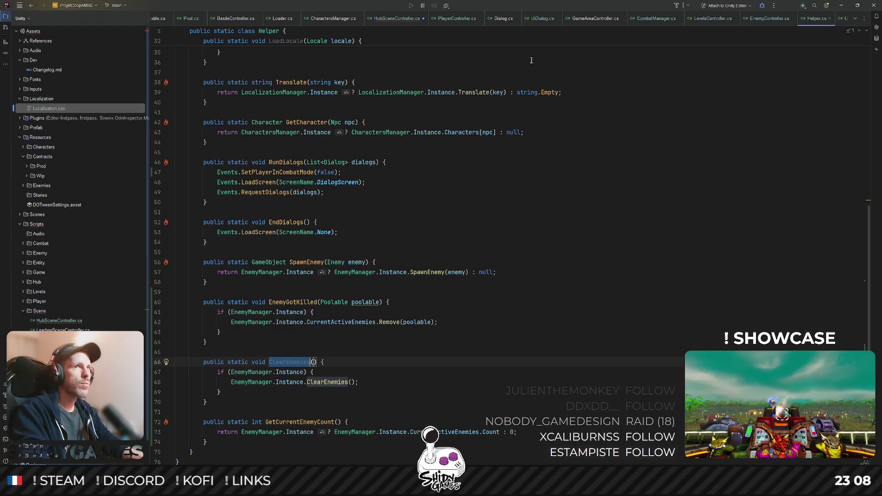
- Complete Helper.ClearEnemies(); in HubSceneController's Start and move it above the LoadScreen call
left_click(396, 18)
scroll(285, 254, "up", 5)
type("ClearEnemies();")
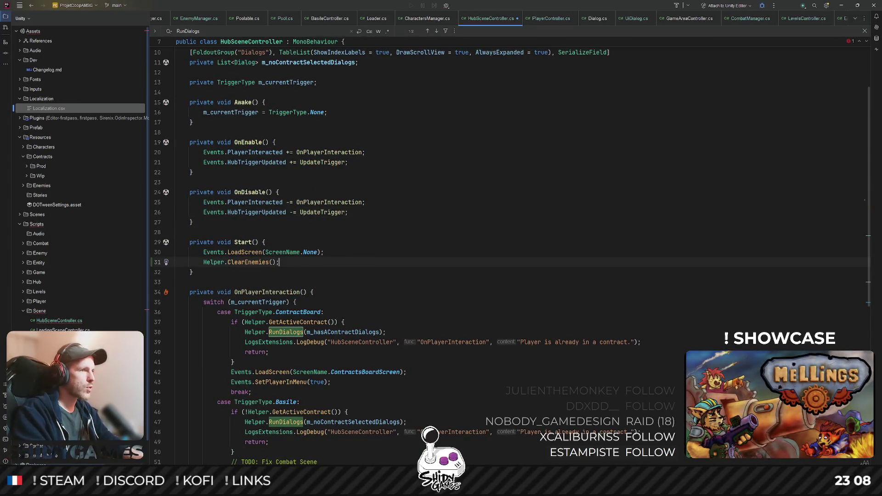
key("Down")
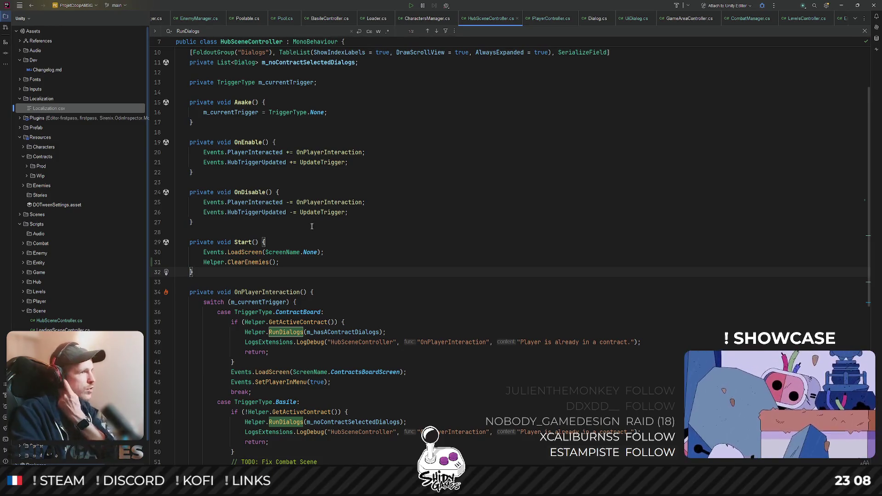
left_click(304, 262)
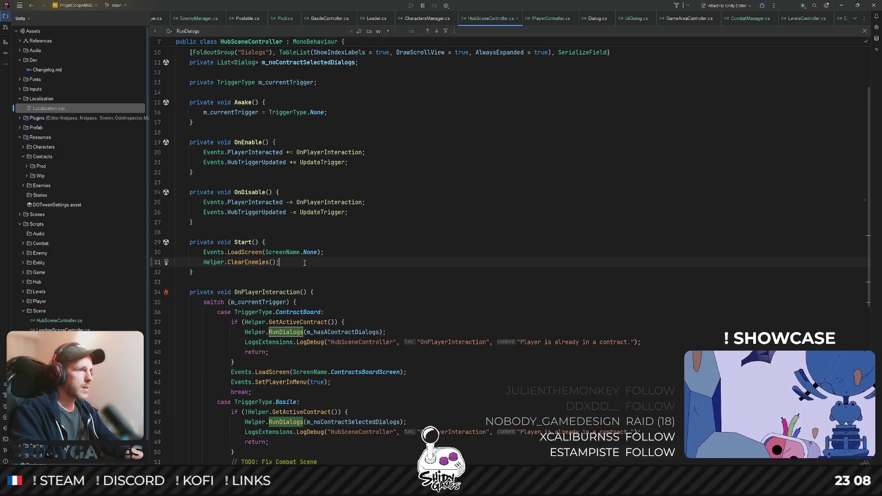
key("alt+shift+Up")
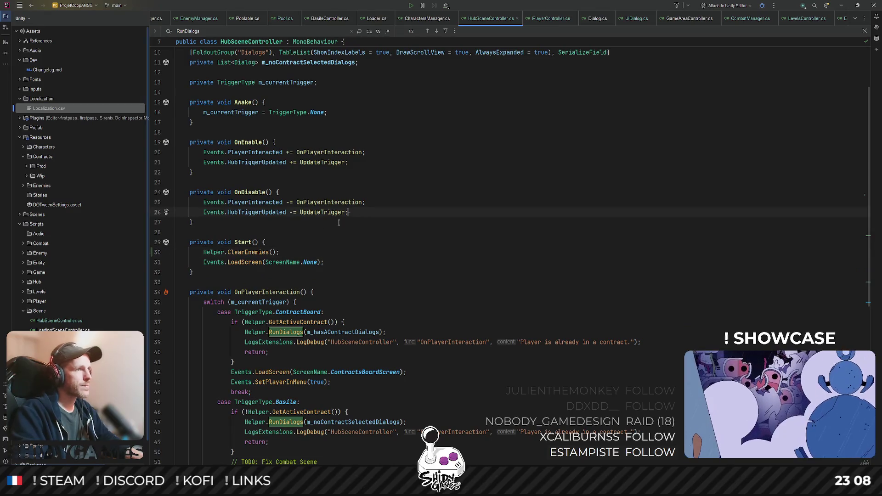
scroll(313, 277, "down", 2)
scroll(312, 276, "down", 2)
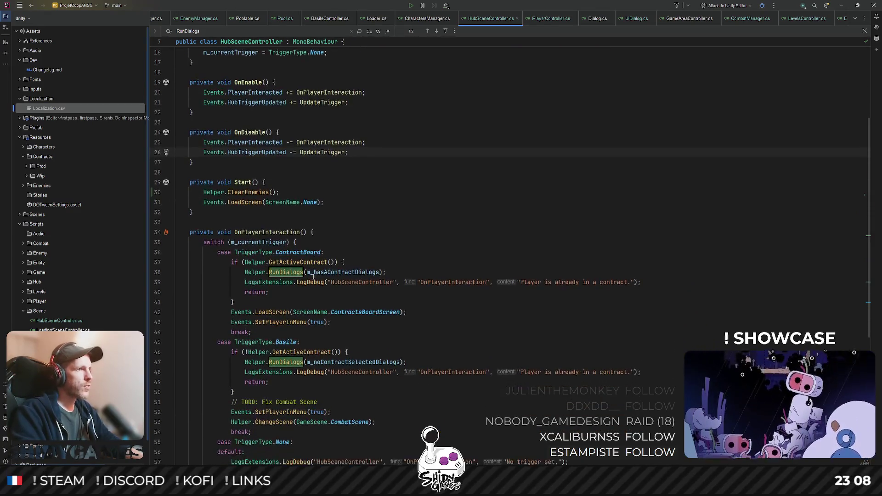
scroll(313, 276, "up", 4)
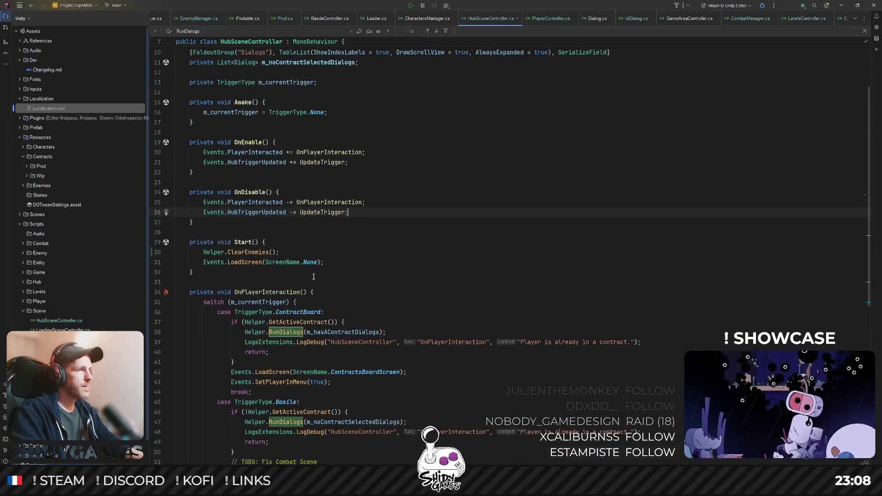
left_click(285, 243)
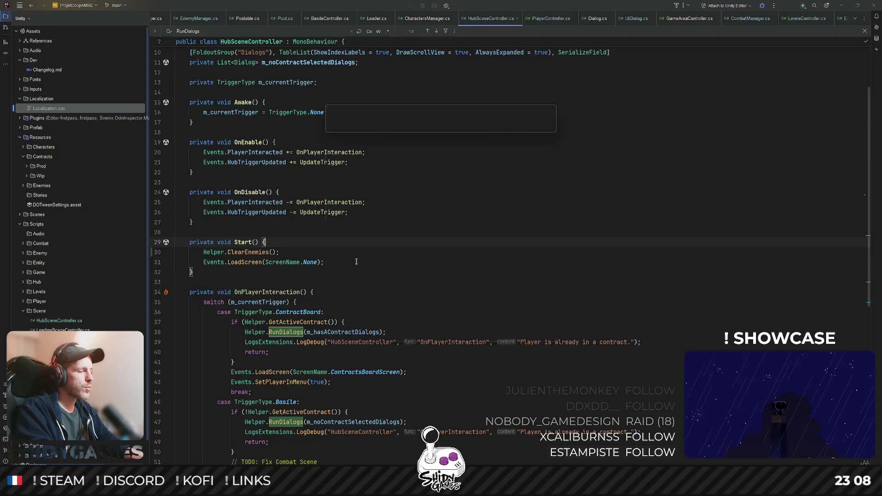
type("omba")
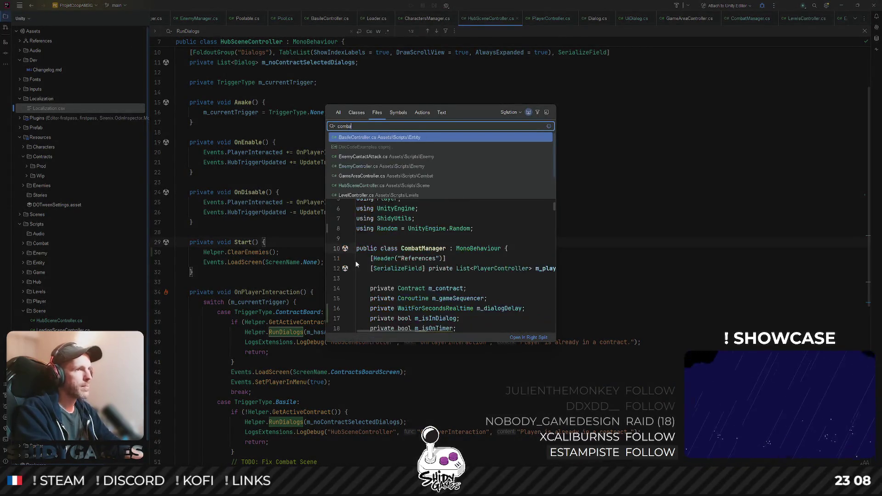
type("tma")
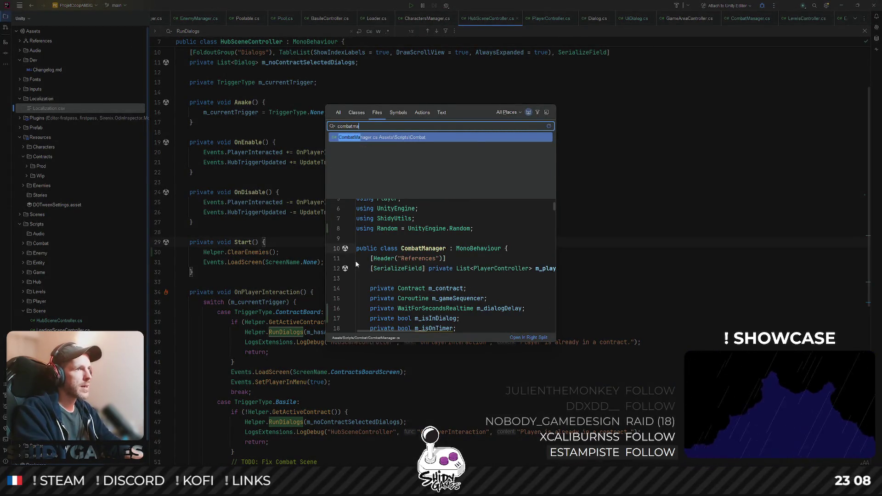
- In CombatManager.cs add Helper.SetActiveContract(null) after the change back to the hub scene
key("Return")
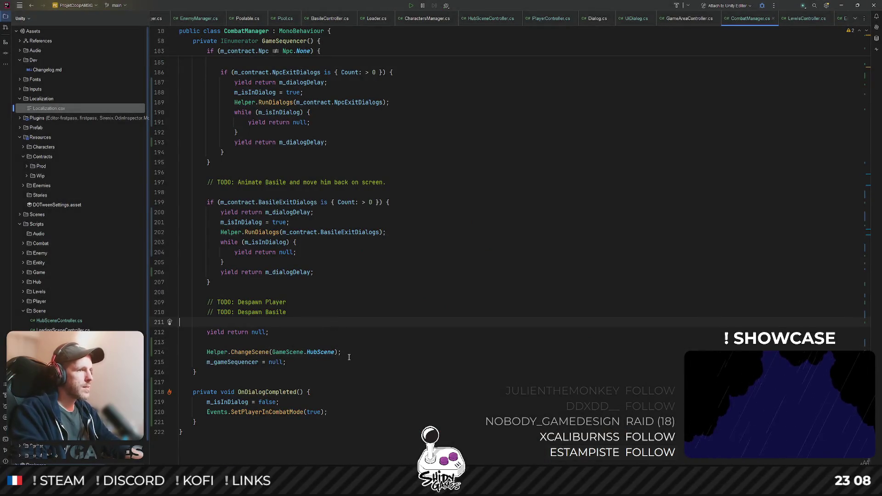
left_click(358, 352)
key("Return")
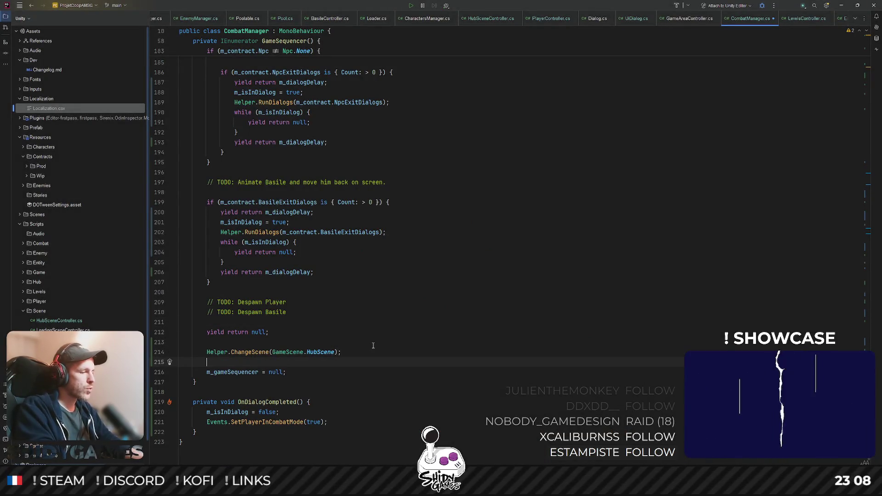
type("Helper.Con")
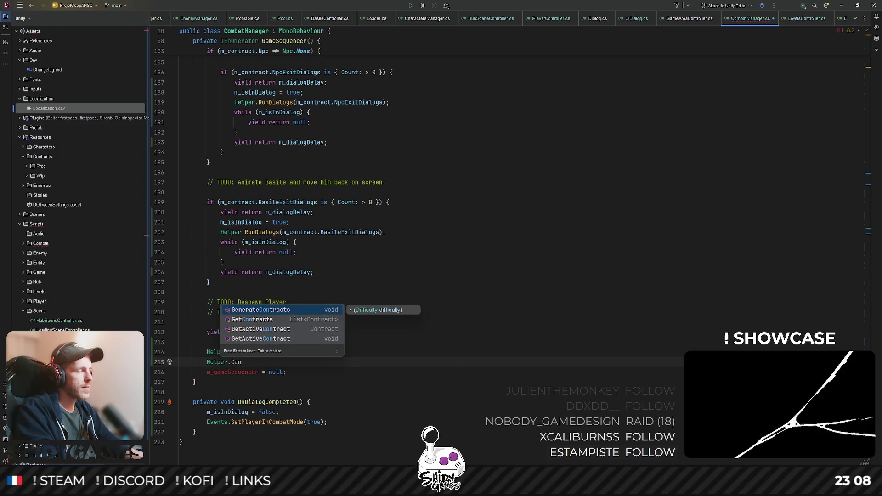
key("Down")
key("Down")
key("Down")
key("Return")
type("n")
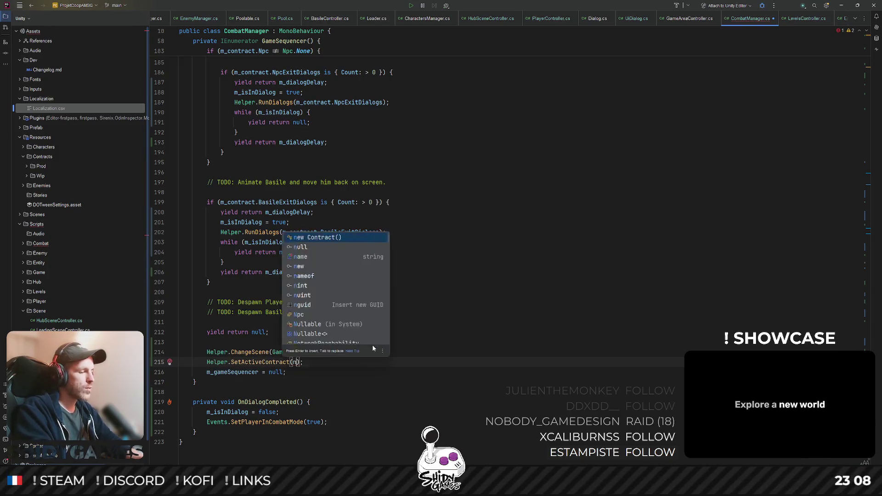
type("ull")
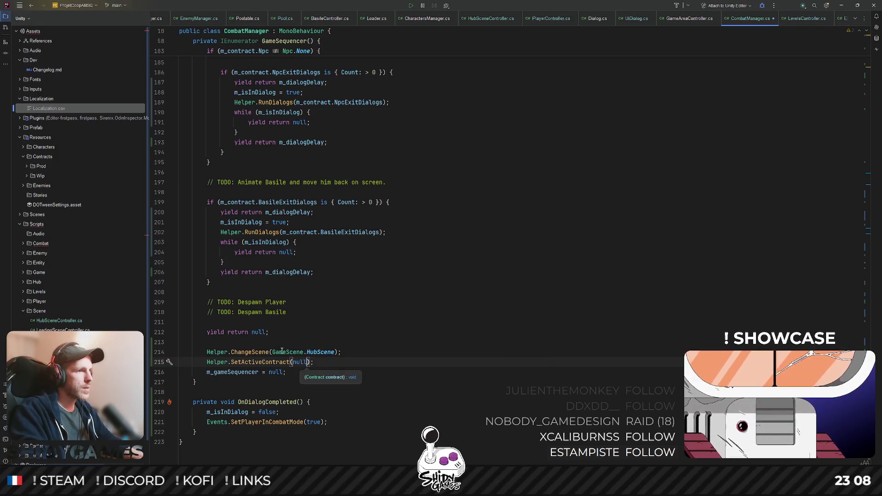
- Jump to SetActiveContract's declaration in Helper and let Unity recompile the scripts
left_click(252, 362, "ctrl")
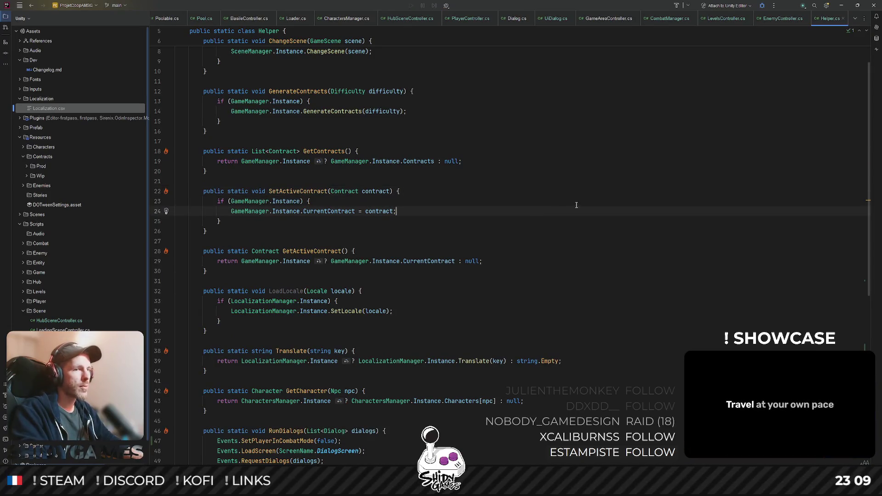
key("alt+Tab")
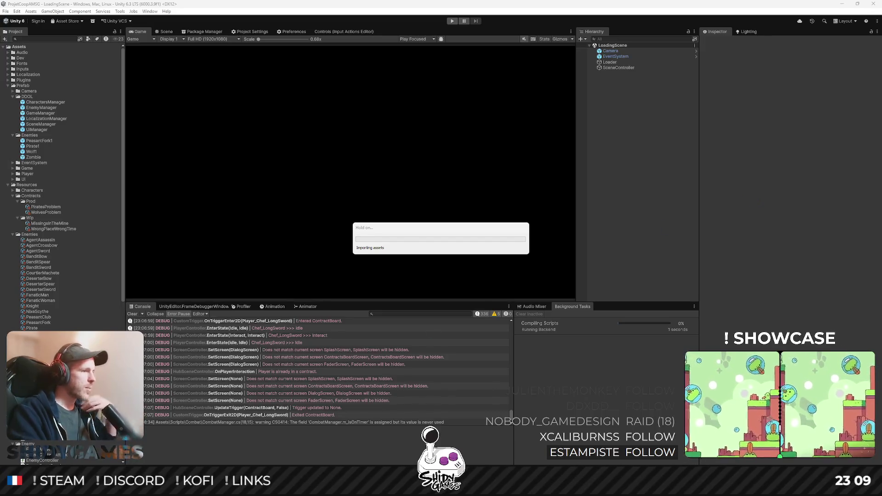
key("alt+Tab")
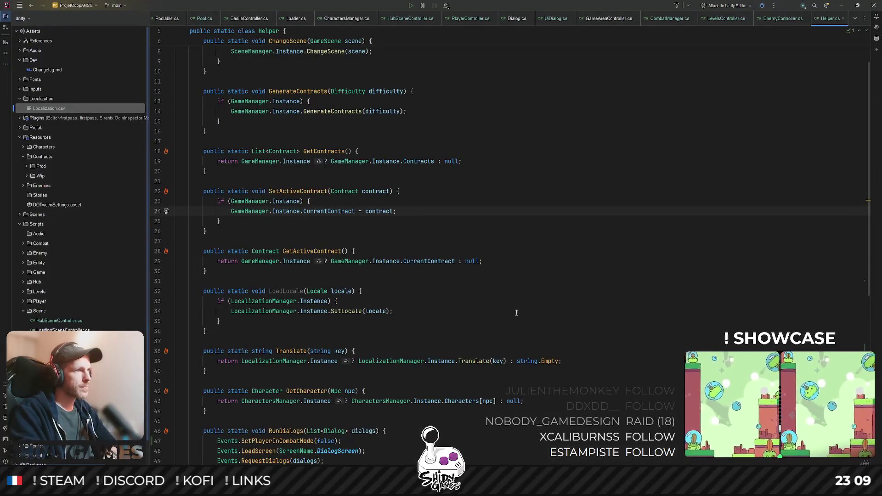
key("ctrl+shift+n")
type("co")
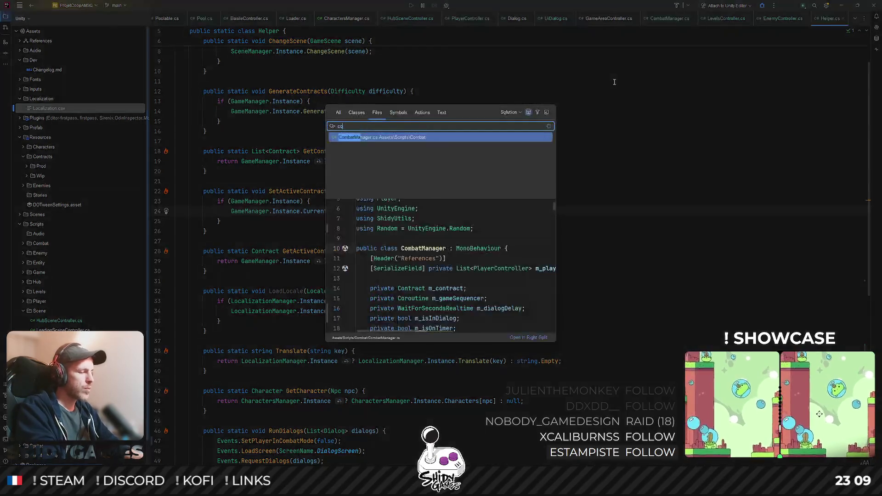
- Add a TODO above SetActiveContract in CombatManager to save won contracts so they leave the list, then switch to Unity
key("Return")
scroll(364, 264, "down", 1)
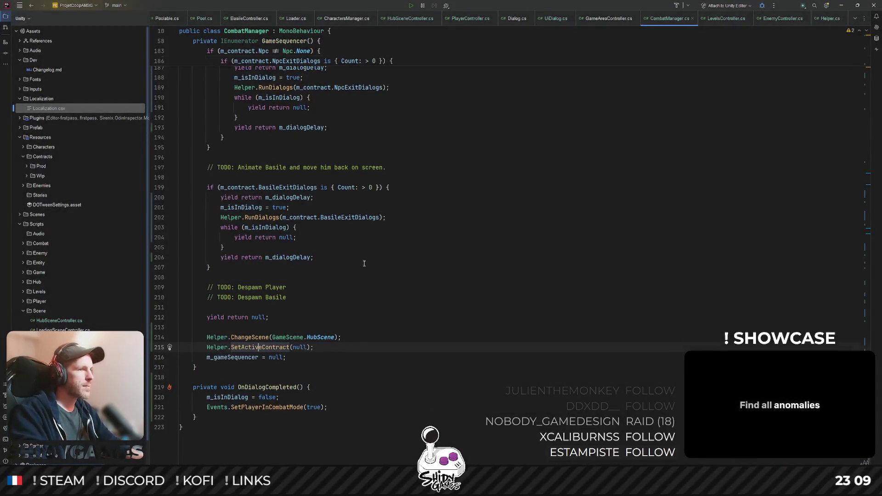
scroll(364, 264, "down", 1)
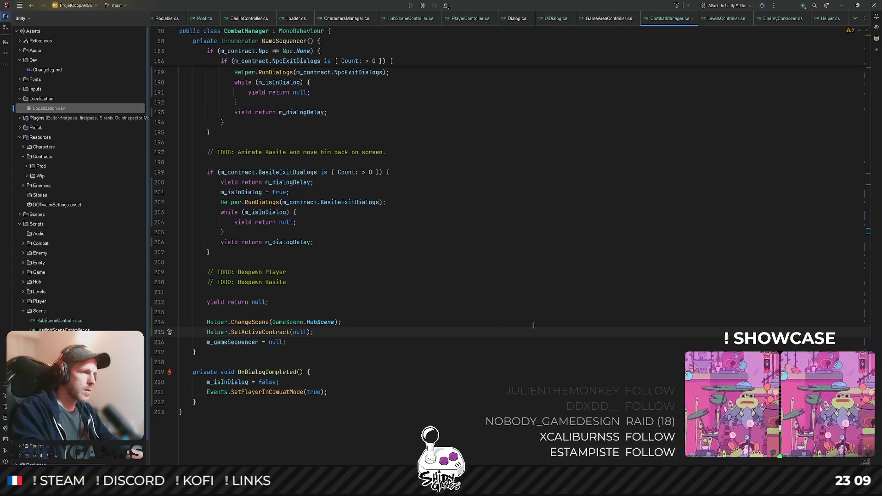
key("ctrl+alt+Return")
type("/")
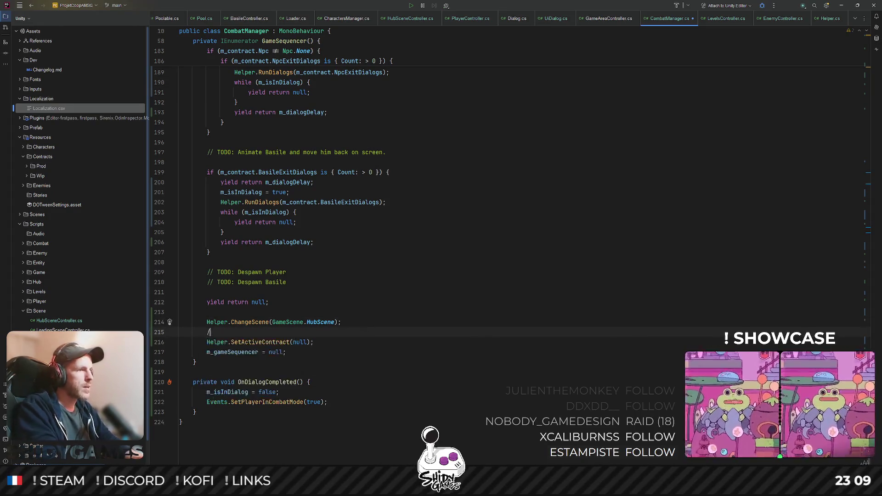
type("/ TODO: Save ")
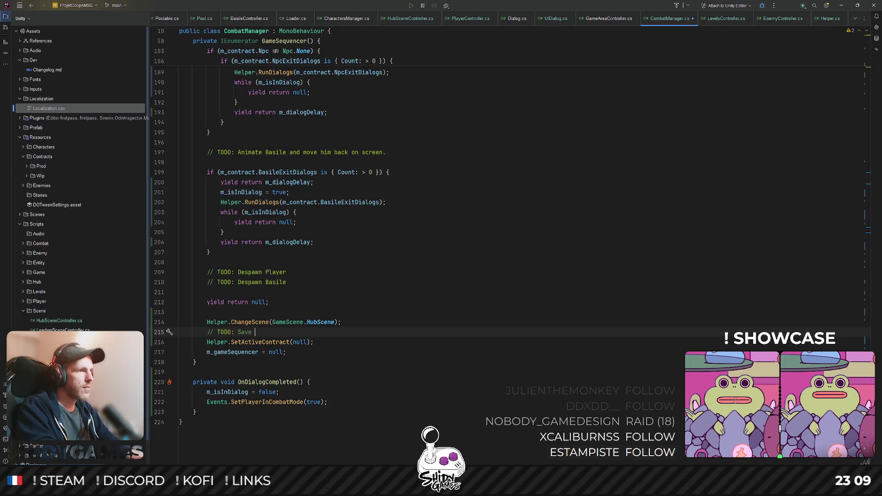
type("the finished con")
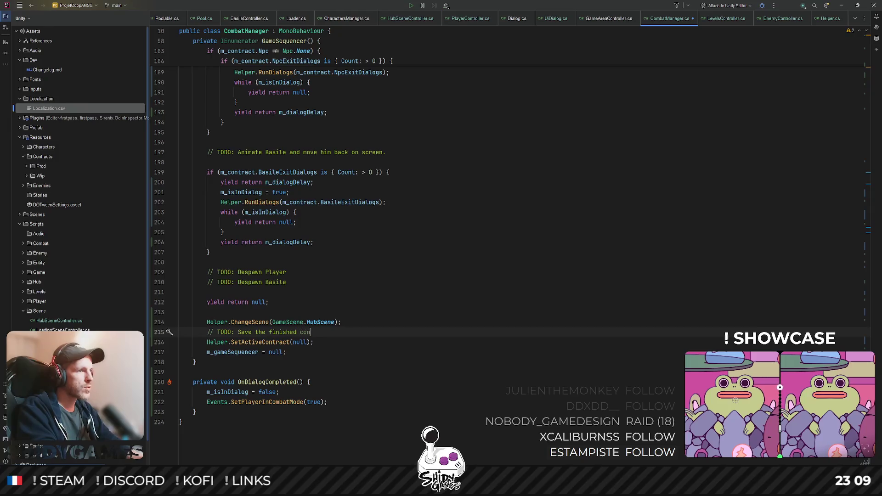
type("tract, if")
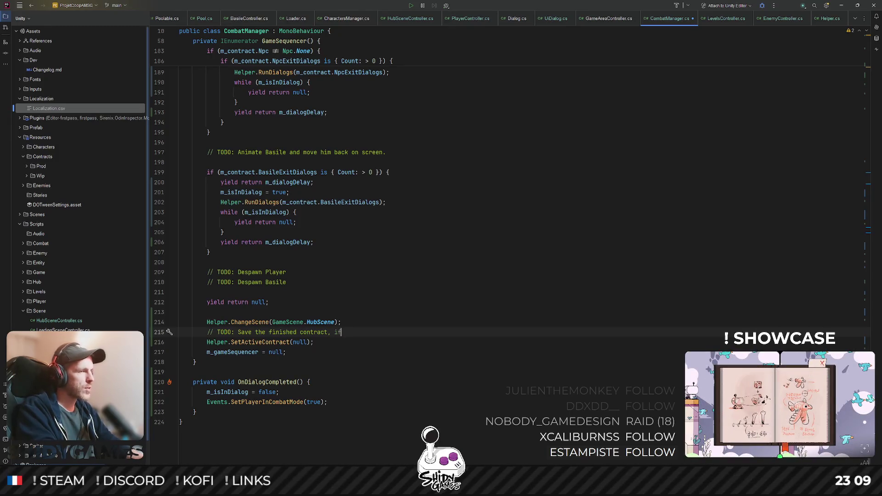
type(" won, so tha")
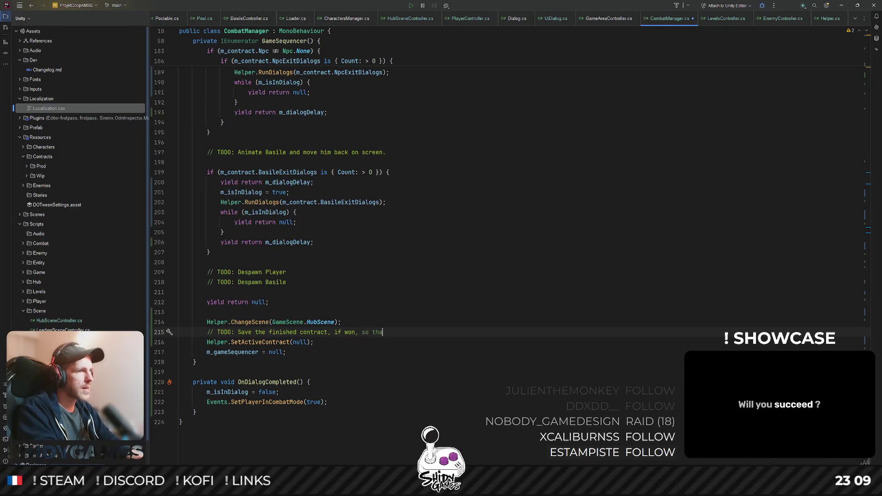
type("t it doesn't show up anymore in the l")
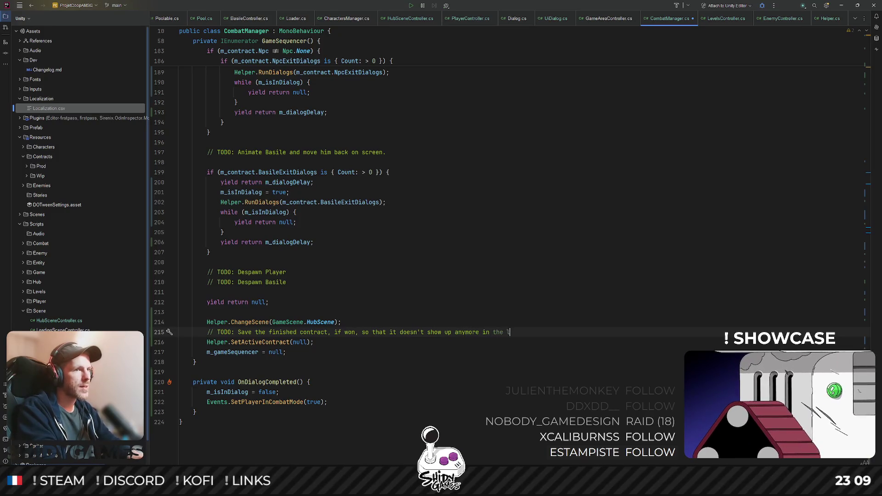
left_click(502, 246)
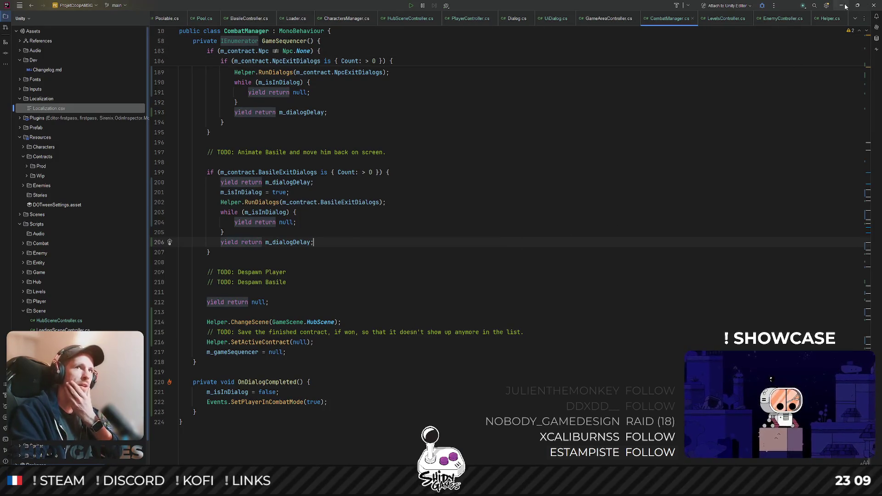
key("alt+Tab")
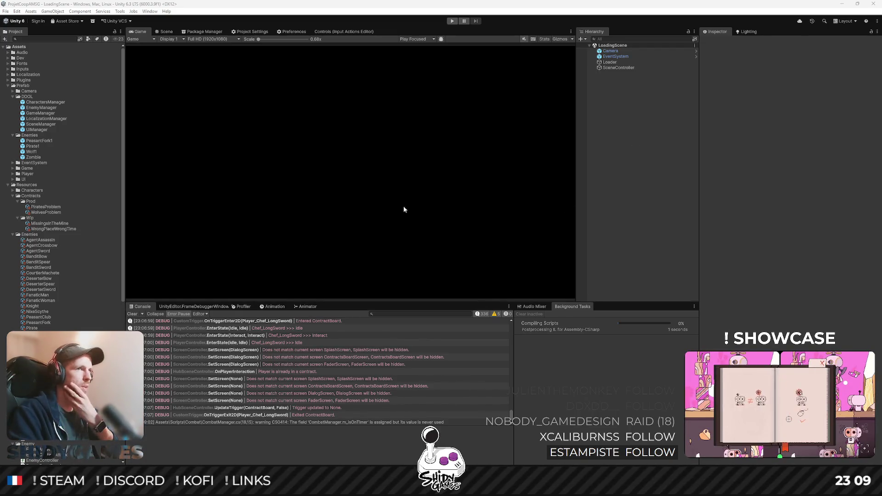
- Clear the Console, enter Play mode, and start the game from the main menu
left_click(132, 314)
left_click(451, 22)
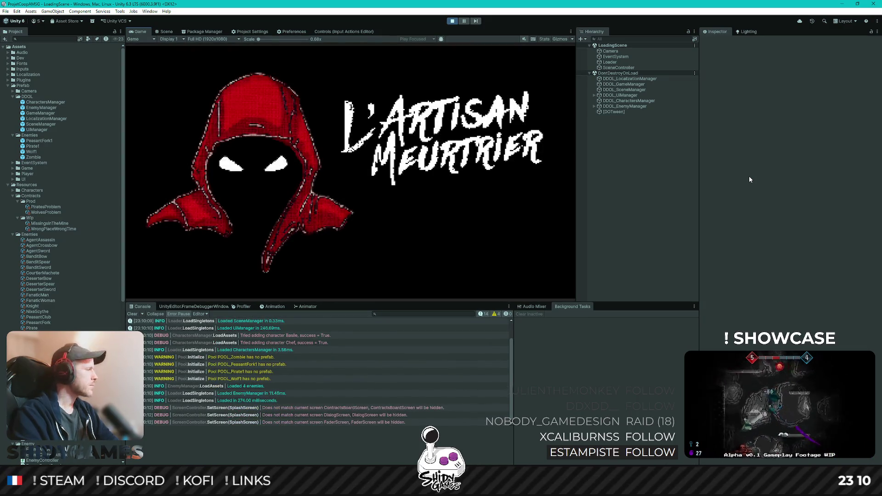
key("Return")
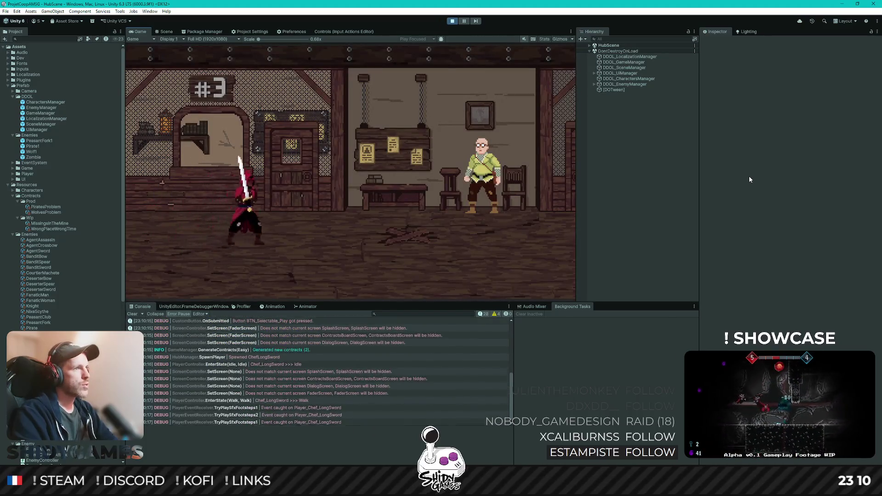
- Walk to the contract board and submit Contrat 1 to launch the wolf fight
key("e")
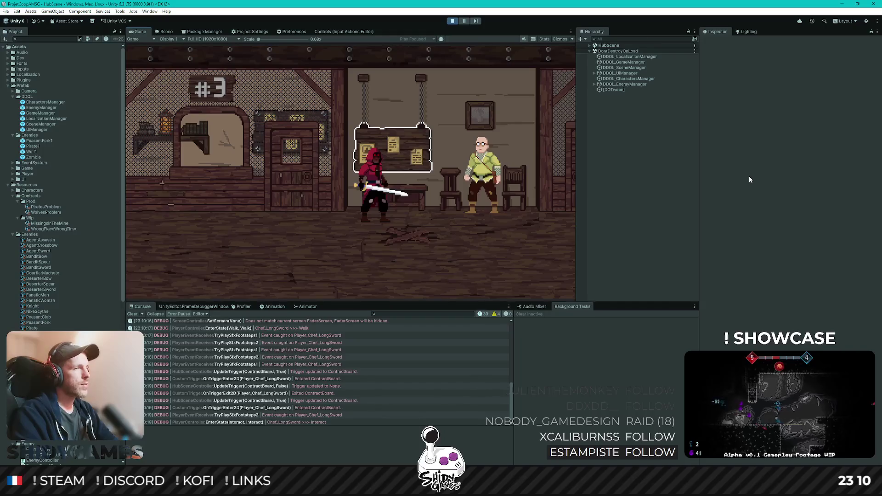
key("Return")
key("d")
key("e")
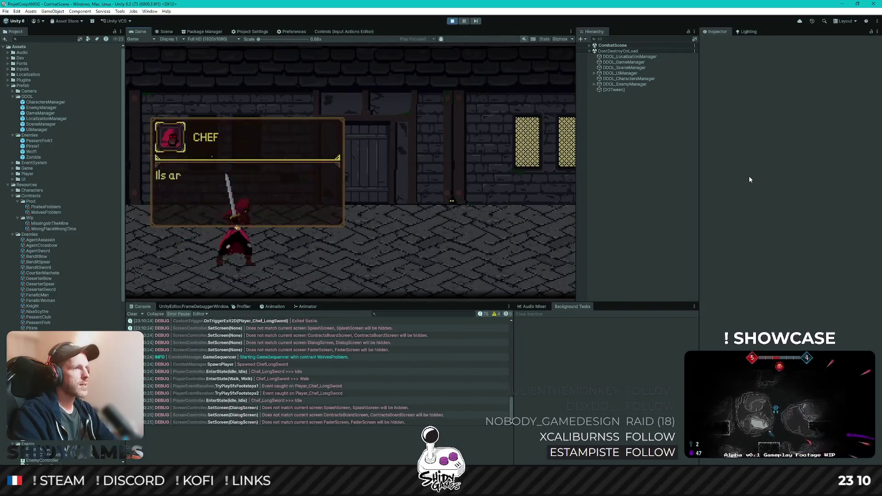
- Dismiss the CHEF dialog, walk to the wolves and cut them down with sword swings
key("Return")
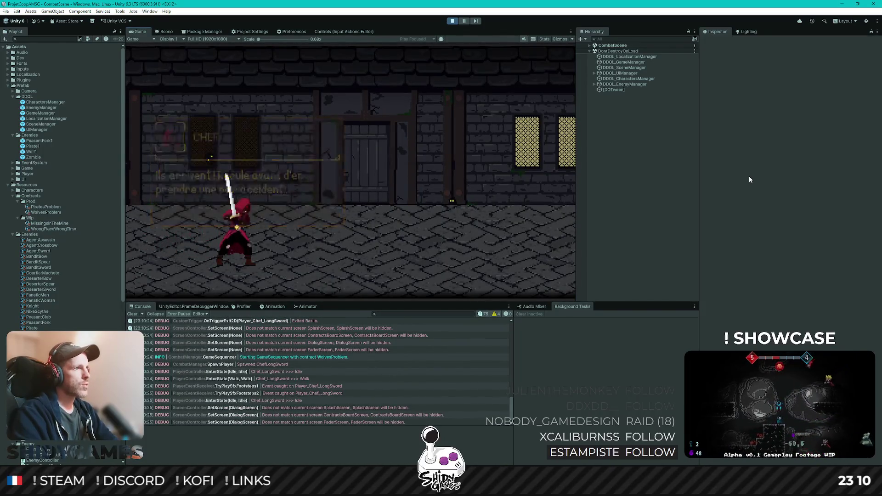
key("q")
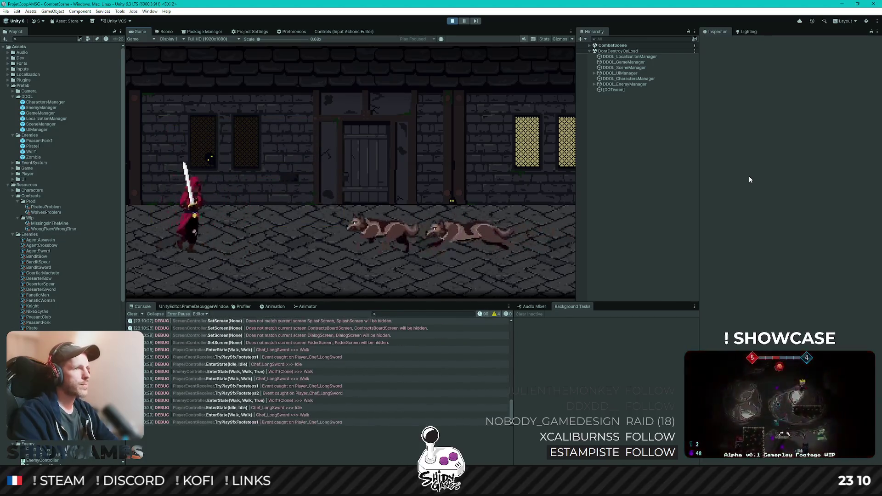
key("d")
key("j")
key("k")
key("j")
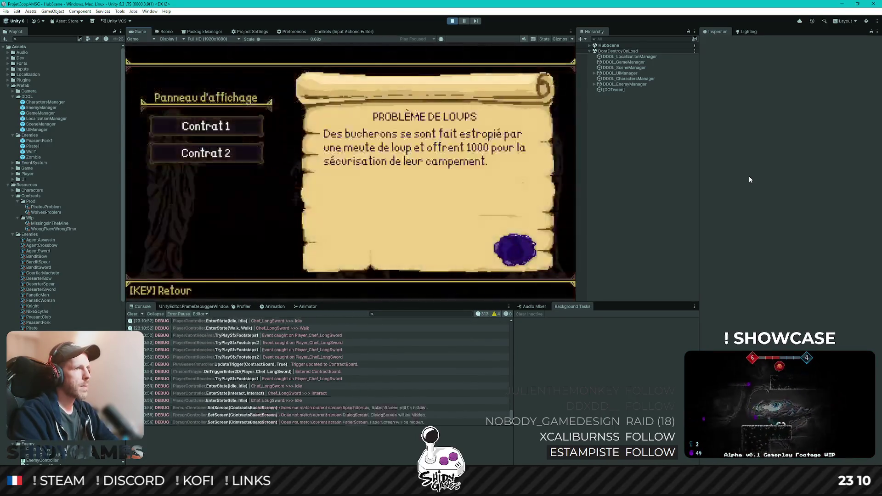
- Accept the pirates contract (Contrat 2) from the contract board and leave the hub
key("Down")
key("Up")
key("Down")
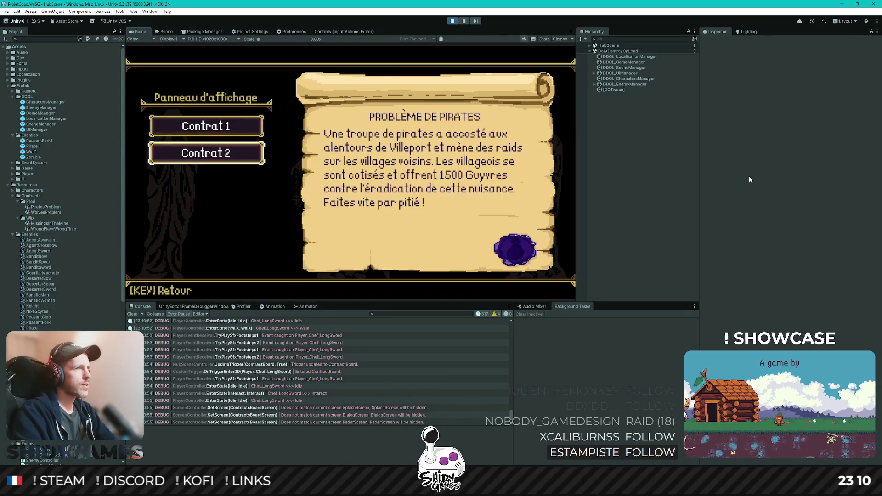
key("Return")
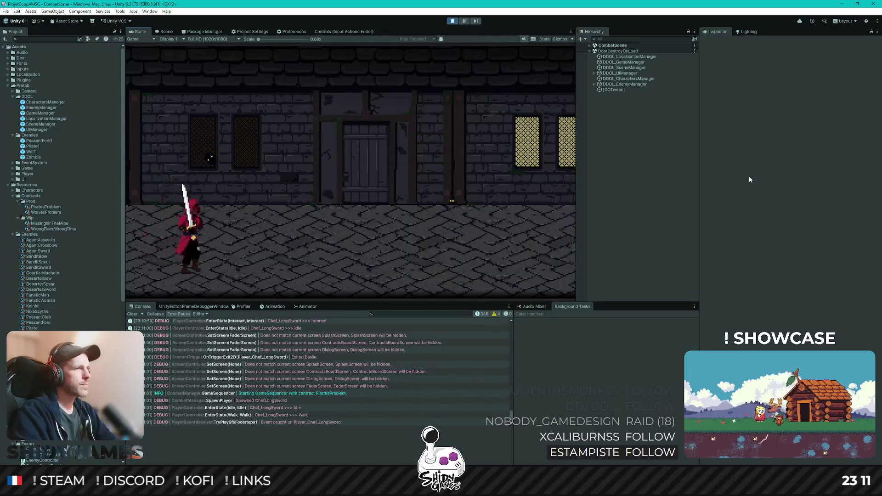
- Advance through the Chef's dialog and head toward the pirates
key("Return")
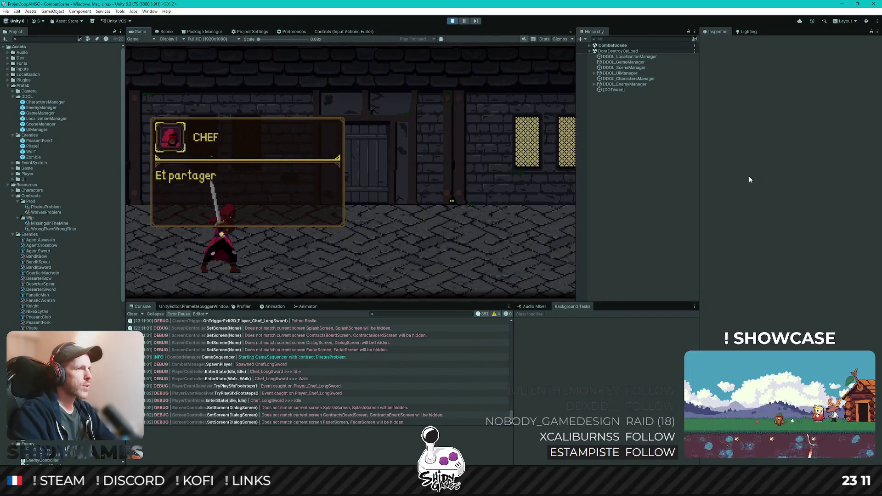
key("Return")
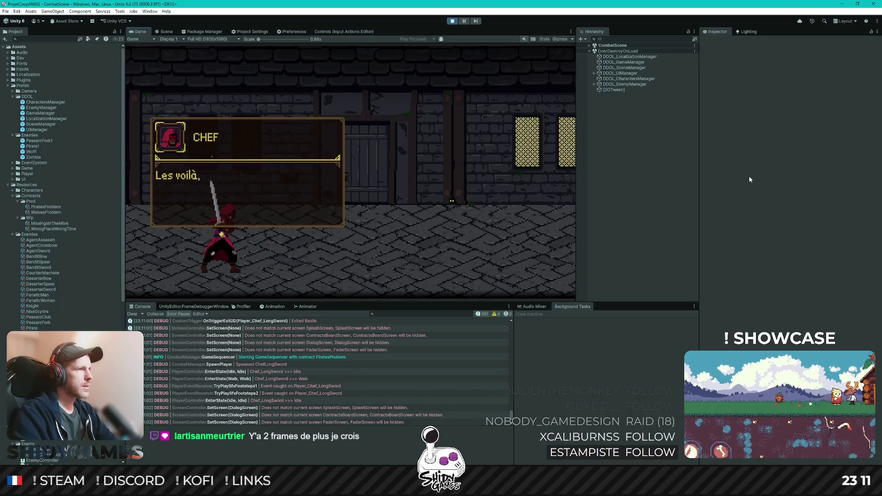
key("Return")
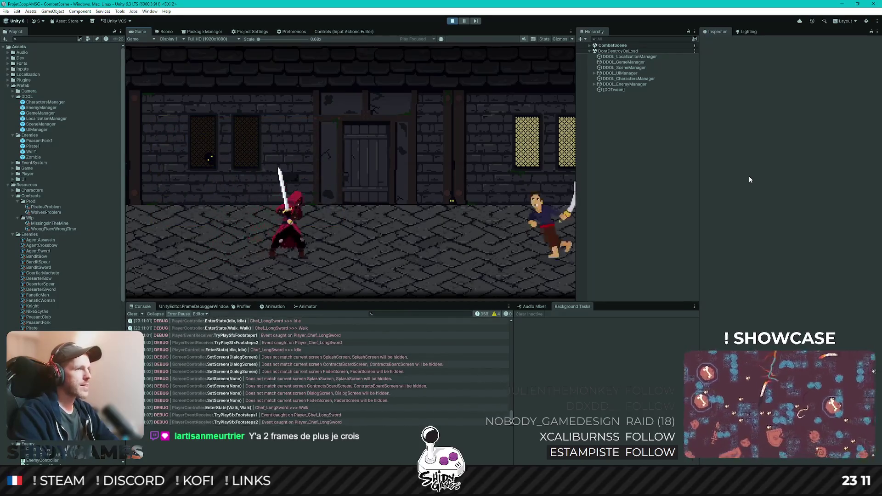
key("Return")
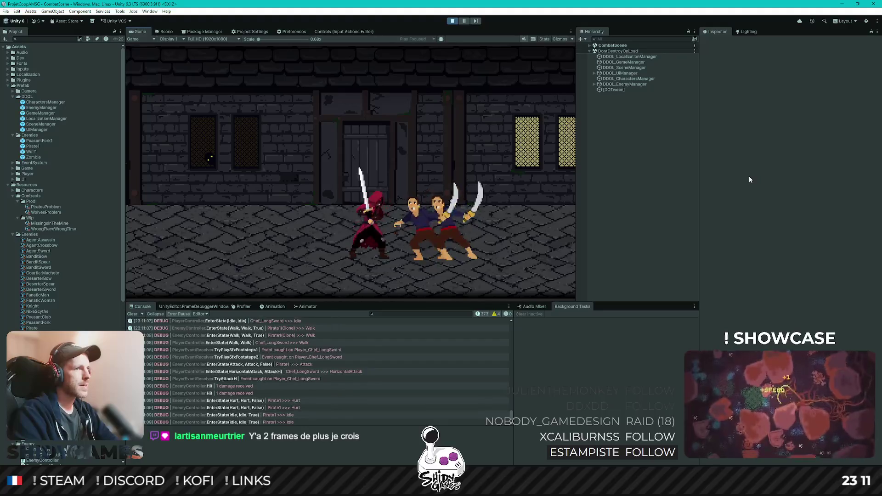
- Fight the first pirates with horizontal and vertical slashes while repositioning the hero
key("Up")
key("Return")
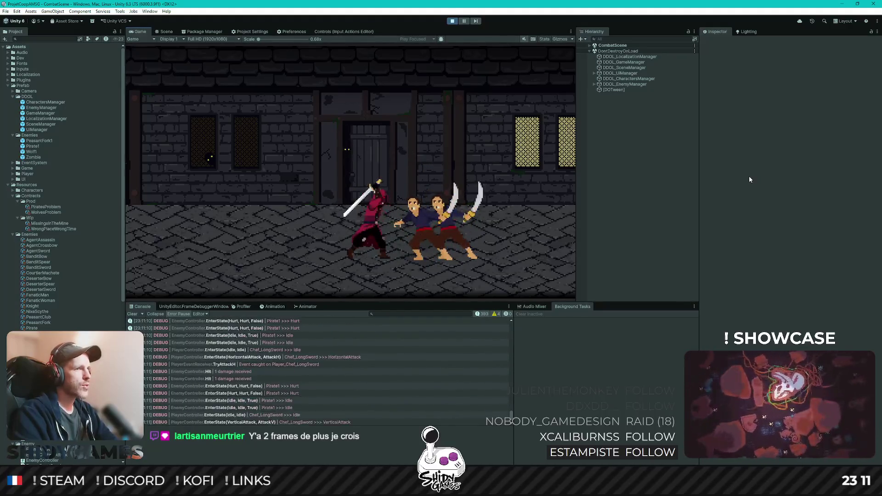
key("Return")
key("Up")
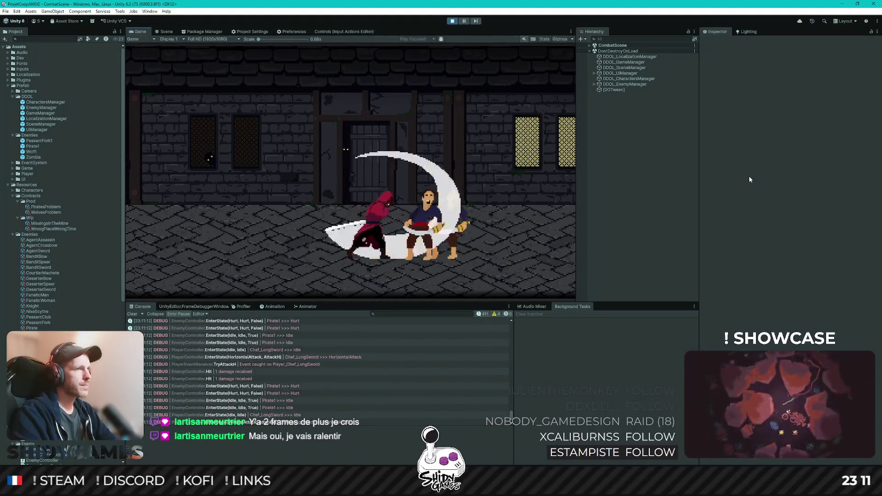
key("Right")
key("Return")
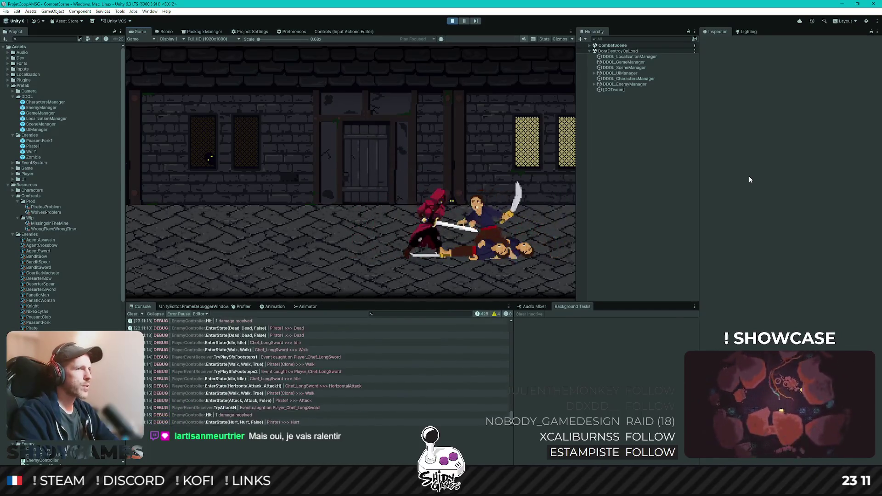
key("Up")
key("Left")
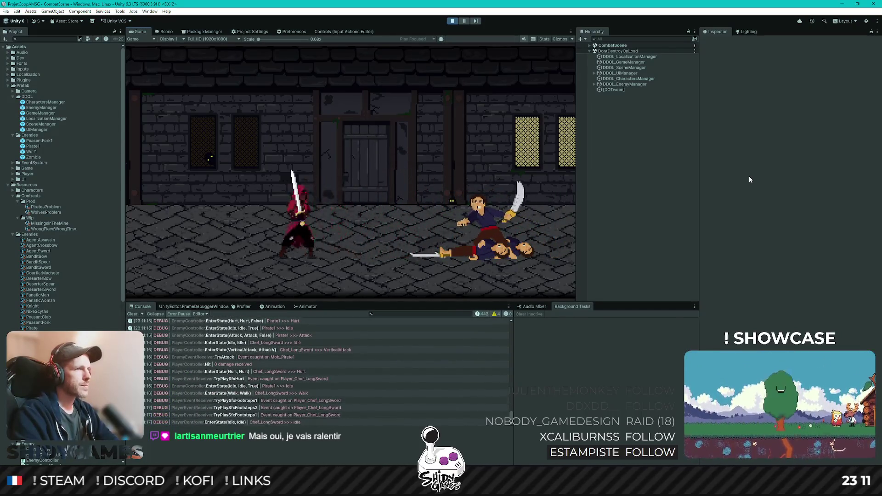
key("Right")
key("Return")
key("Left")
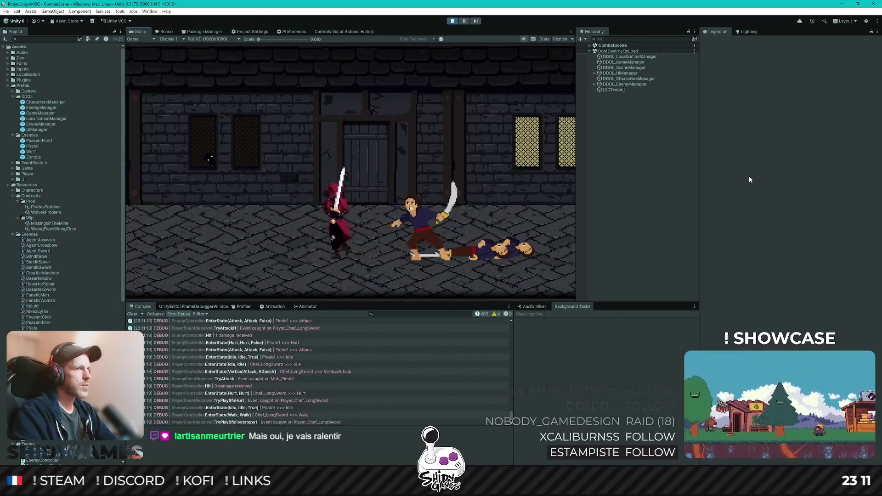
key("Up")
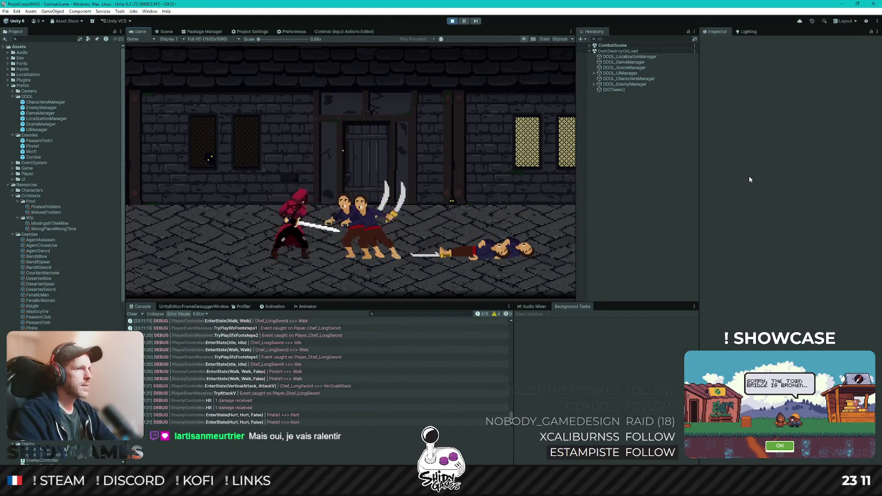
key("Up")
key("Up")
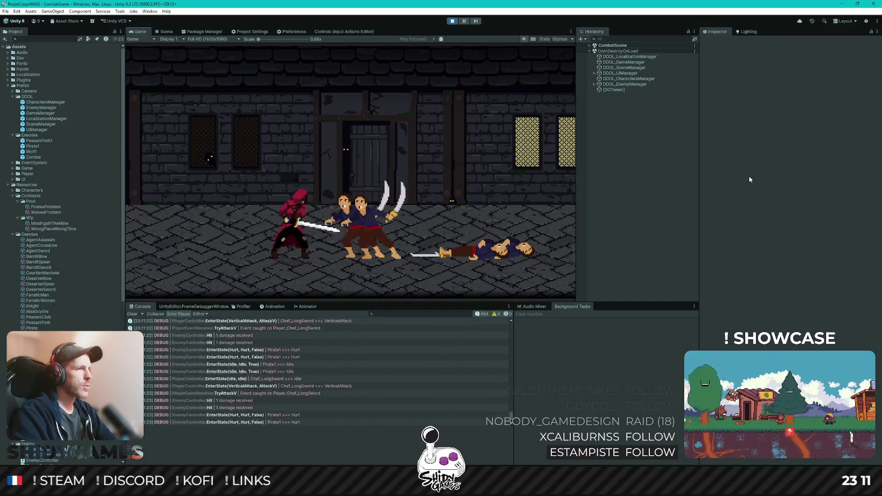
- Finish off the remaining pirate wave with more slashes until every pirate is down
key("Right")
key("Return")
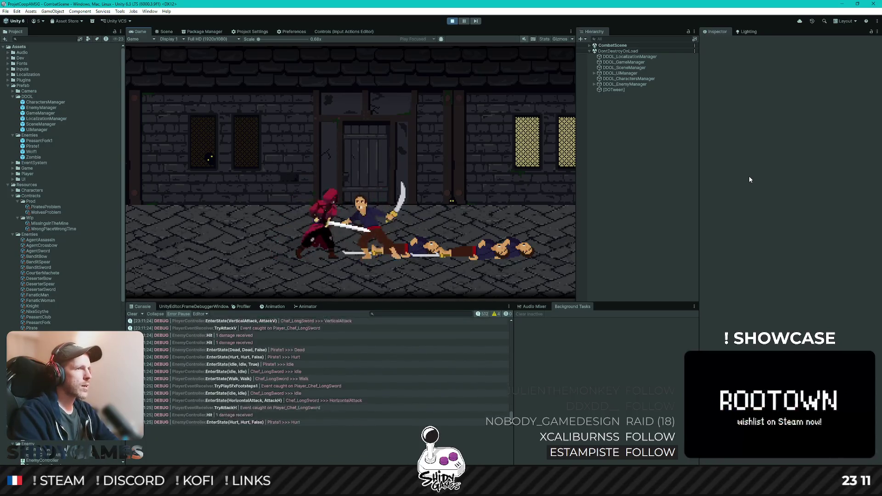
key("Up")
key("Up")
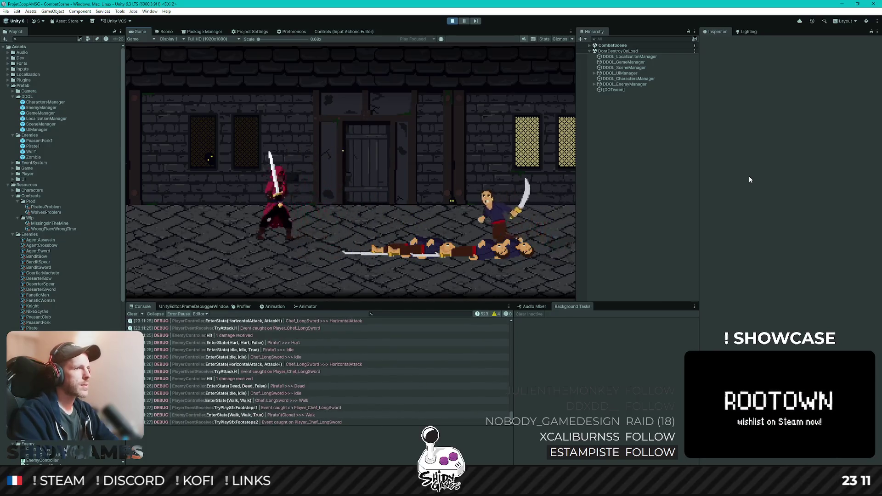
key("Right")
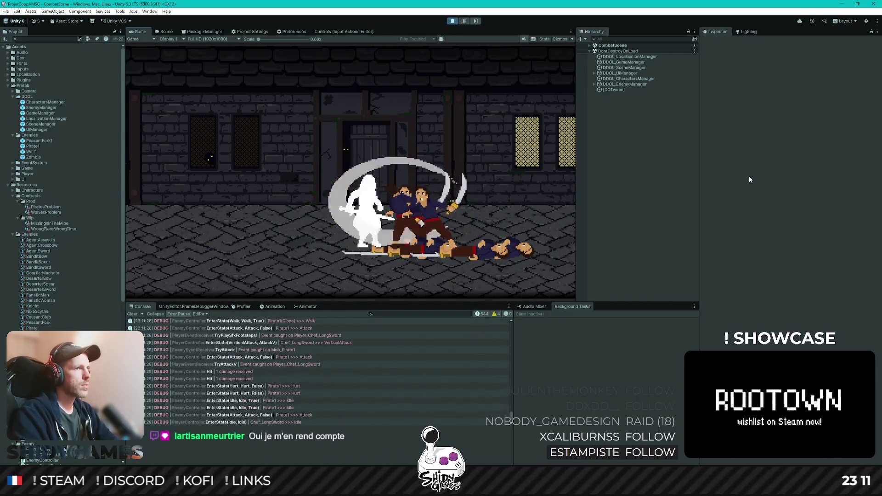
key("j")
key("j")
key("k")
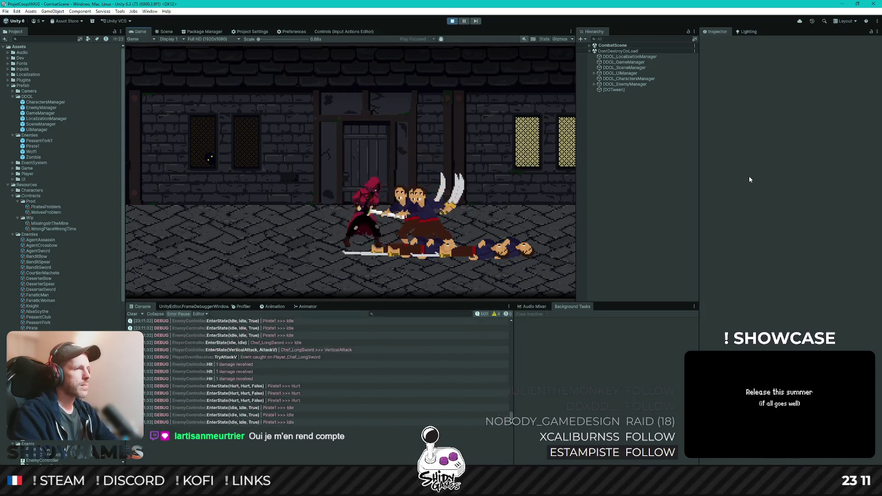
key("k")
key("k")
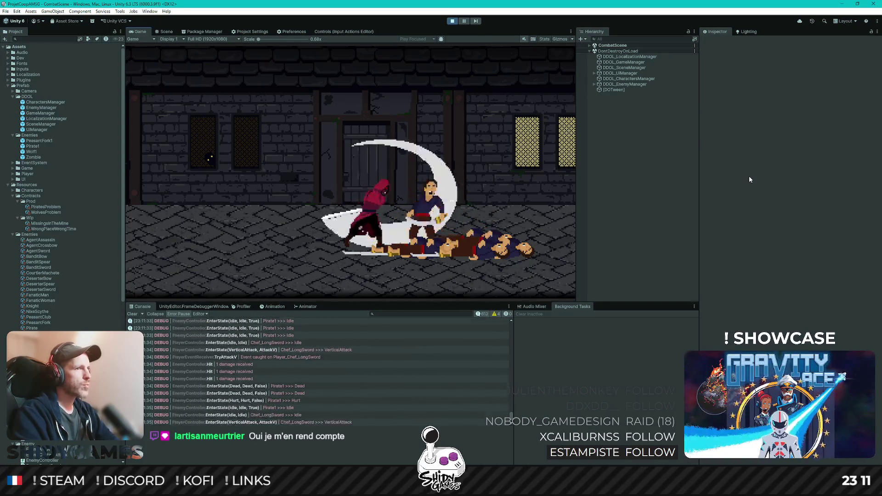
- Walk back to the Chef and close his closing dialog line
key("a")
key("a")
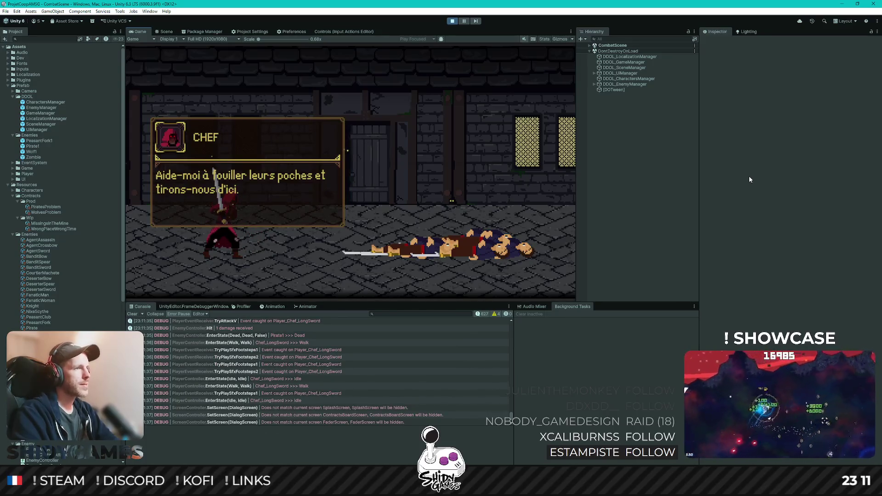
key("space")
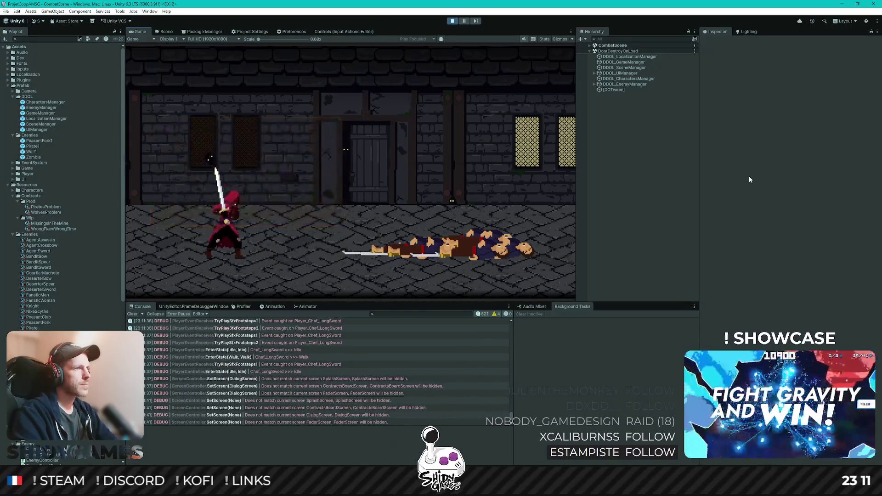
- Return to the hub, stop Play mode, and bring GitHub Desktop forward
key("d")
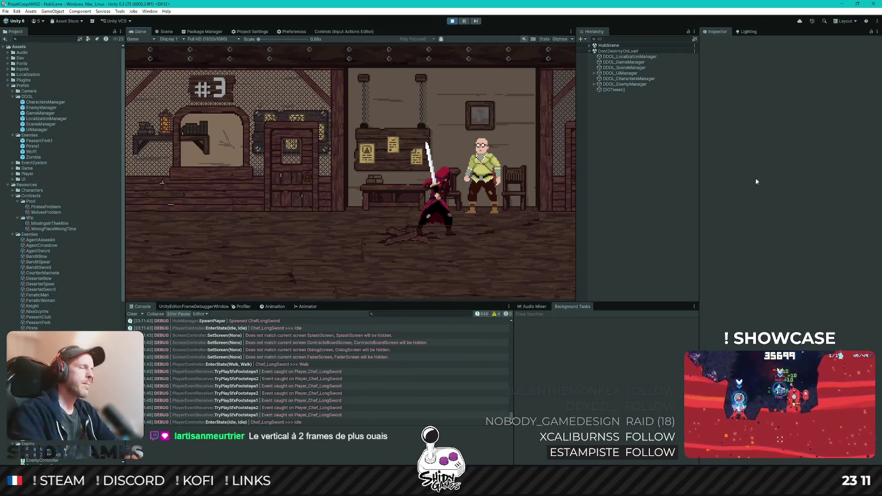
left_click(451, 21)
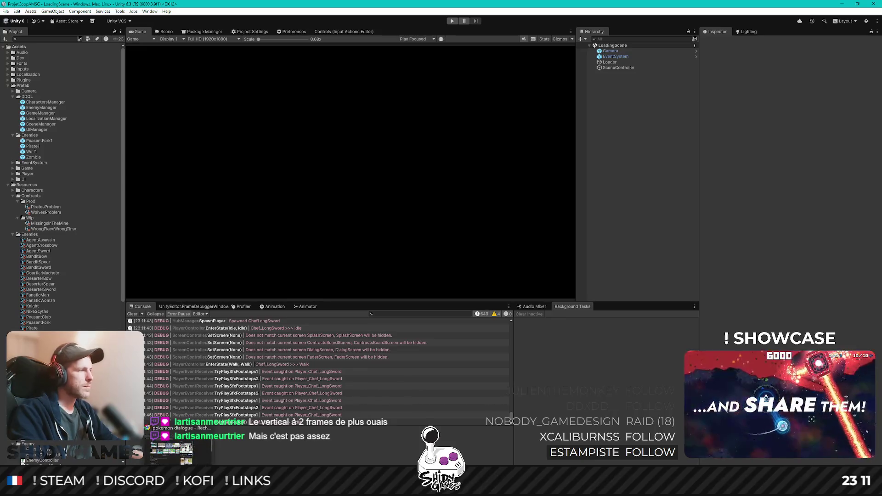
left_click(186, 444)
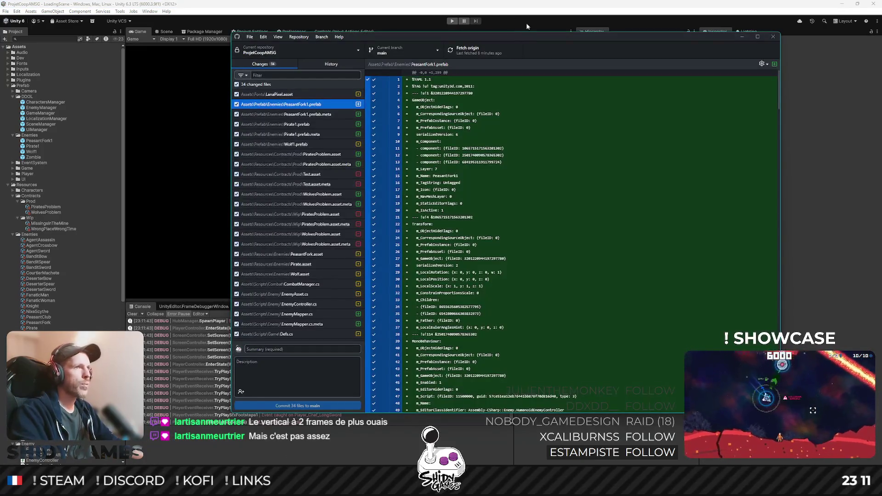
- Maximize GitHub Desktop and review the font asset file's diff
key("super+Up")
left_click(80, 62)
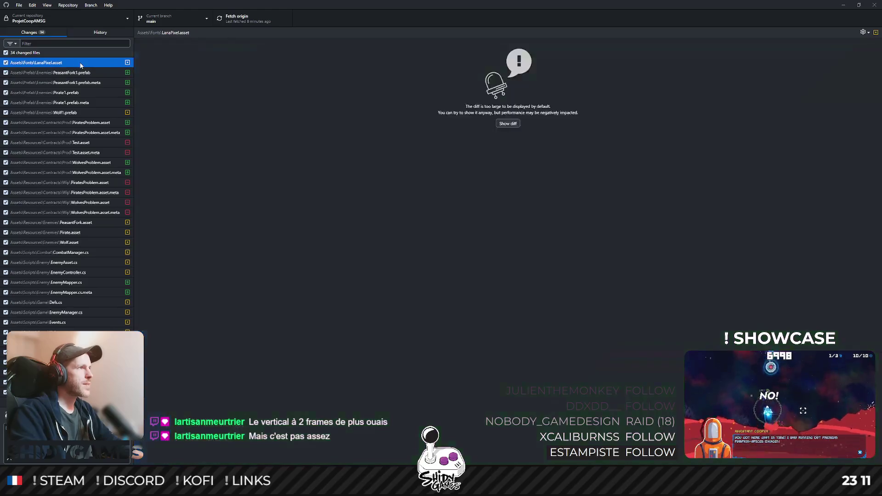
right_click(80, 64)
left_click(328, 99)
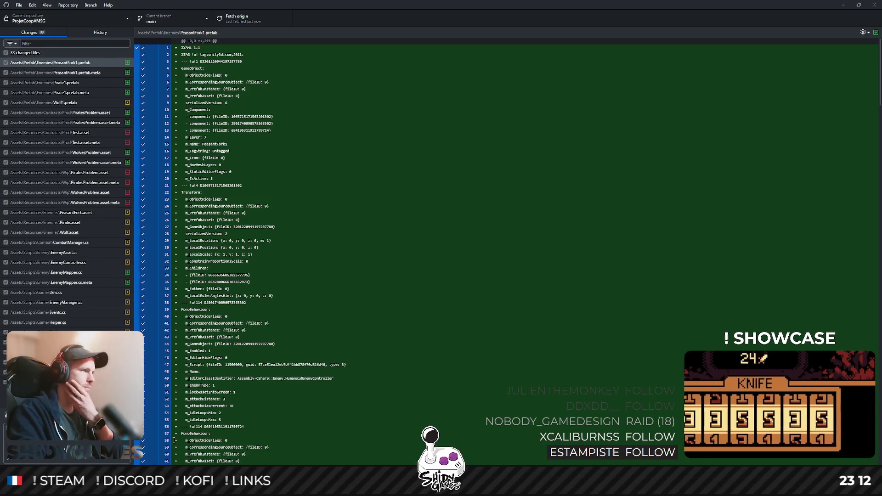
- Commit the changed files to main and hide GitHub Desktop to return to Unity
left_click(67, 451)
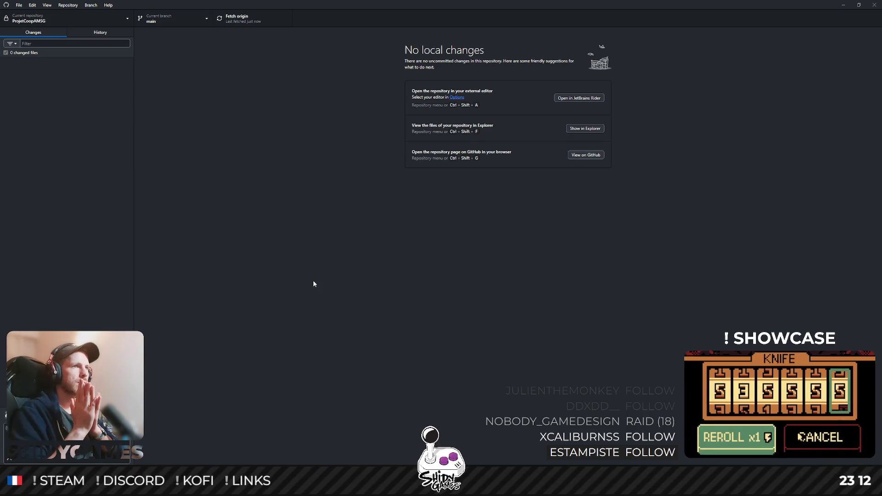
left_click(843, 5)
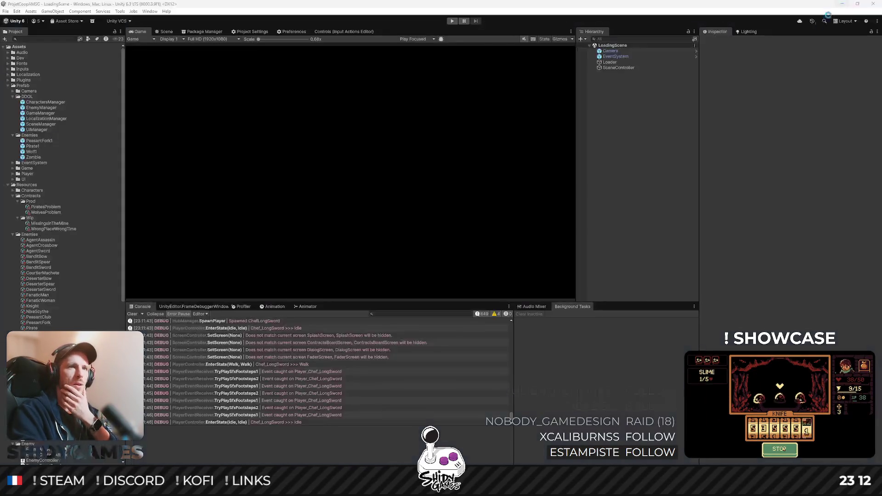